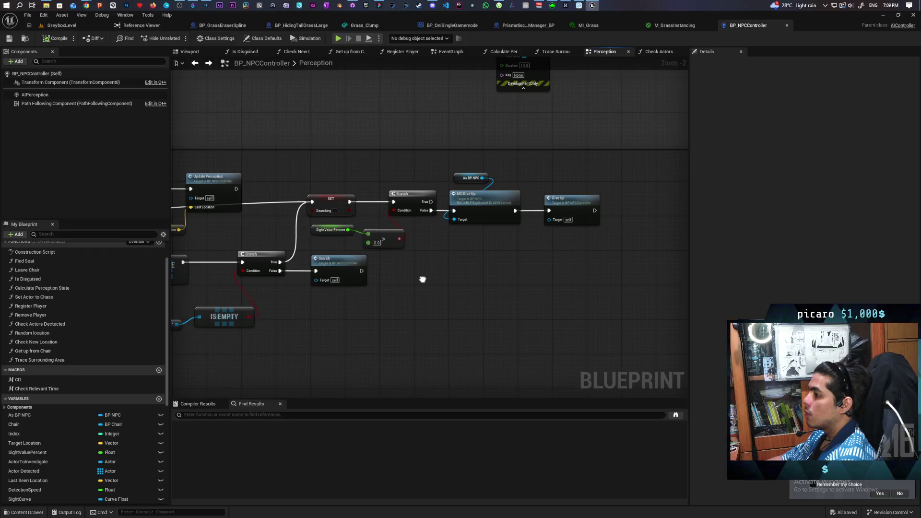
- Move the Give Up nodes lower in the Perception graph
left_click_drag(416, 231, 335, 236)
left_click(330, 244)
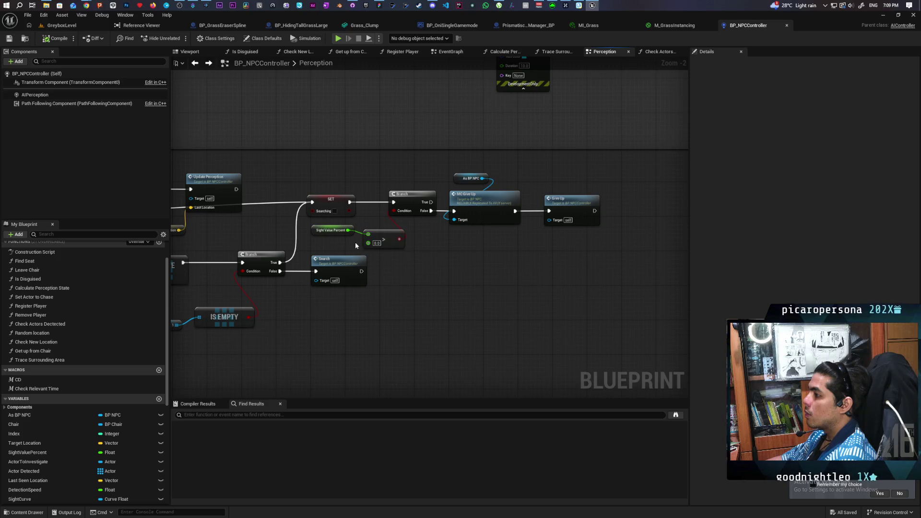
mouse_move(448, 168)
left_mouse_down()
mouse_move(605, 229)
mouse_move(468, 208)
mouse_move(468, 256)
mouse_move(630, 213)
left_mouse_up()
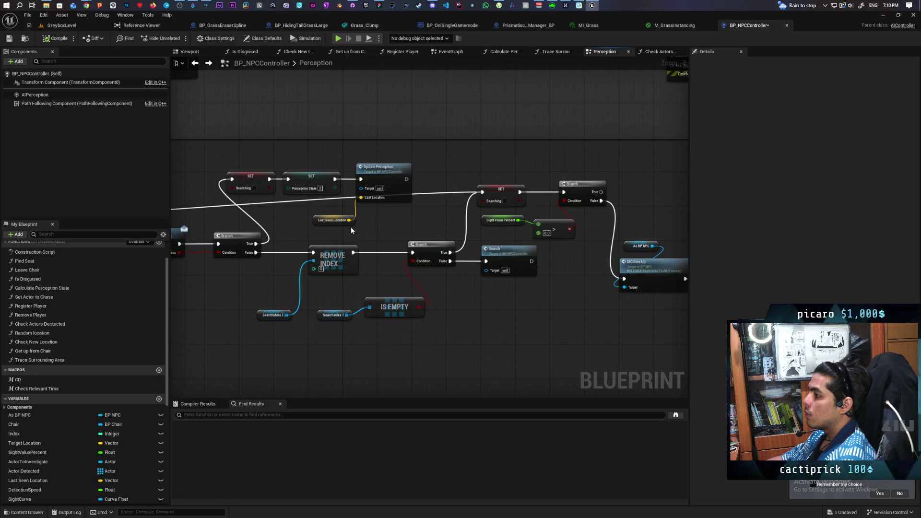
- Copy the Update Perception and Last Seen Location nodes
right_click(399, 203)
left_click_drag(392, 200, 366, 230)
key("Escape")
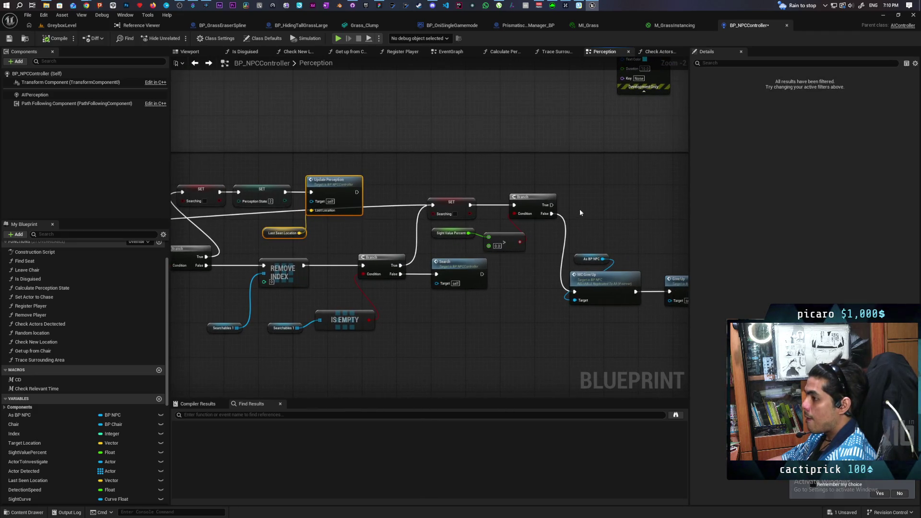
left_click(362, 237)
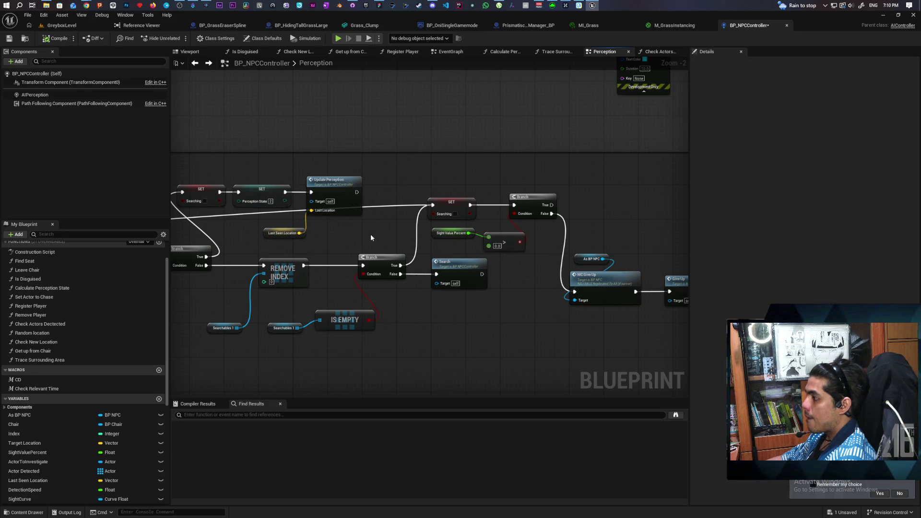
- Paste copies of Update Perception and Last Seen Location into an empty spot on the right
mouse_move(293, 241)
left_mouse_down()
mouse_move(382, 240)
mouse_move(373, 238)
mouse_move(385, 219)
mouse_move(492, 215)
mouse_move(567, 178)
mouse_move(553, 187)
mouse_move(573, 188)
left_mouse_up()
left_click(542, 192)
key("ctrl+v")
scroll(498, 182, "down", 2)
mouse_move(462, 188)
left_mouse_down()
mouse_move(412, 259)
mouse_move(208, 247)
left_mouse_up()
left_click(303, 252)
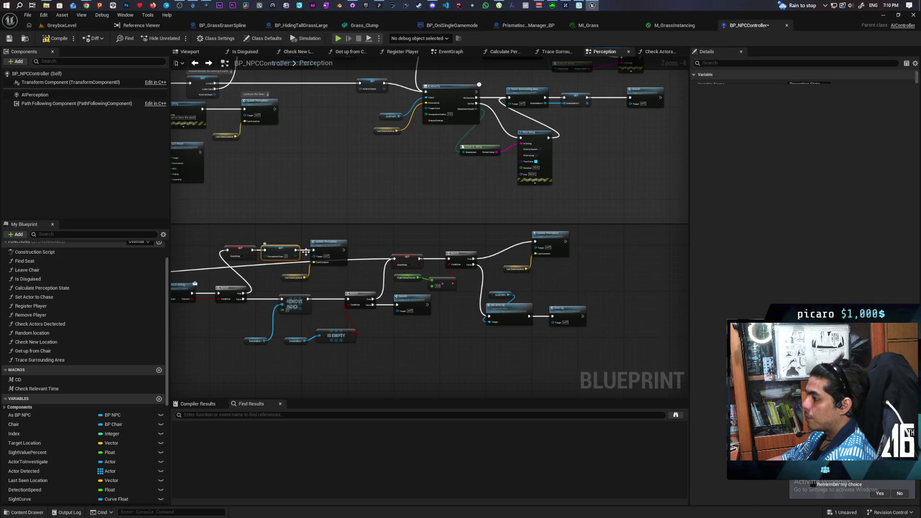
- Move the SET node beside the pasted Update Perception and wire its exec output into it
left_click_drag(306, 252, 491, 239)
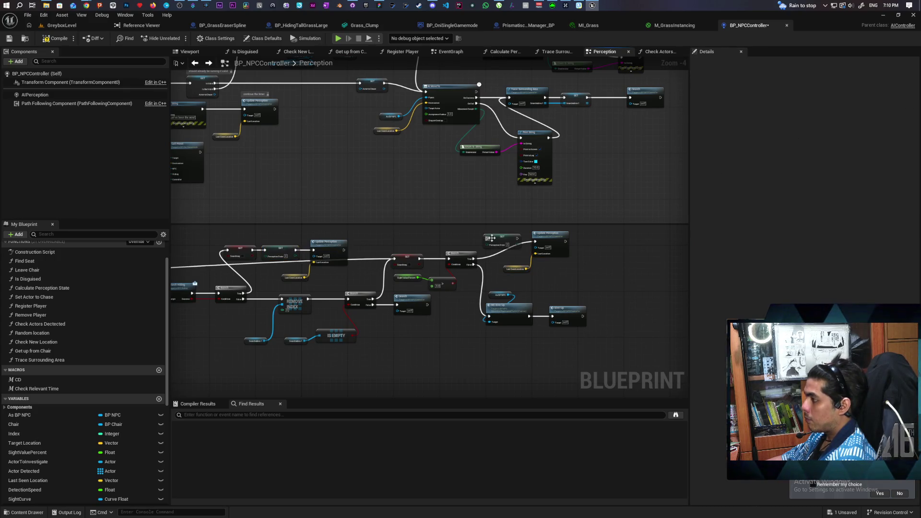
scroll(463, 259, "up", 3)
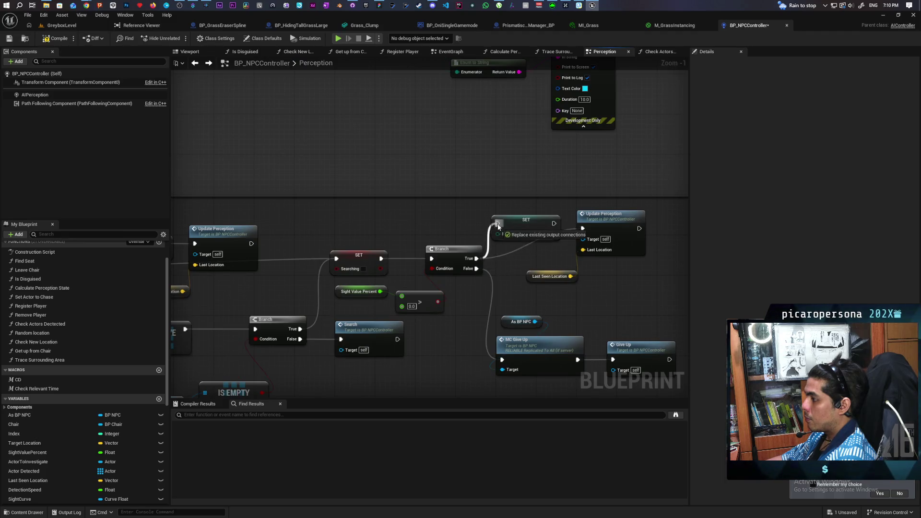
mouse_move(553, 223)
left_mouse_down()
mouse_move(582, 228)
mouse_move(545, 266)
mouse_move(496, 362)
mouse_move(631, 391)
left_mouse_up()
left_click(595, 231)
- Edit the Perception State value on the SET node
scroll(563, 234, "down", 4)
scroll(470, 257, "up", 3)
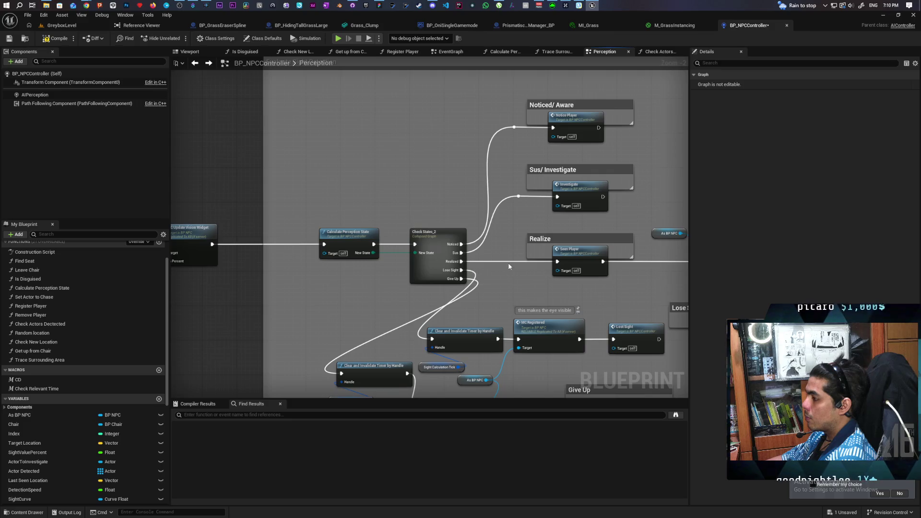
scroll(457, 279, "down", 5)
mouse_move(458, 279)
left_mouse_down()
mouse_move(467, 298)
mouse_move(479, 255)
left_mouse_up()
scroll(479, 255, "up", 4)
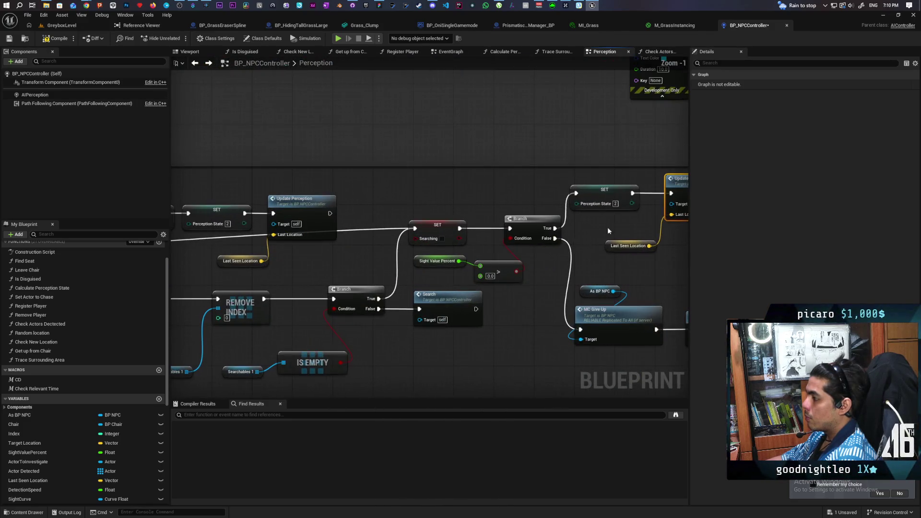
left_click(616, 204)
- Review the AI MoveTo, Lost Sight and Update Perception sections, then save BP_NPCController
left_click_drag(450, 273, 399, 231)
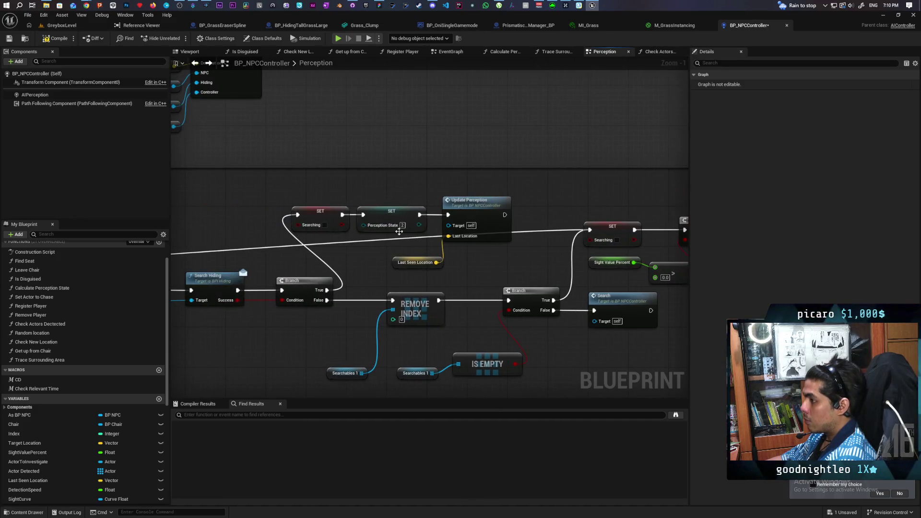
scroll(422, 250, "down", 2)
mouse_move(381, 281)
left_mouse_down()
mouse_move(455, 287)
mouse_move(531, 323)
mouse_move(638, 291)
mouse_move(339, 309)
mouse_move(432, 269)
mouse_move(384, 288)
mouse_move(478, 287)
mouse_move(344, 367)
mouse_move(462, 278)
left_mouse_up()
scroll(339, 335, "up", 1)
scroll(528, 200, "up", 1)
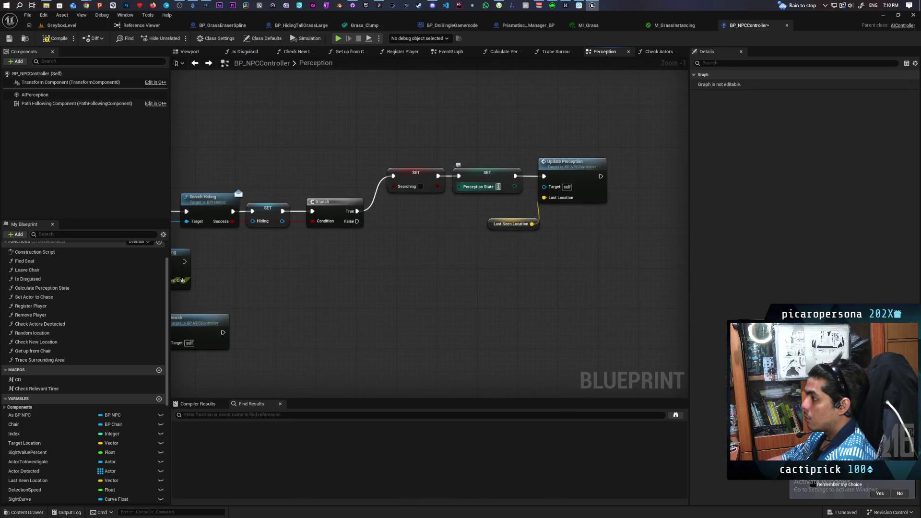
scroll(502, 243, "down", 3)
mouse_move(397, 231)
left_mouse_down()
mouse_move(394, 272)
mouse_move(524, 246)
mouse_move(356, 305)
mouse_move(338, 327)
left_mouse_up()
left_click_drag(567, 295, 340, 321)
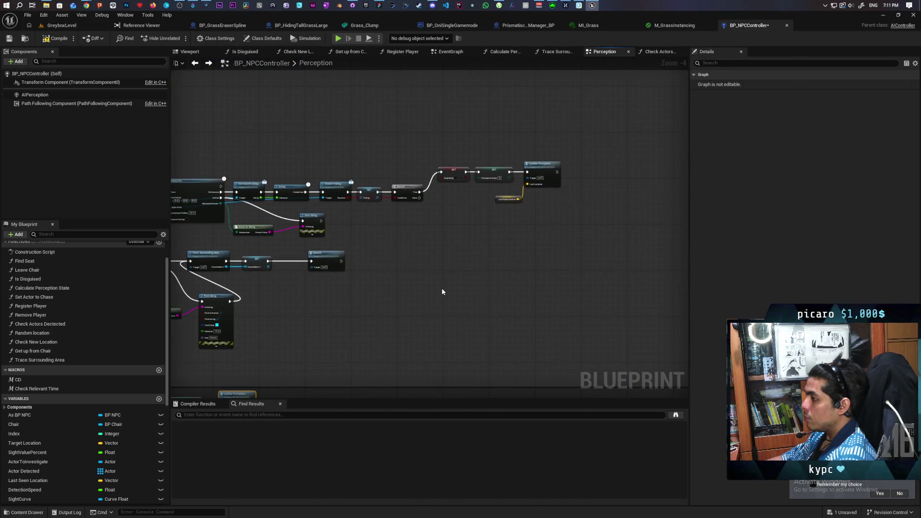
key("ctrl+s")
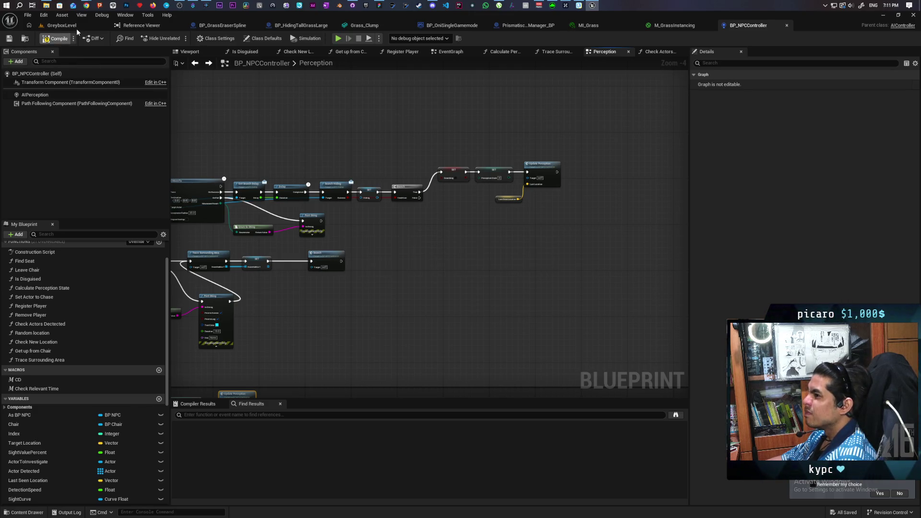
- Start Play-in-Editor in GreyboxLevel and run the character up the ramp
left_click(72, 26)
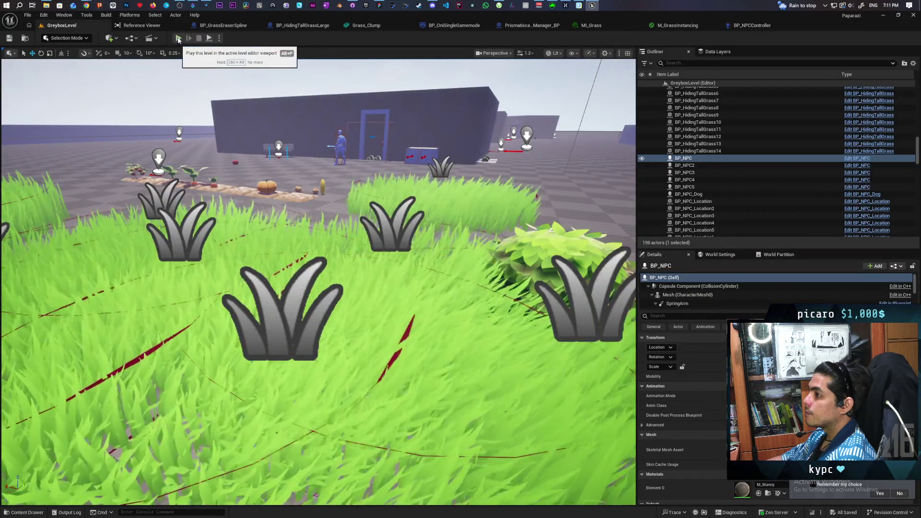
left_click(179, 38)
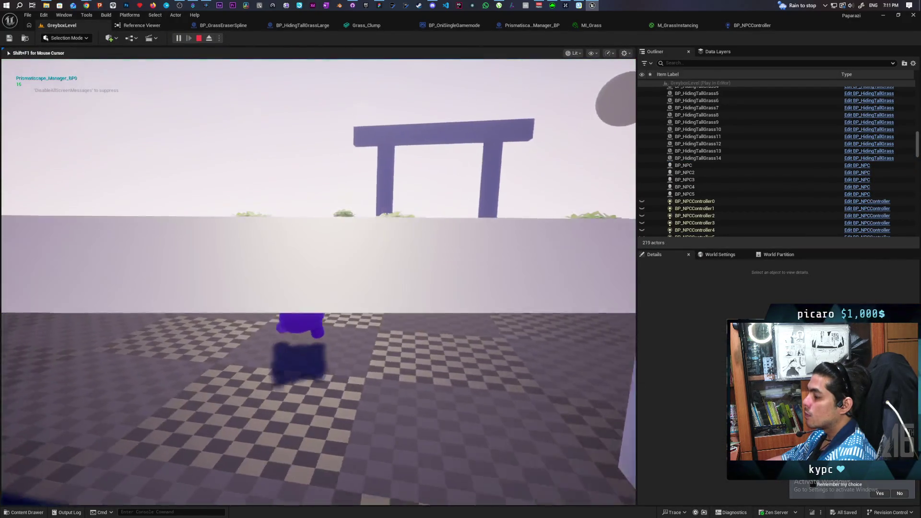
key("w")
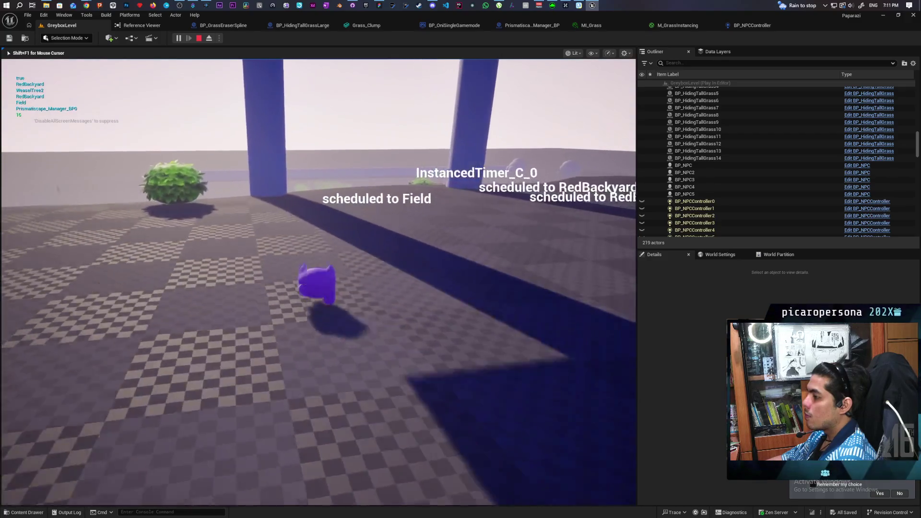
key("w")
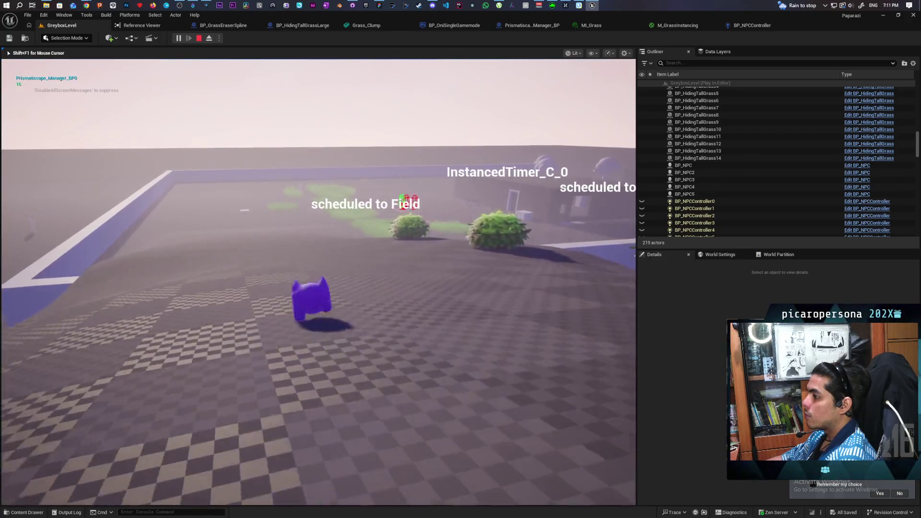
key("a")
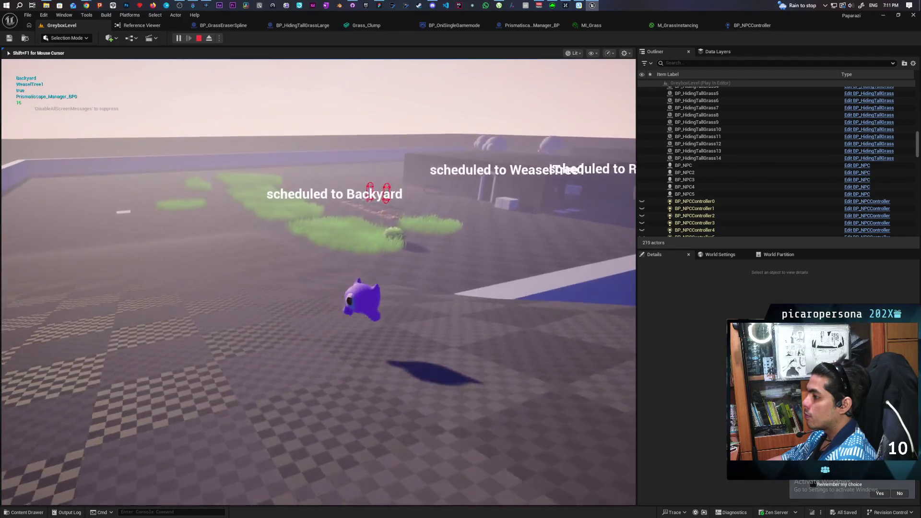
key("w")
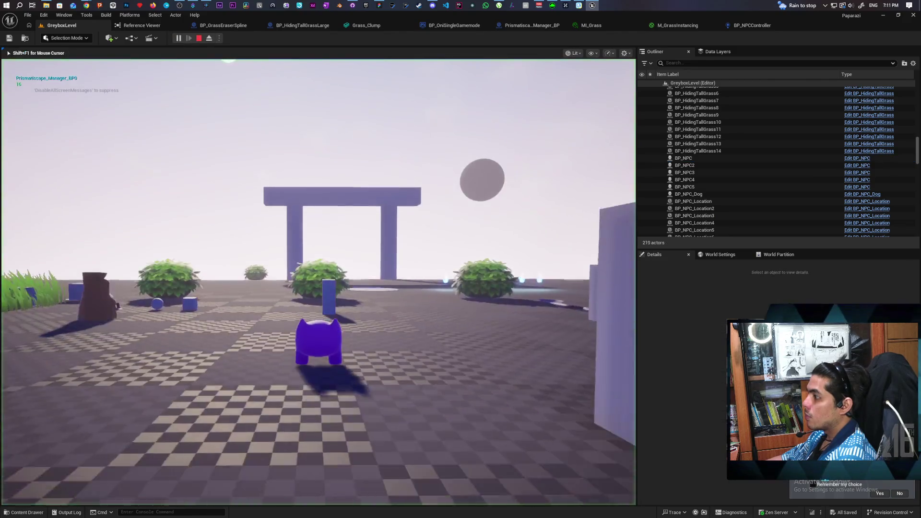
- Run through the gate and past the pillars into the tall grass
key("w")
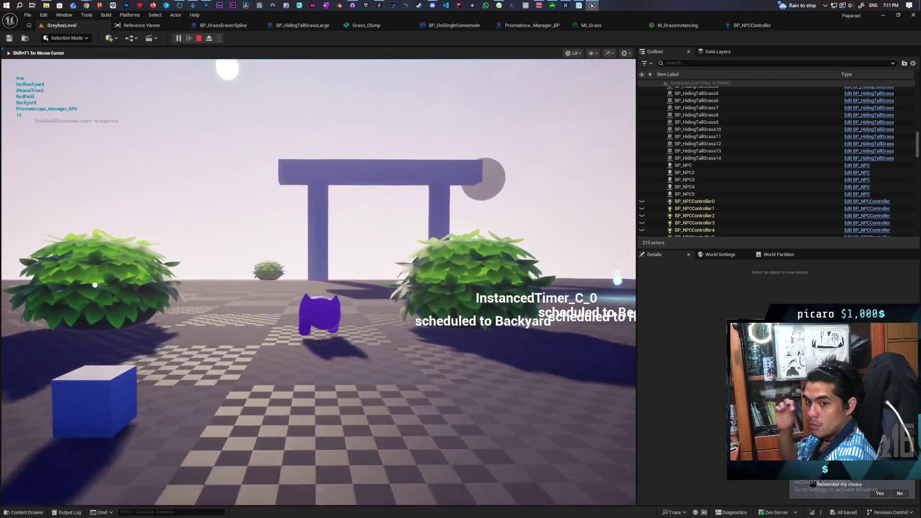
key("w")
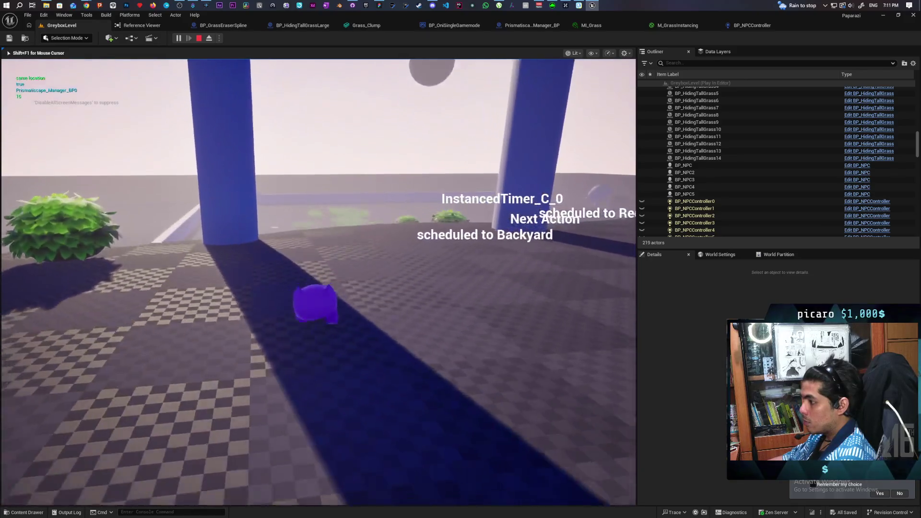
key("w")
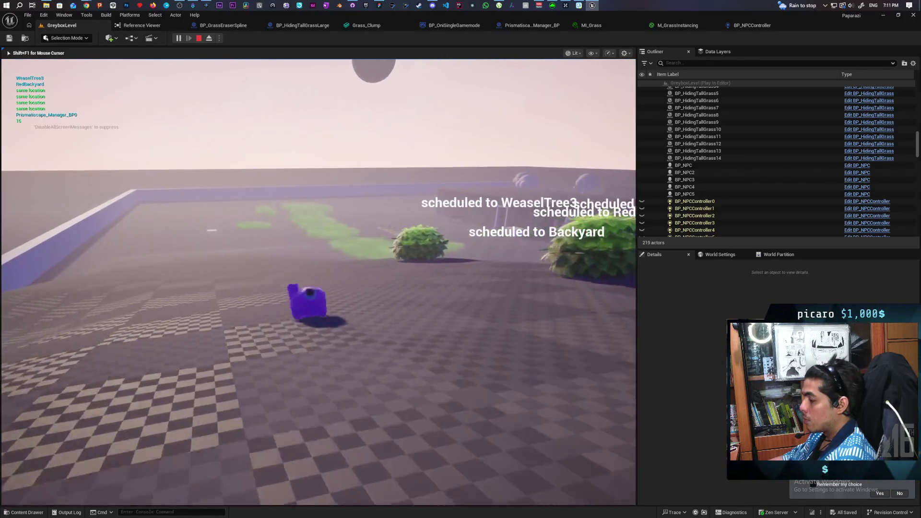
key("w")
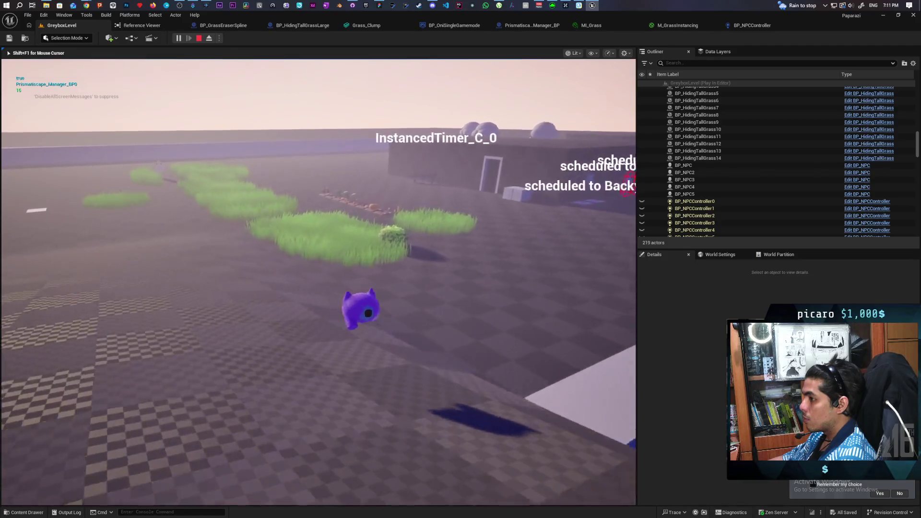
key("w")
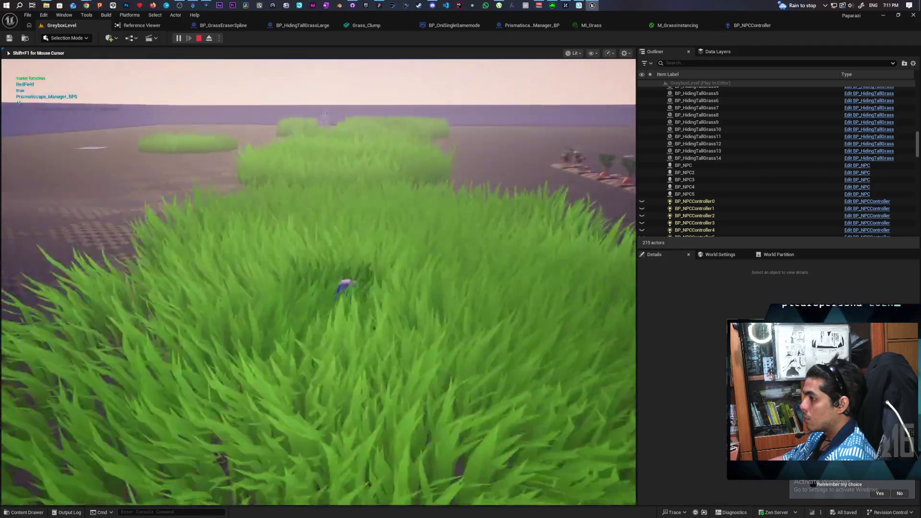
key("w")
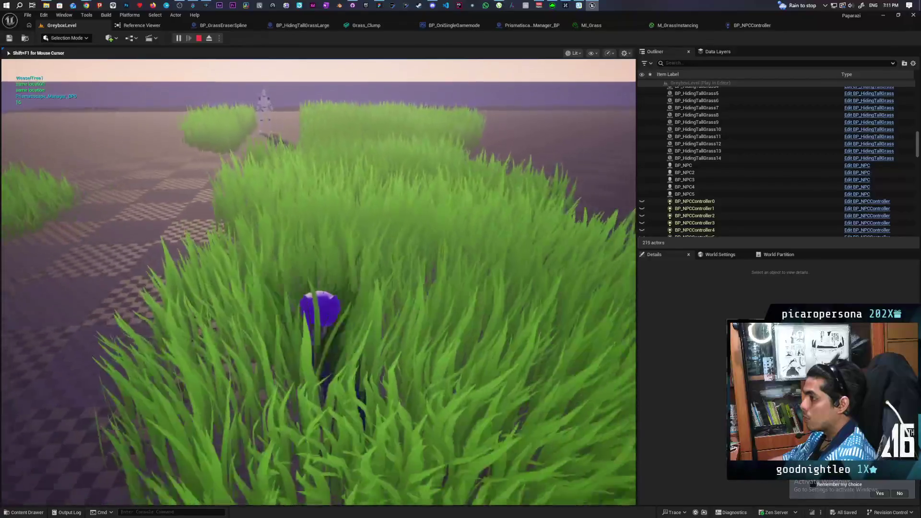
- Move out toward the NPC, then back deeper into the grass
key("w")
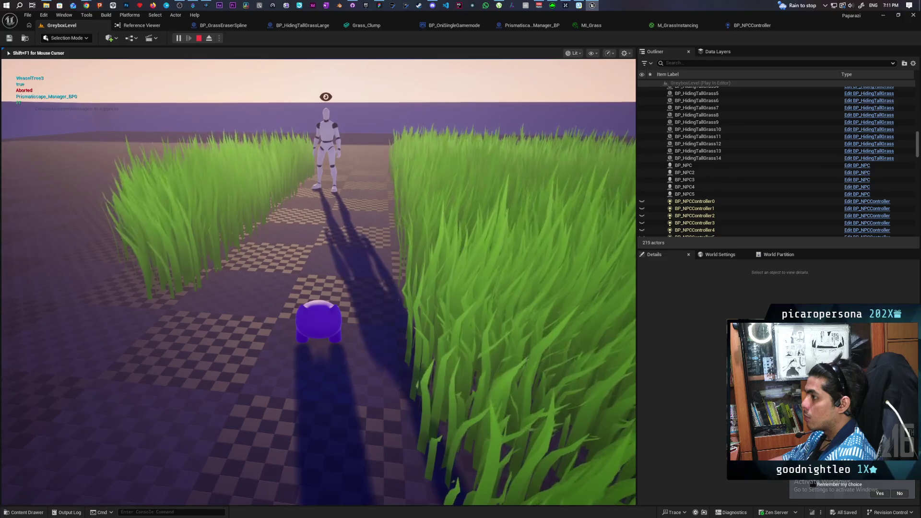
key("w")
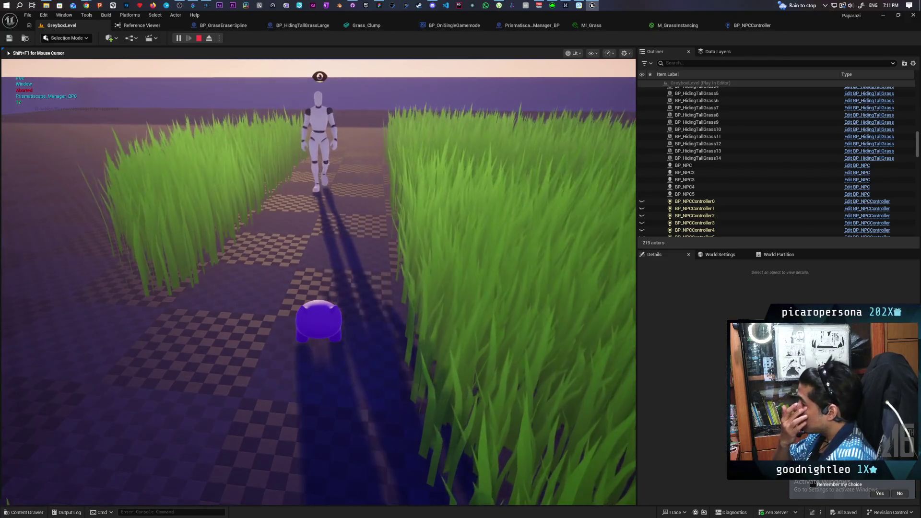
key("s")
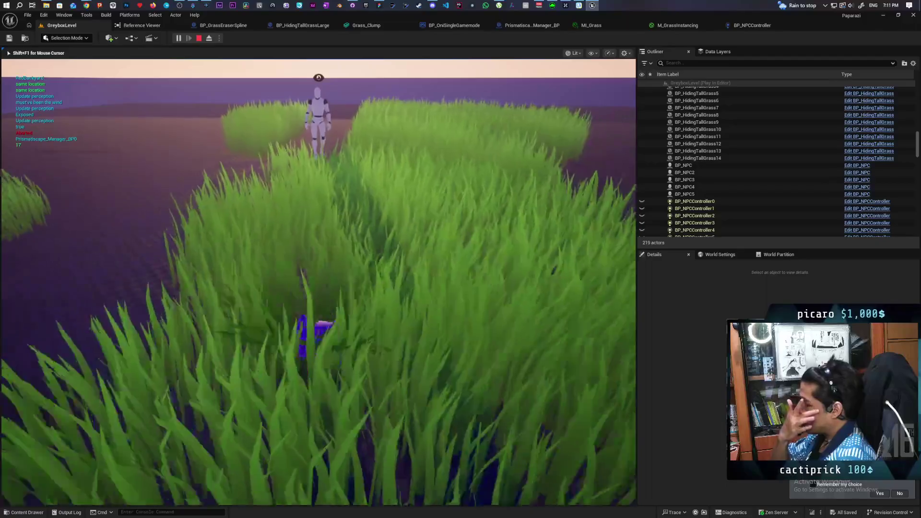
key("w")
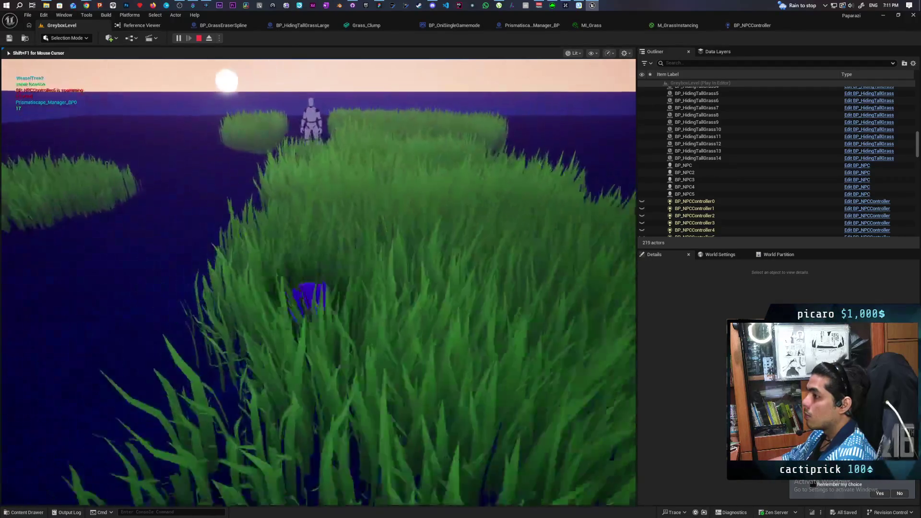
key("w")
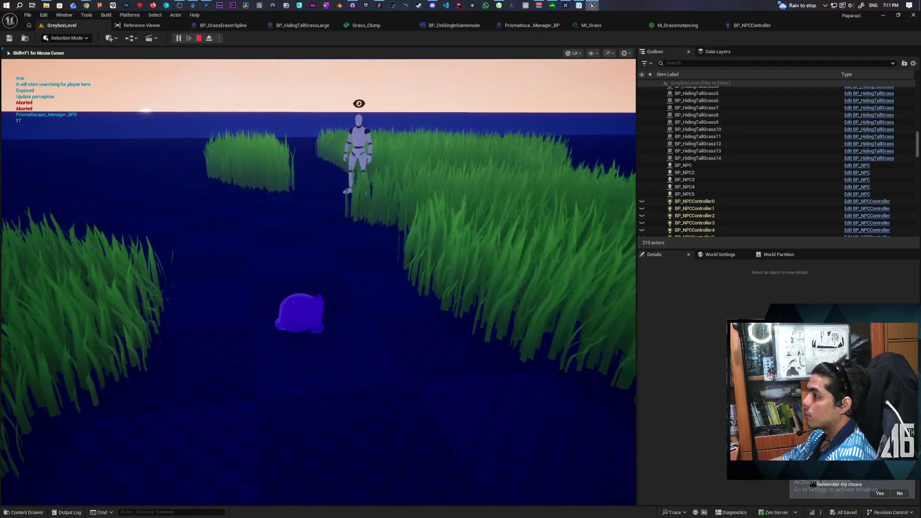
key("s")
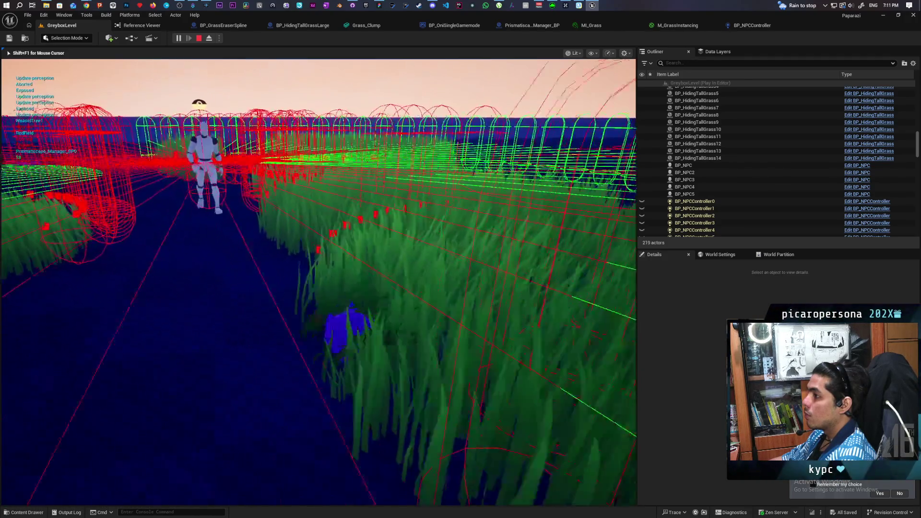
- Walk the player through the grass toward the NPC, turning the camera around
key("w")
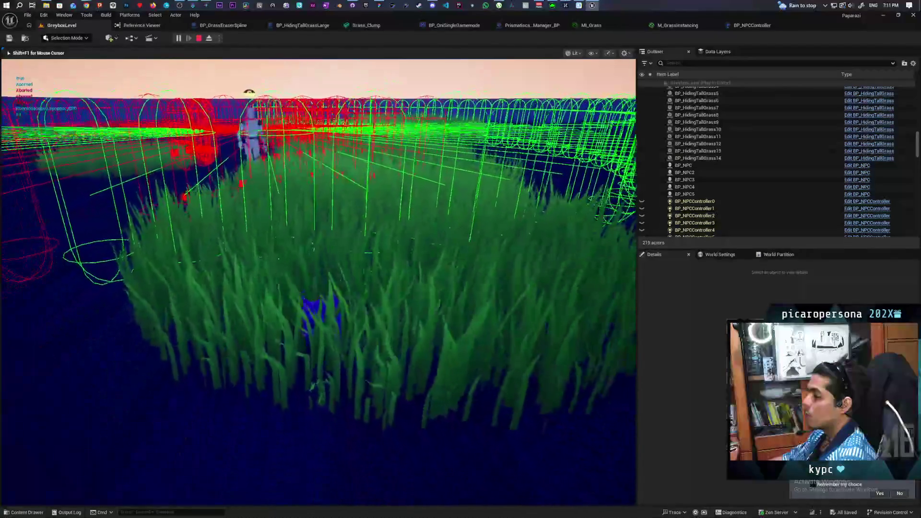
key("s")
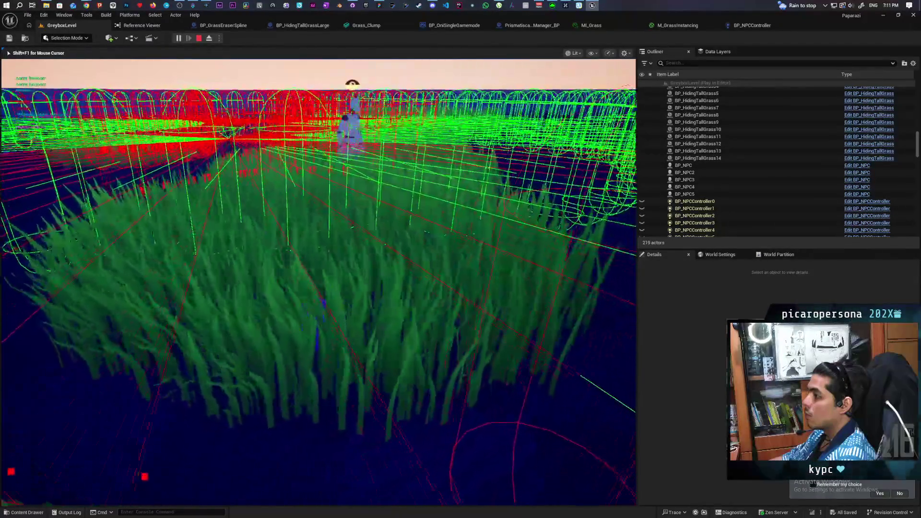
key("w")
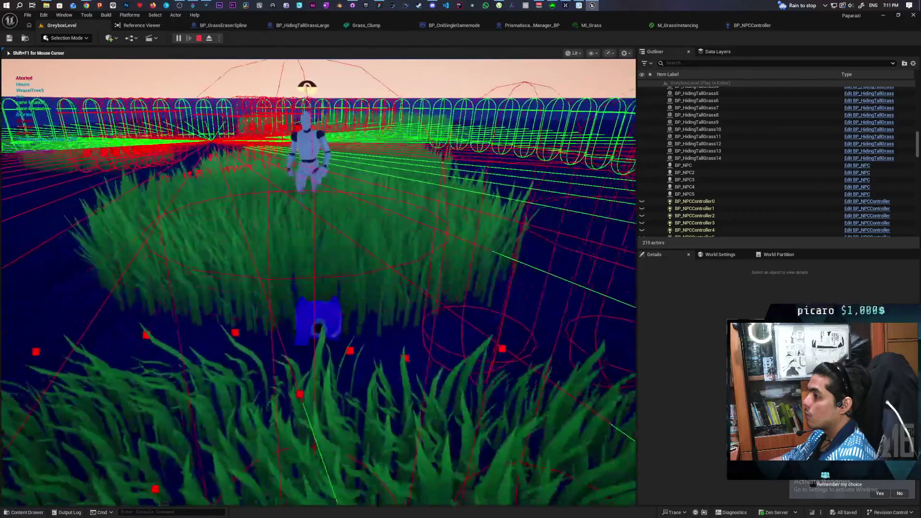
key("w")
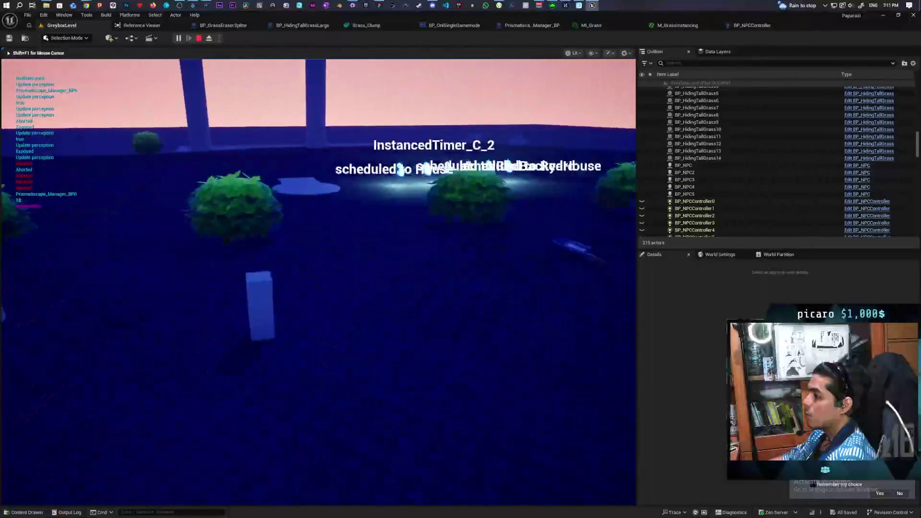
key("w")
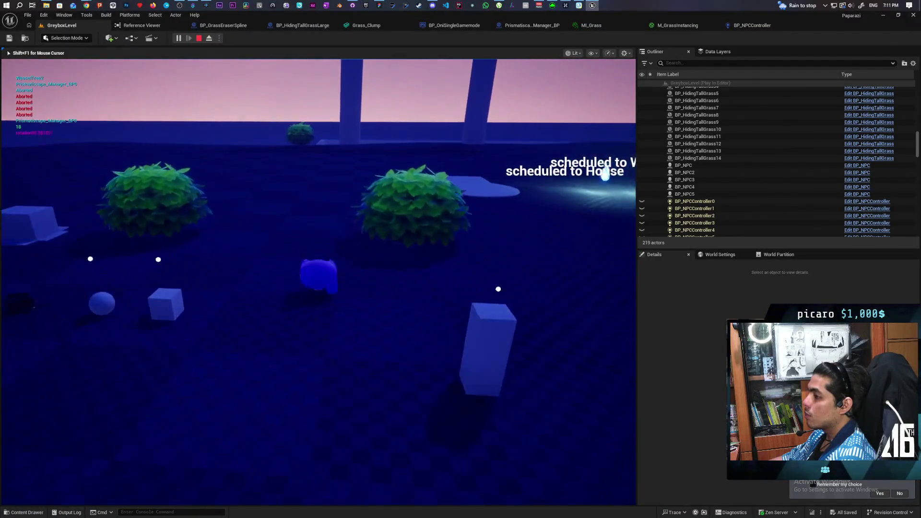
key("w")
key("w")
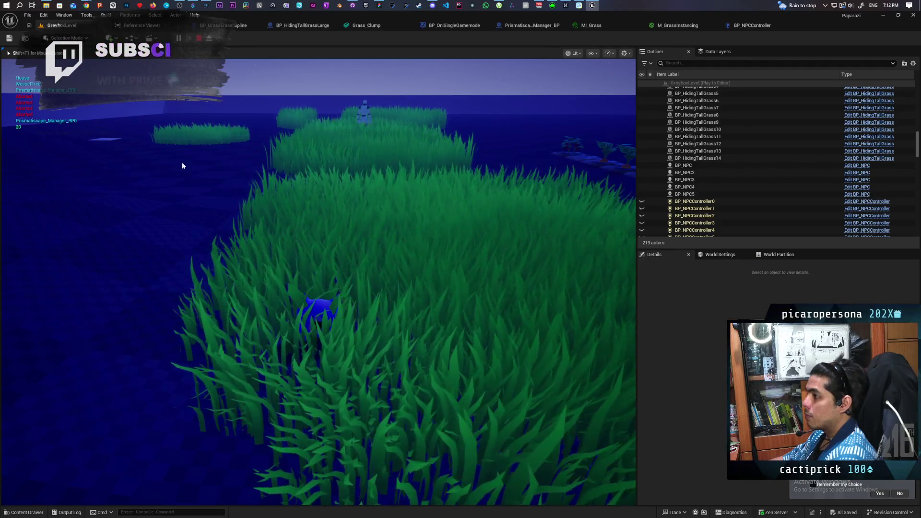
- Restart the play session and walk under the arch toward the grass patches
key("Escape")
key("alt+p")
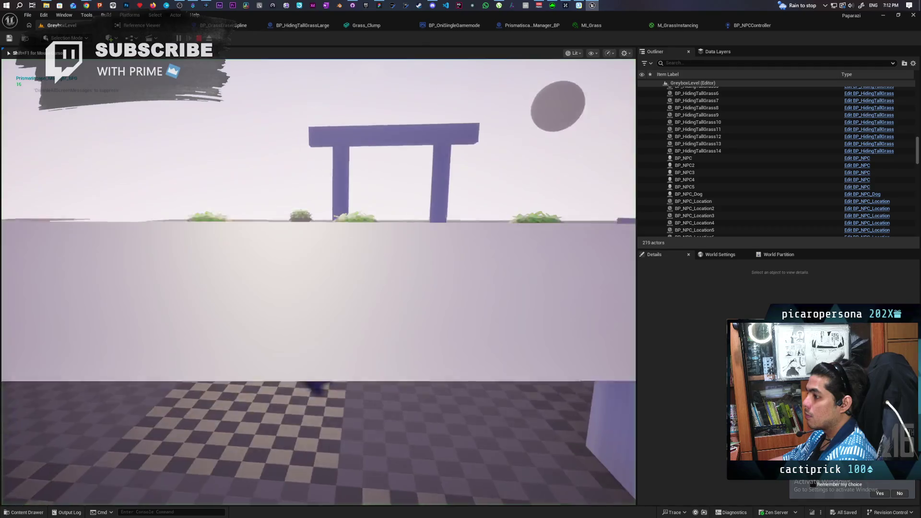
key("w")
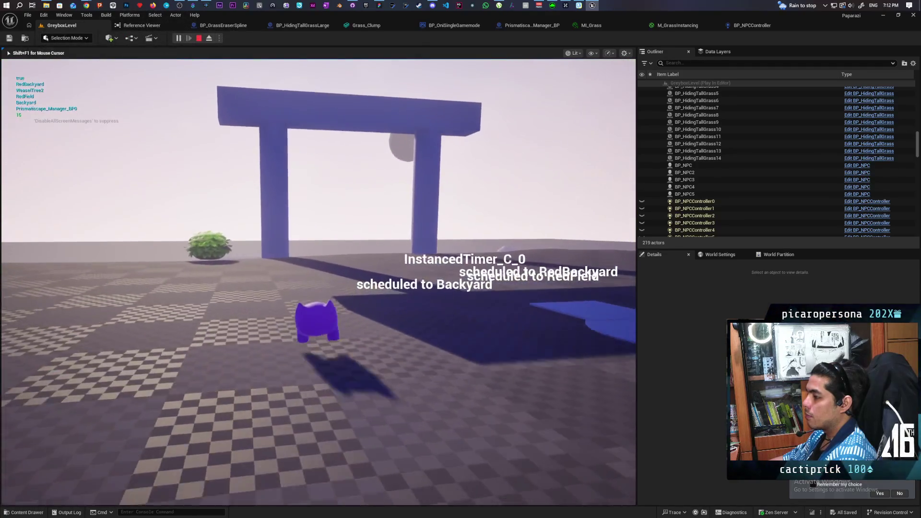
key("w")
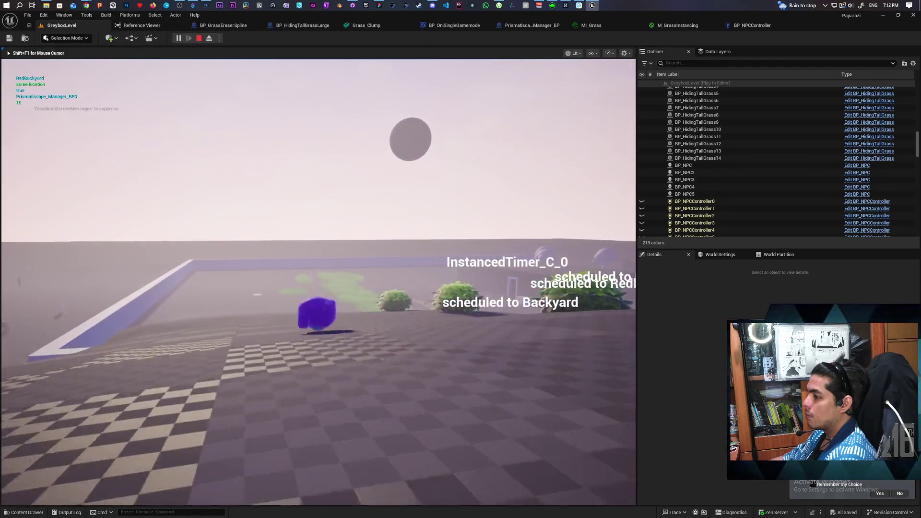
key("w")
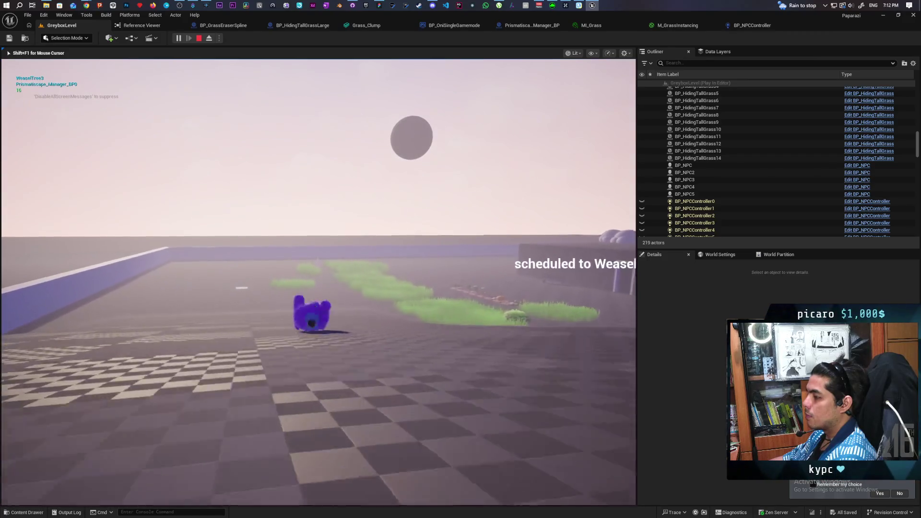
key("w")
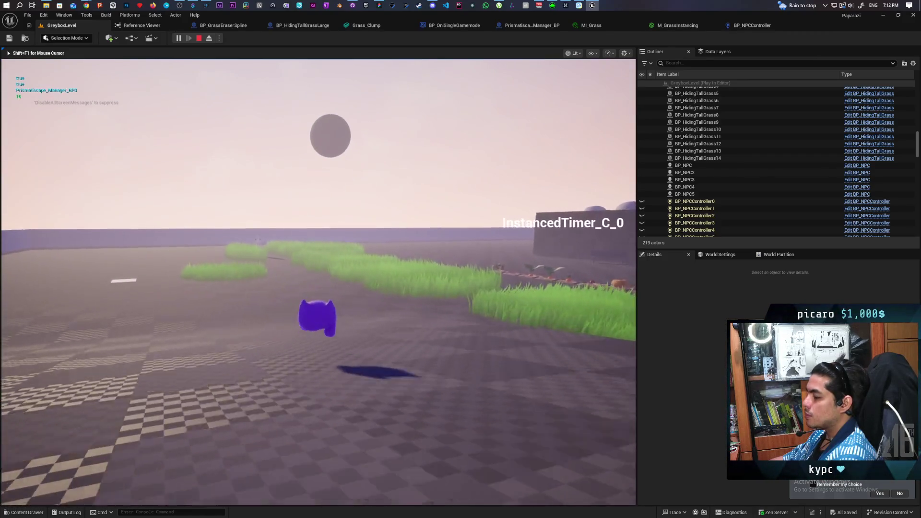
- Walk in and out of the tall grass near the NPC, then end the session
key("w")
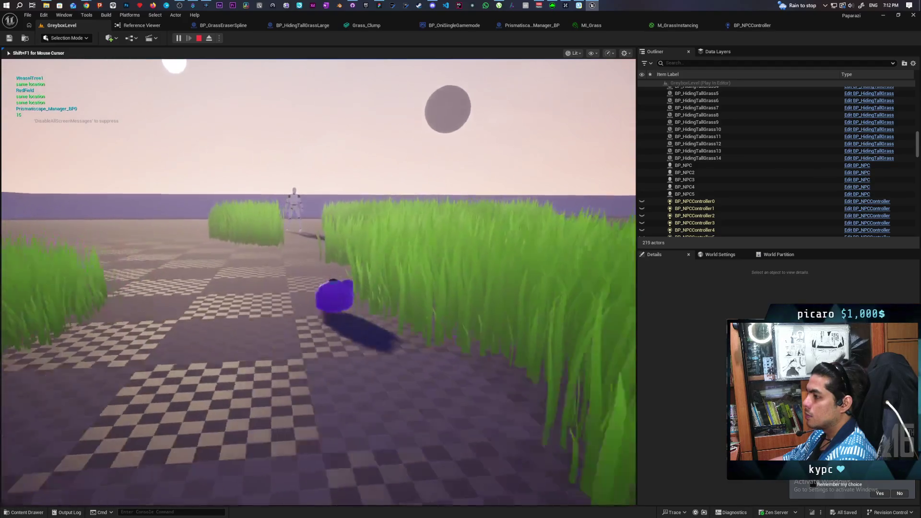
key("w")
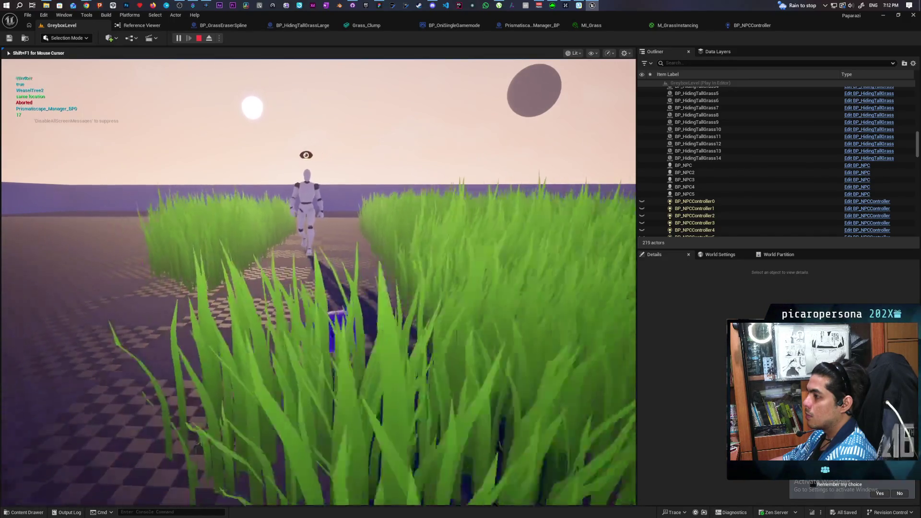
key("w")
key("s")
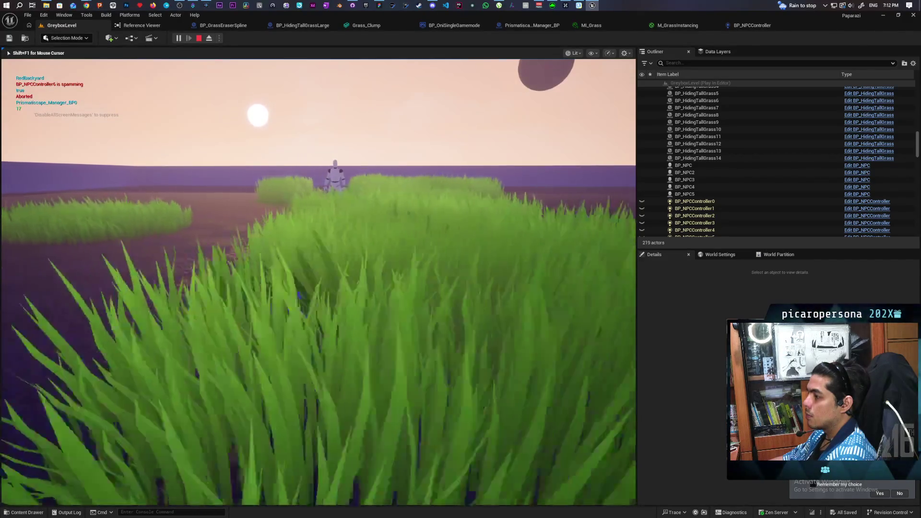
key("w")
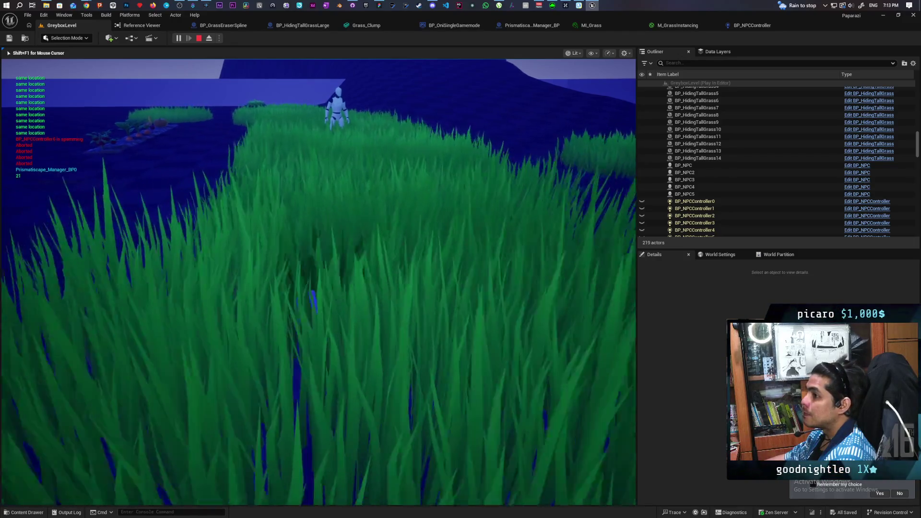
key("Escape")
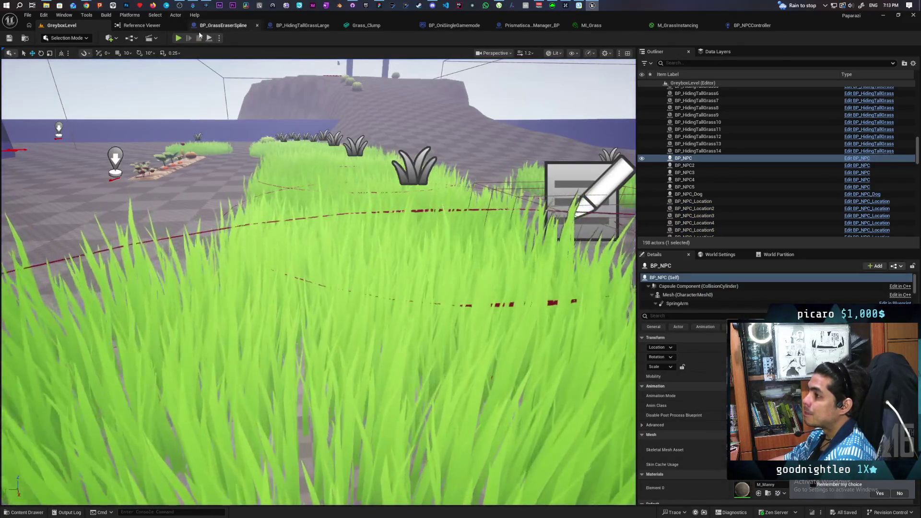
- Start a new play session and walk through the arch into the tall grass
key("alt+p")
key("w")
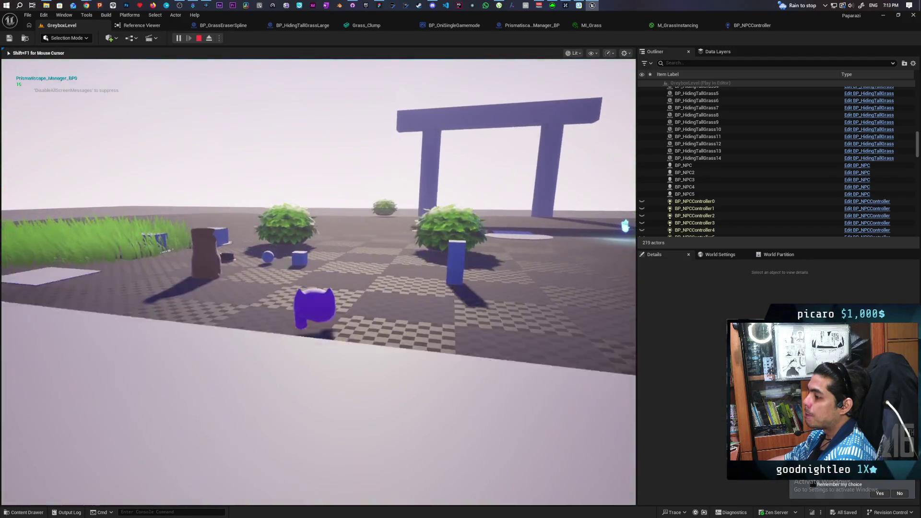
key("w")
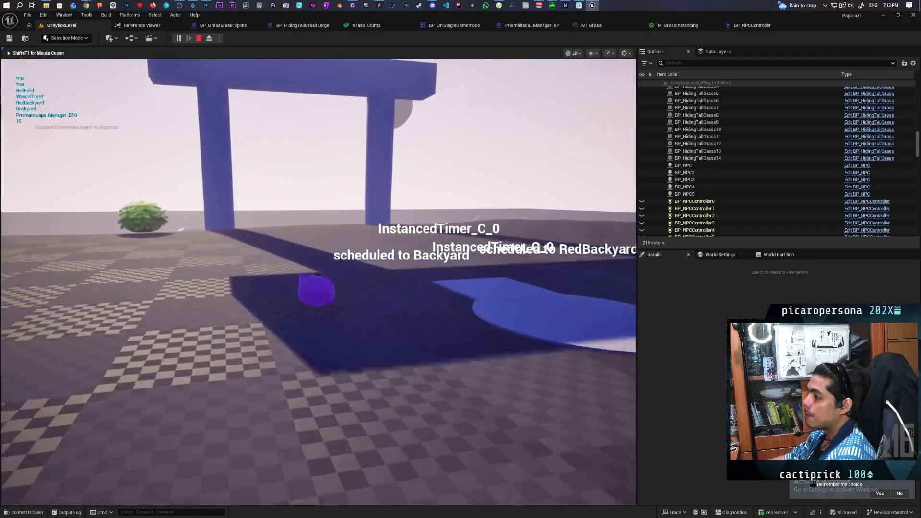
key("w")
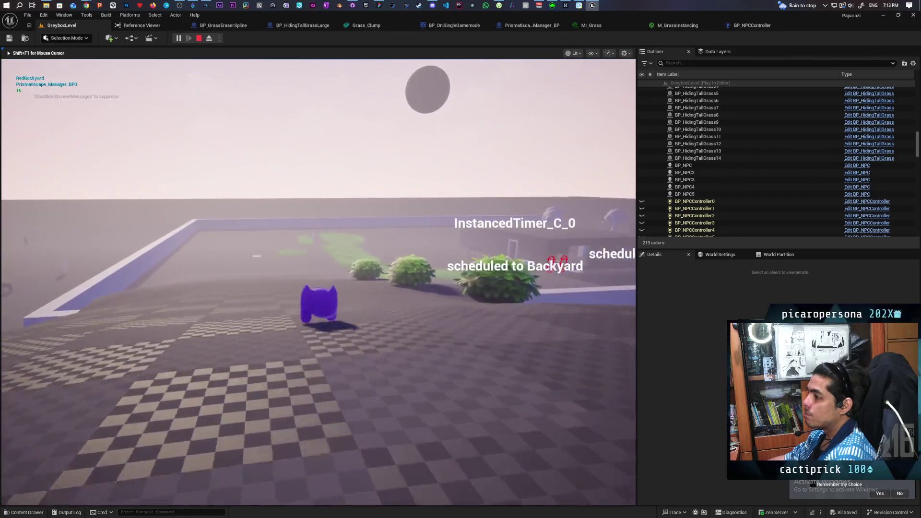
key("w")
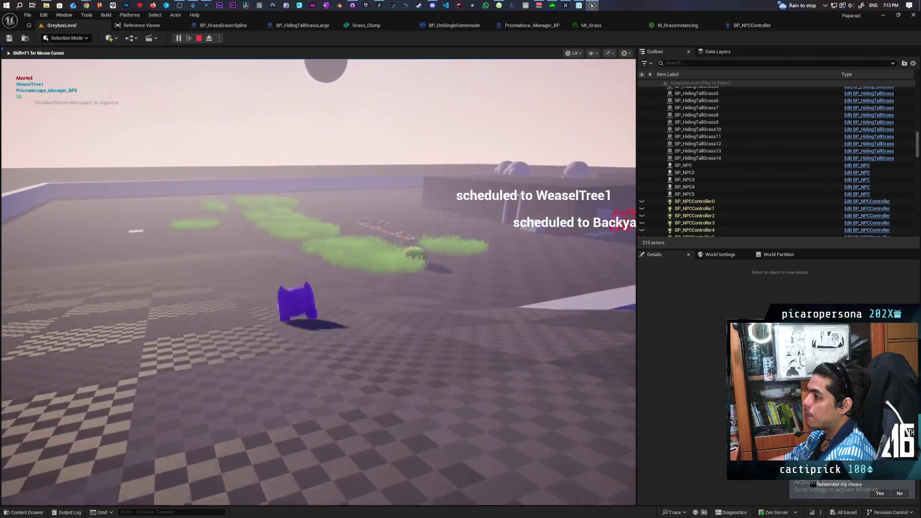
key("w")
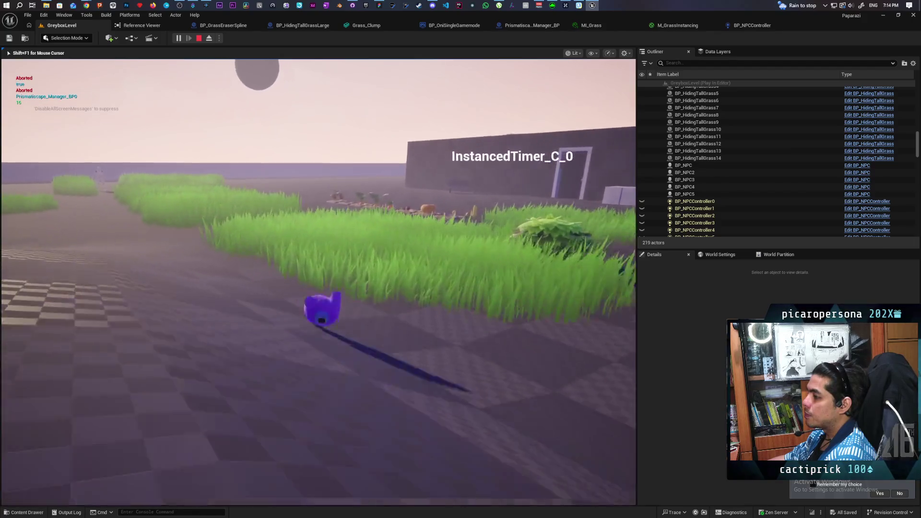
- Rerun the previous 'show Collision' console command from history
key("w")
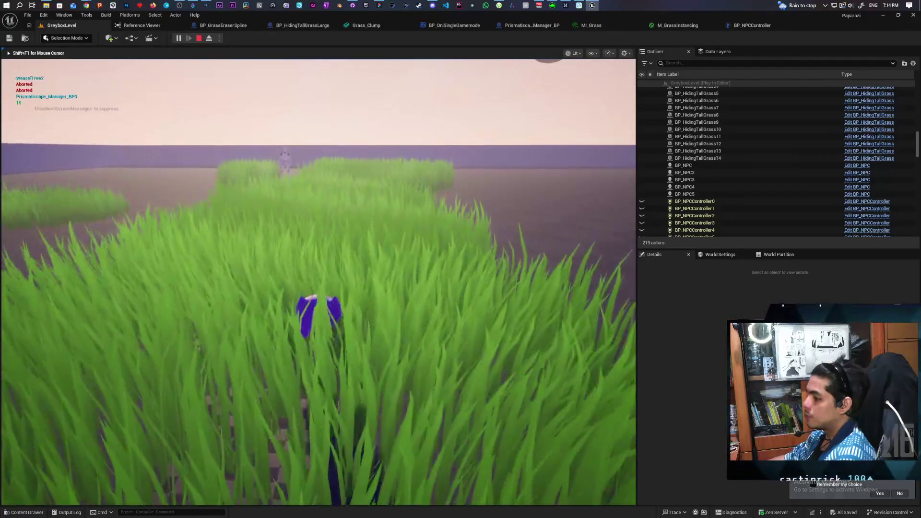
key("grave")
key("Up")
key("Up")
key("Return")
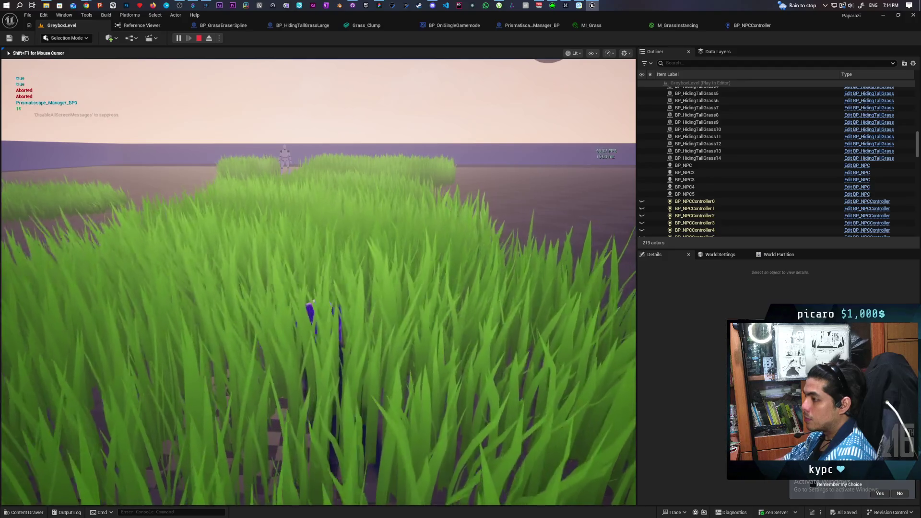
- Run 'stat unit' in the console to display frame timing stats
key("w")
key("shift+F1")
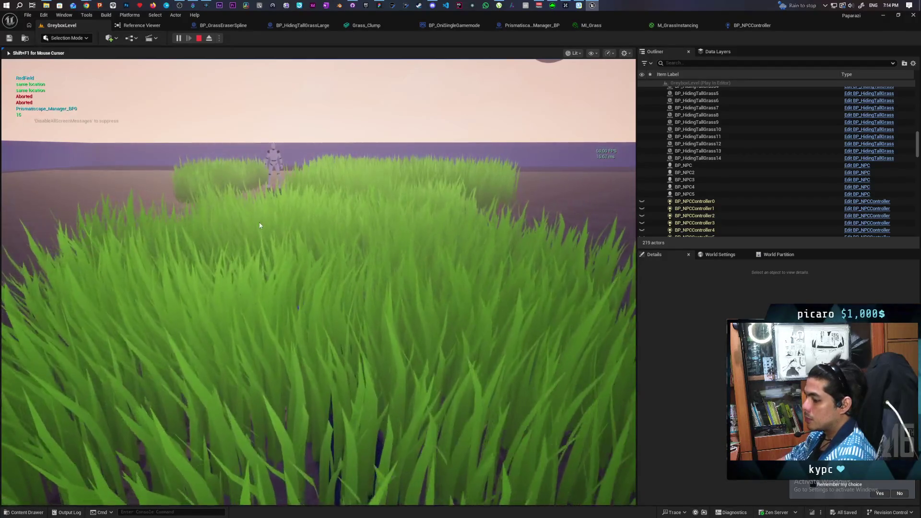
key("grave")
type("stat unit")
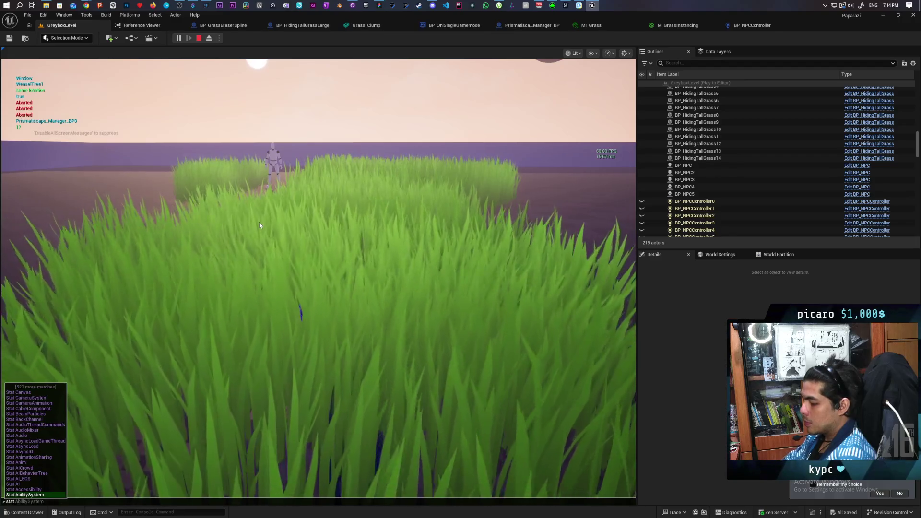
key("Return")
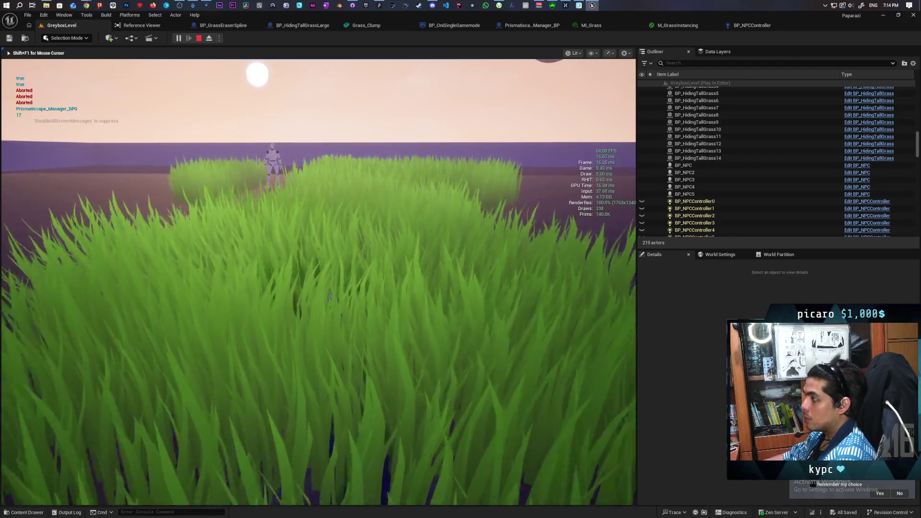
- Keep walking through the grass onto the path facing the NPC
key("w")
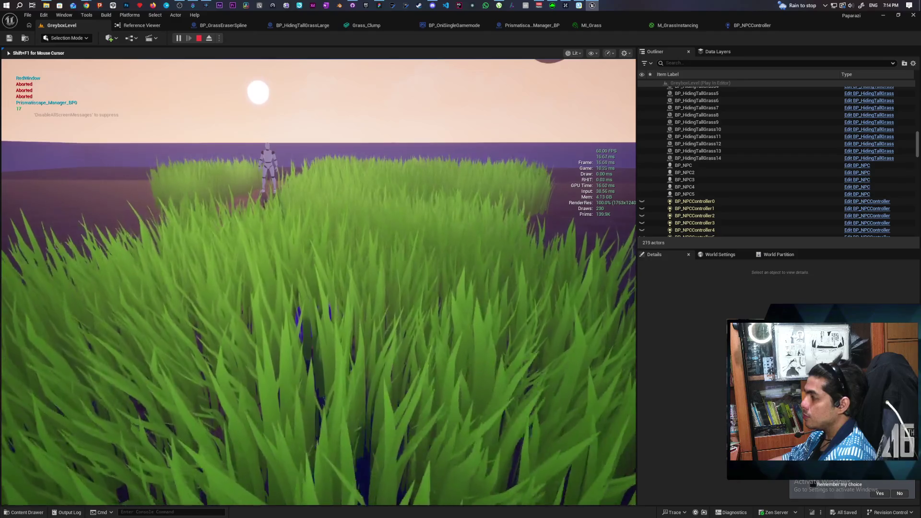
key("w")
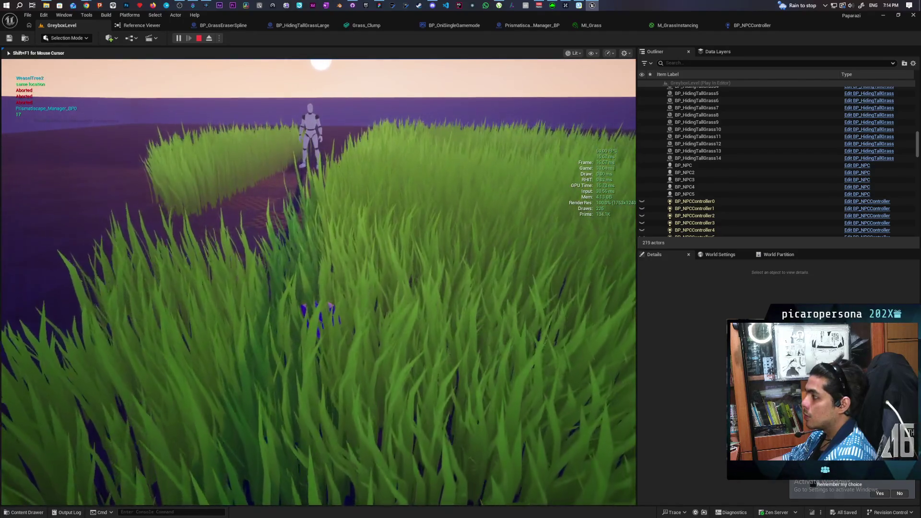
key("w")
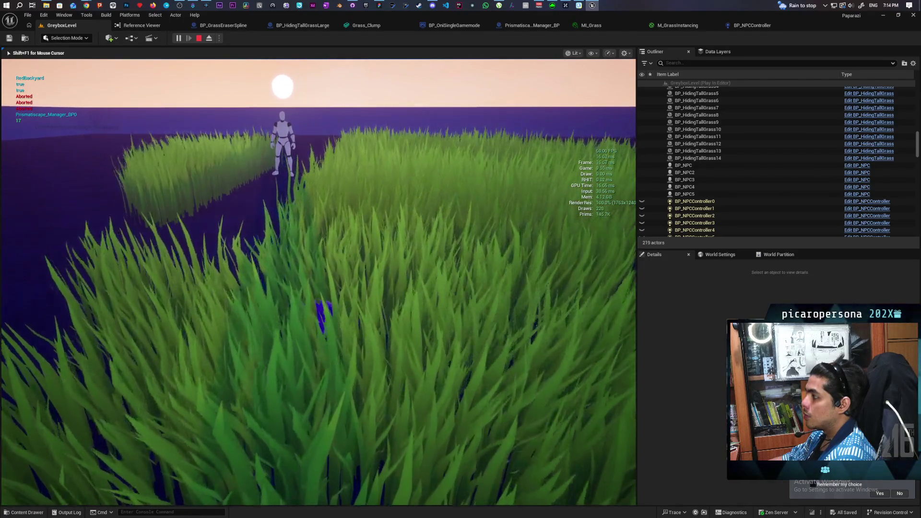
key("w")
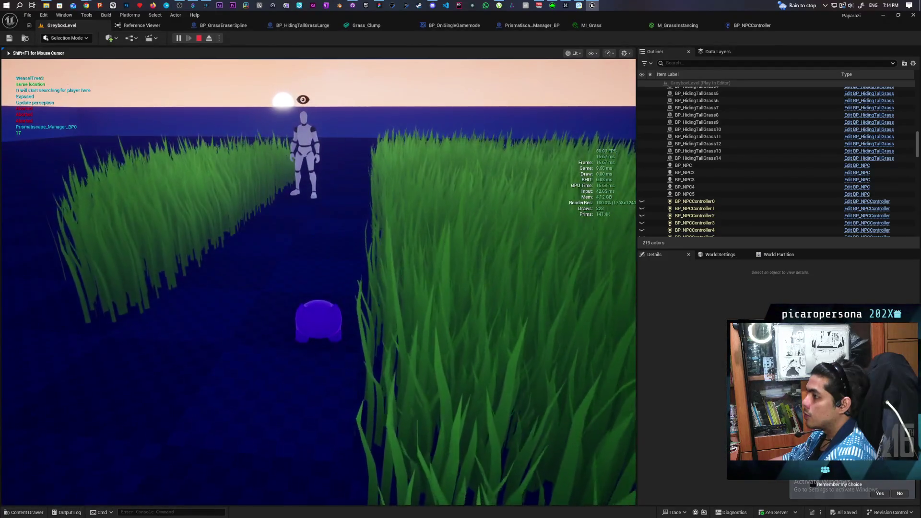
- Walk deeper into the tall grass, then stop Play-in-Editor with Esc
key("d")
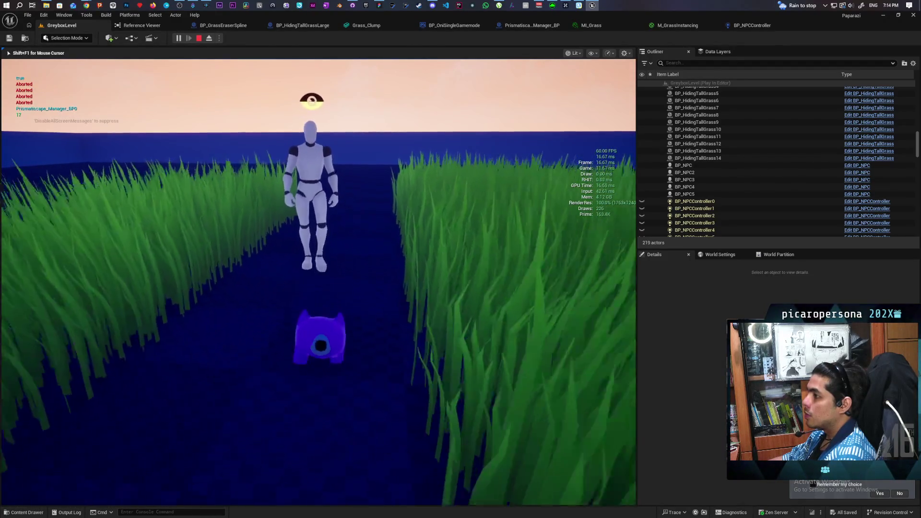
key("w")
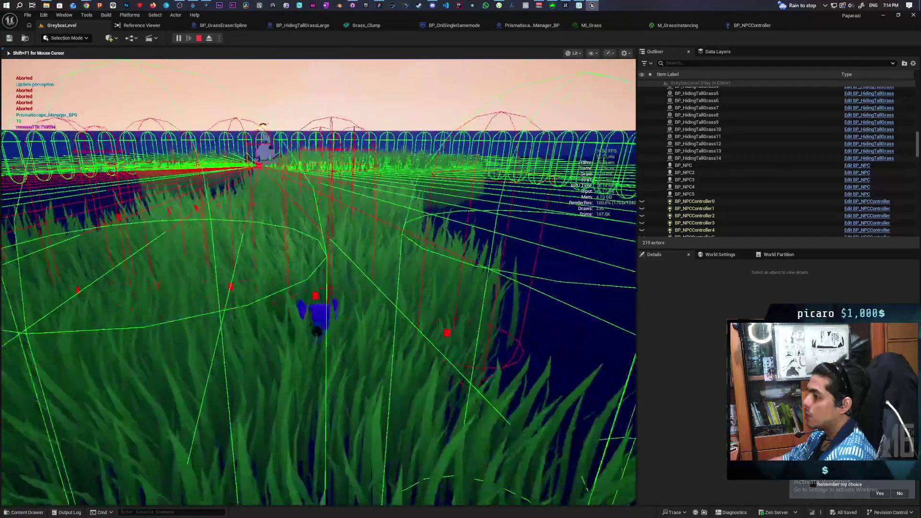
key("w")
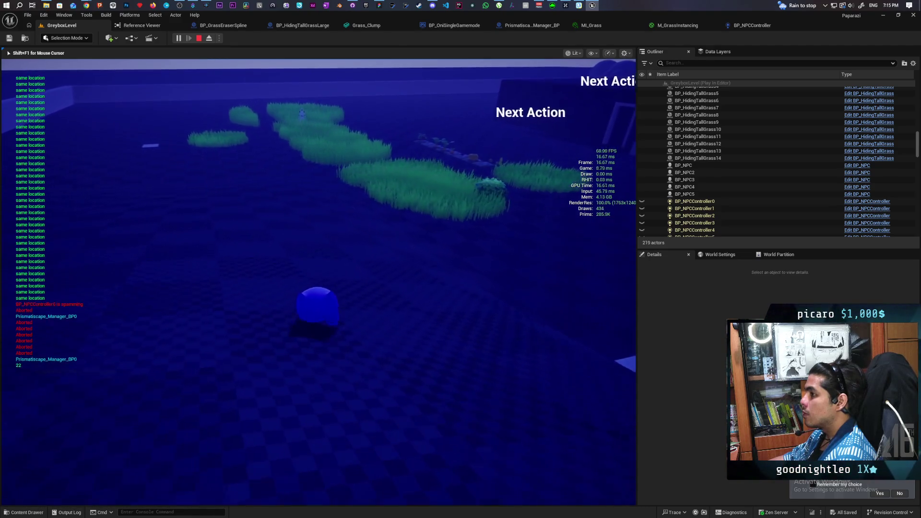
key("Escape")
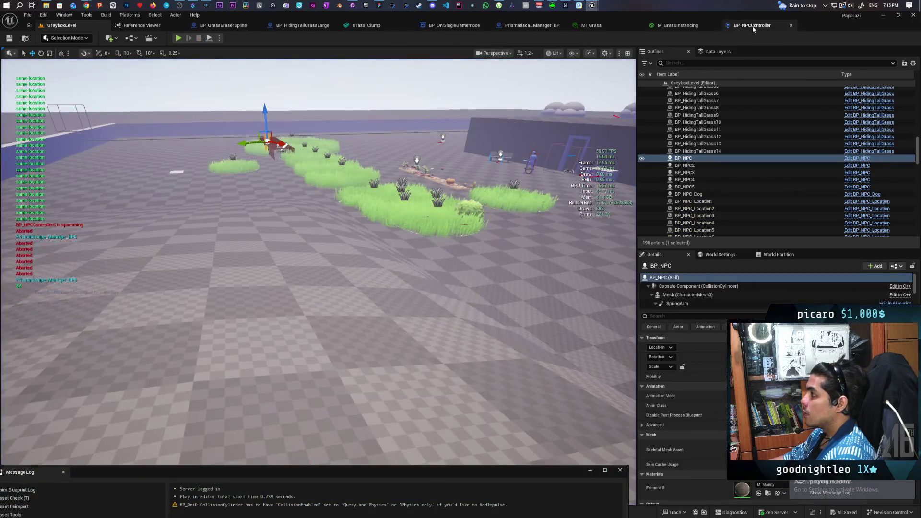
- Switch to BP_NPCController and reposition the Perception graph view
left_click(752, 26)
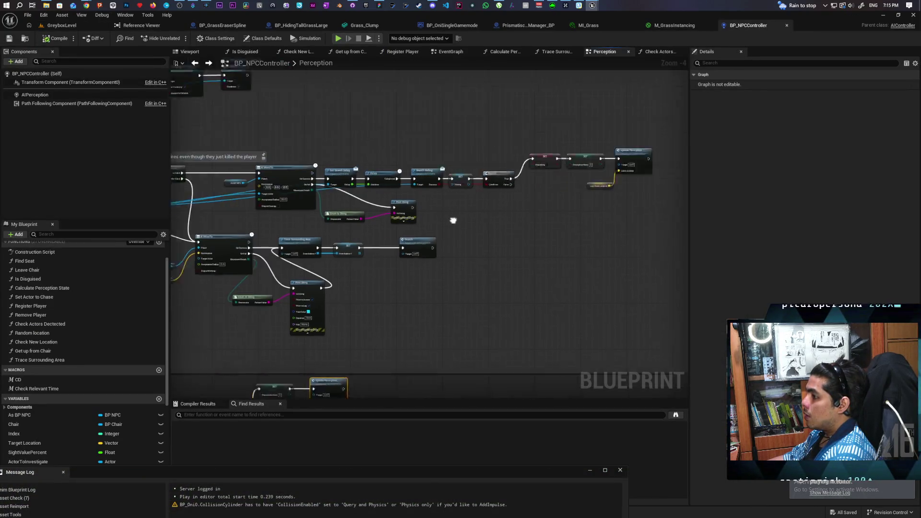
left_click_drag(453, 221, 527, 205)
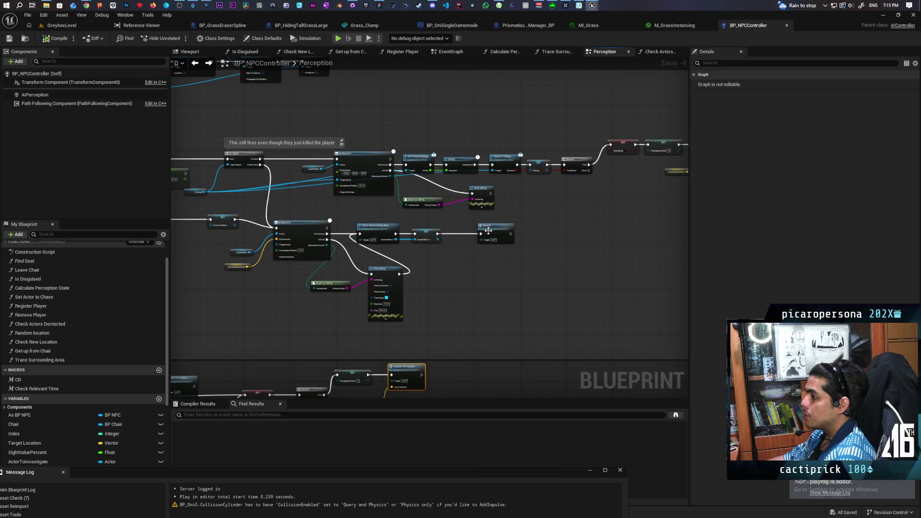
scroll(489, 231, "down", 2)
scroll(520, 247, "up", 3)
left_click_drag(465, 233, 412, 329)
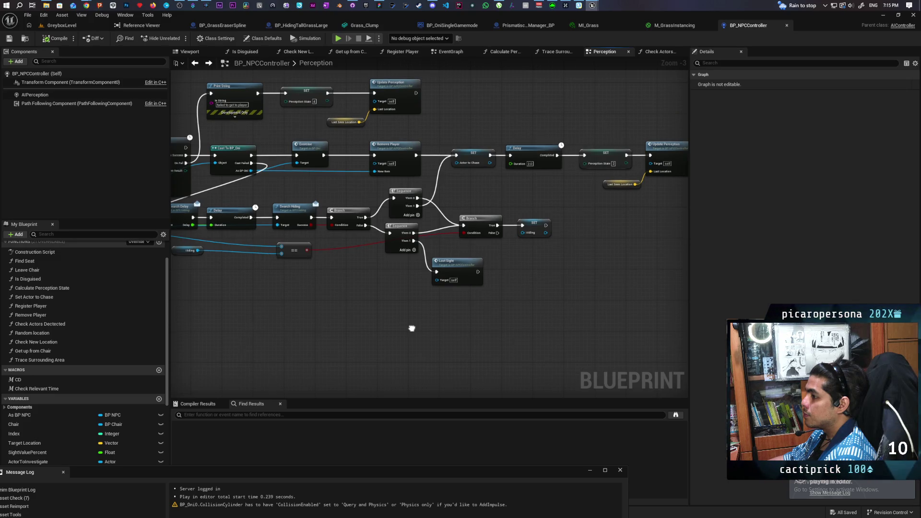
scroll(520, 313, "down", 5)
scroll(560, 230, "up", 4)
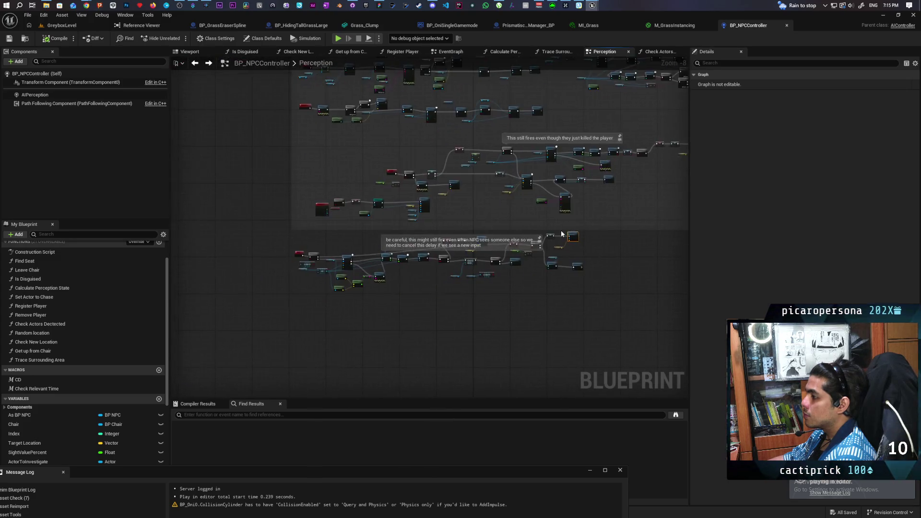
- Pan up to bring the Trace Surrounding Area nodes into view
mouse_move(655, 186)
left_mouse_down()
mouse_move(472, 202)
mouse_move(581, 220)
mouse_move(413, 231)
mouse_move(253, 263)
mouse_move(320, 246)
left_mouse_up()
scroll(422, 237, "down", 3)
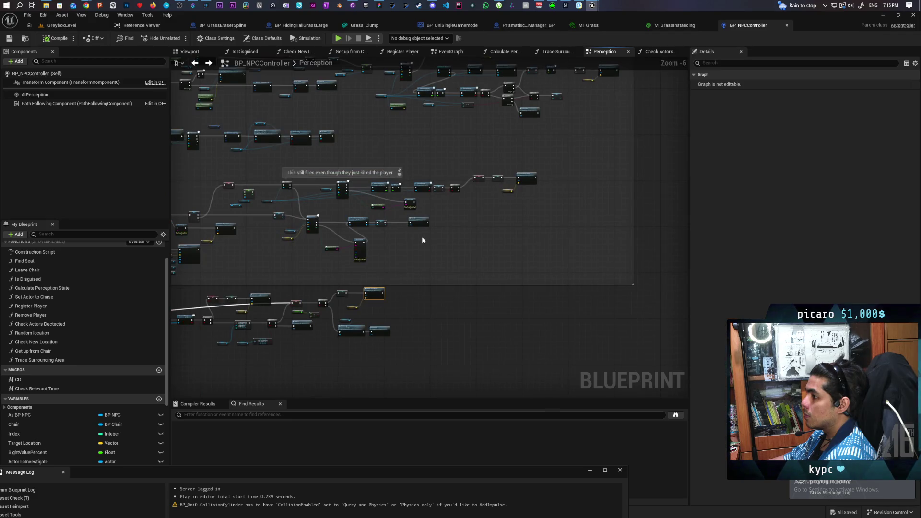
scroll(454, 176, "up", 4)
scroll(557, 315, "down", 3)
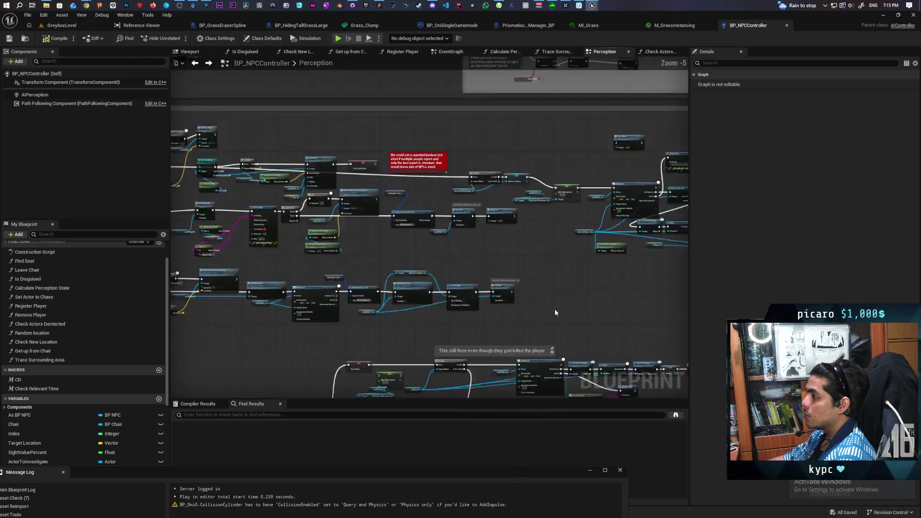
scroll(554, 309, "down", 5)
scroll(553, 308, "up", 8)
mouse_move(554, 308)
left_mouse_down()
mouse_move(364, 366)
mouse_move(491, 334)
mouse_move(479, 191)
mouse_move(524, 175)
mouse_move(497, 126)
left_mouse_up()
scroll(397, 248, "up", 3)
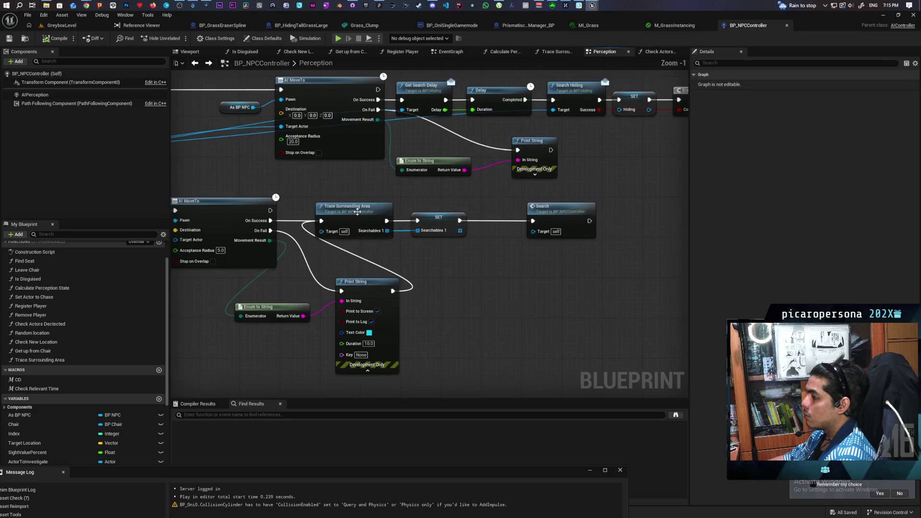
- Find references to Trace Surrounding Area by class member, close the Message Log, and open the result
right_click(360, 216)
mouse_move(415, 288)
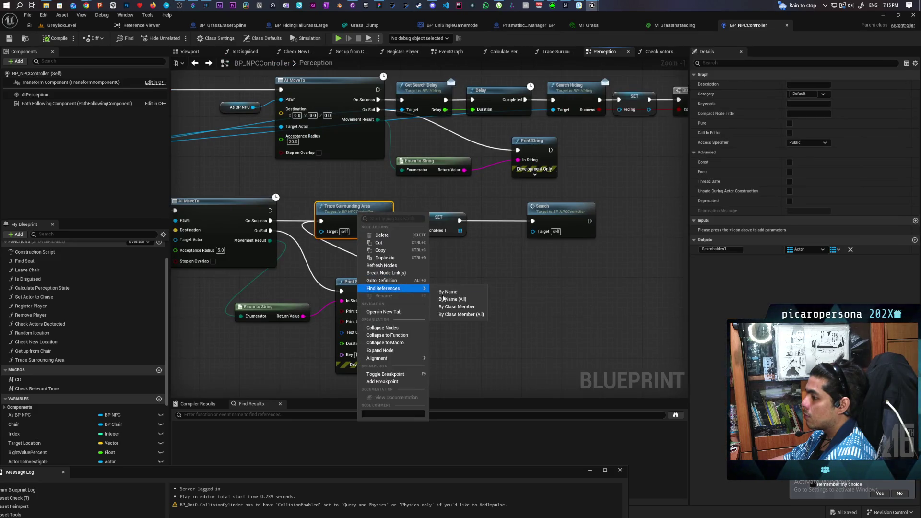
left_click(485, 308)
left_click_drag(242, 474, 333, 368)
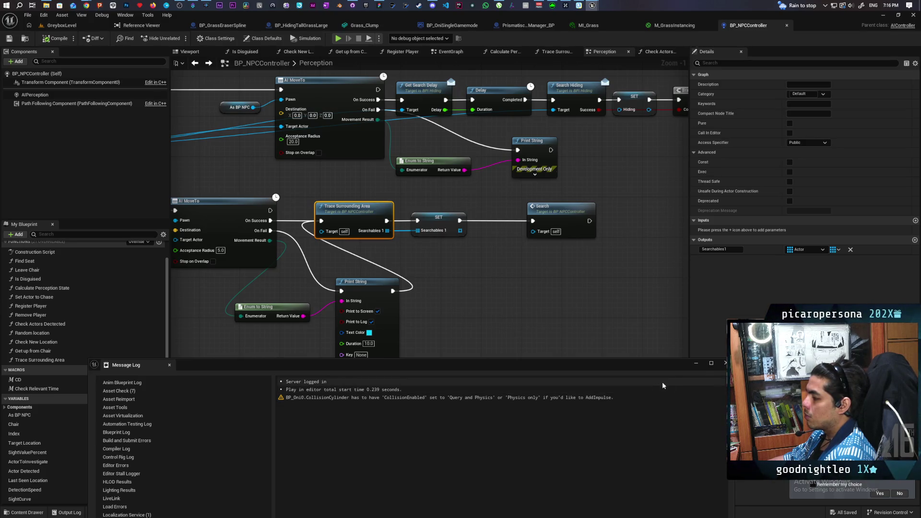
left_click(725, 363)
double_click(238, 434)
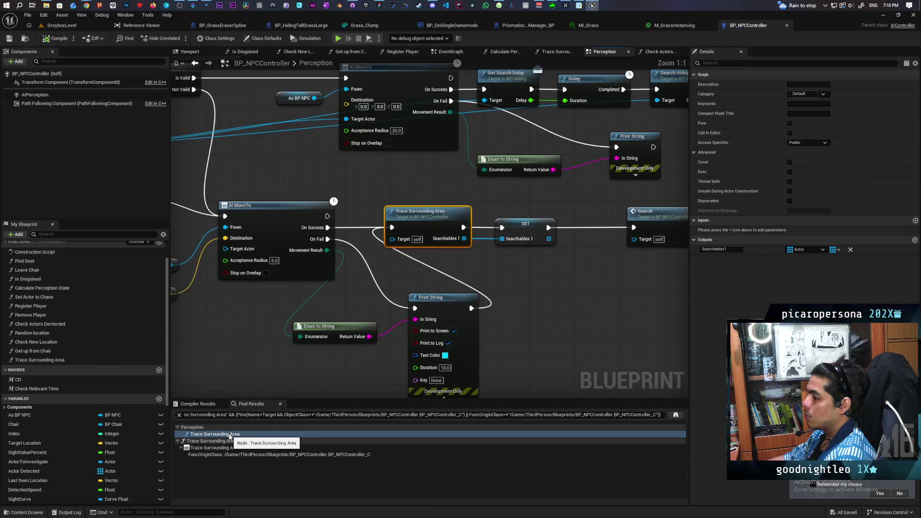
- Remove the exec wire looping Print String back into Trace Surrounding Area
scroll(267, 351, "down", 3)
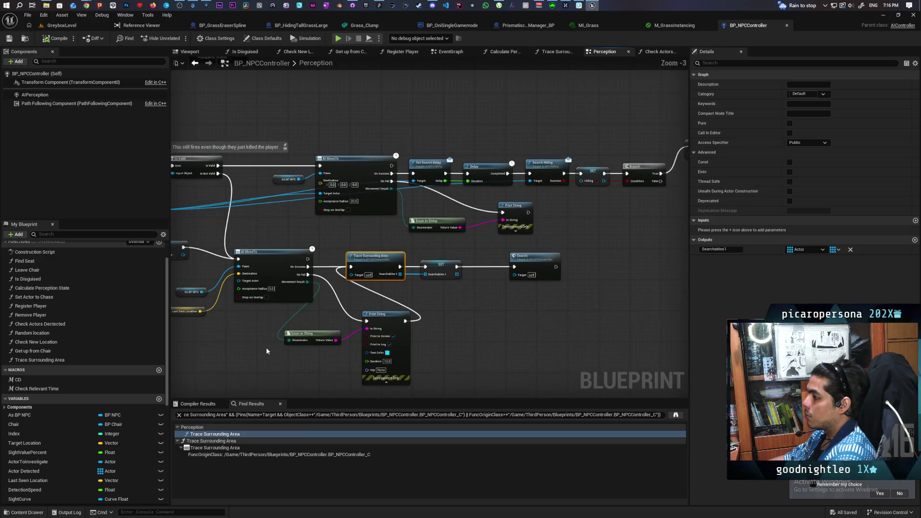
scroll(511, 330, "down", 3)
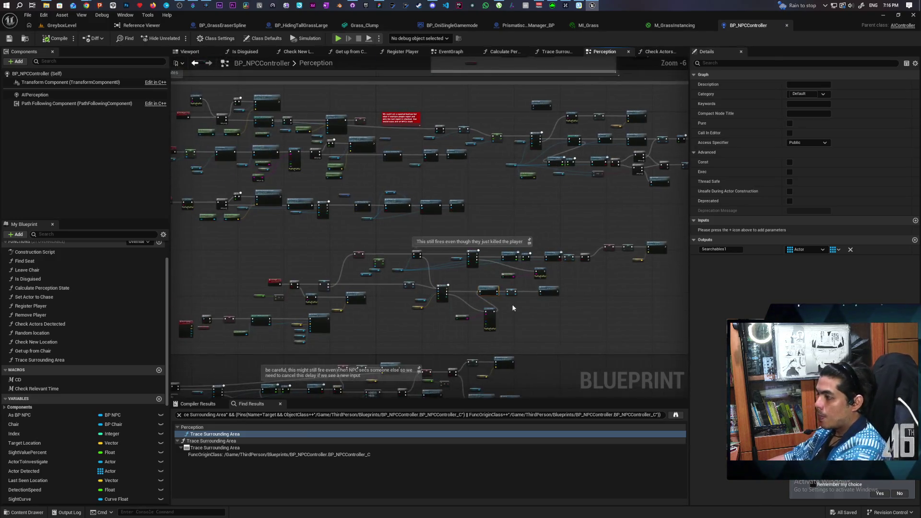
scroll(482, 312, "up", 4)
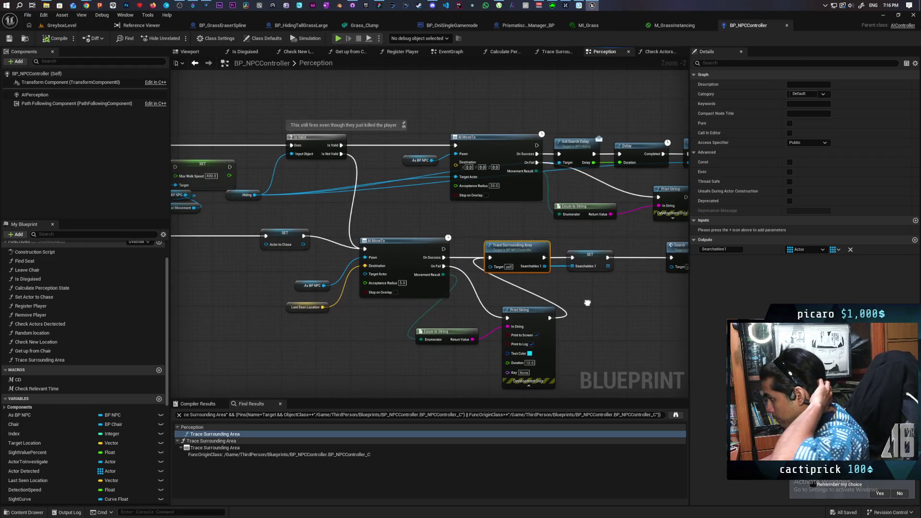
left_click_drag(587, 303, 616, 298)
left_click_drag(431, 331, 489, 311)
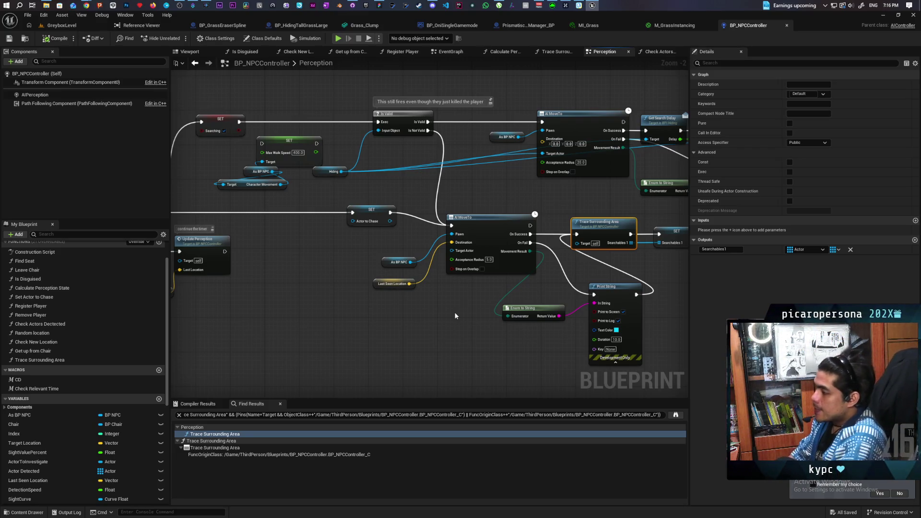
left_click(622, 267, "alt")
- Compile BP_NPCController and return to the GreyboxLevel editor
scroll(497, 294, "down", 2)
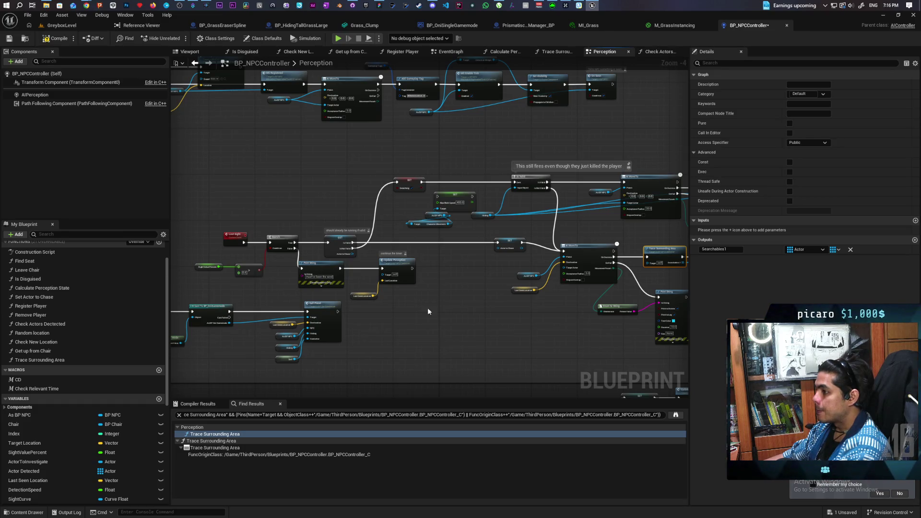
left_click(57, 39)
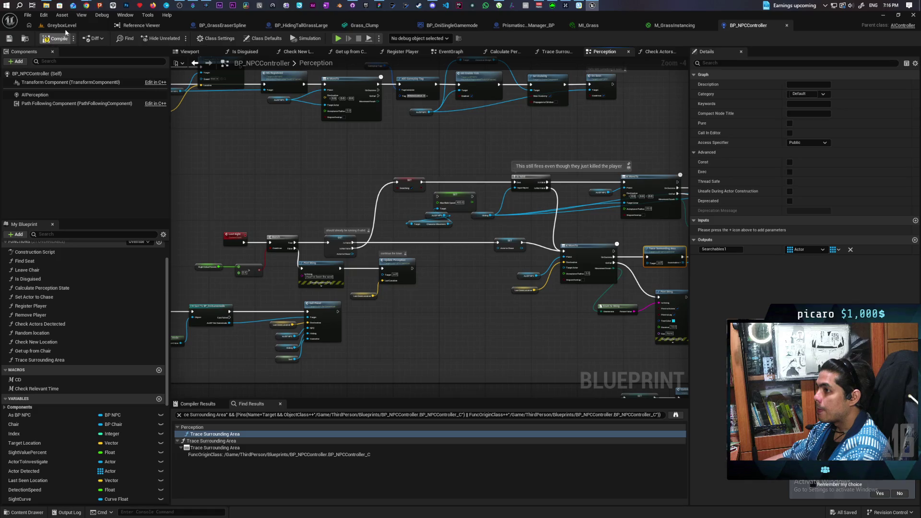
left_click(61, 26)
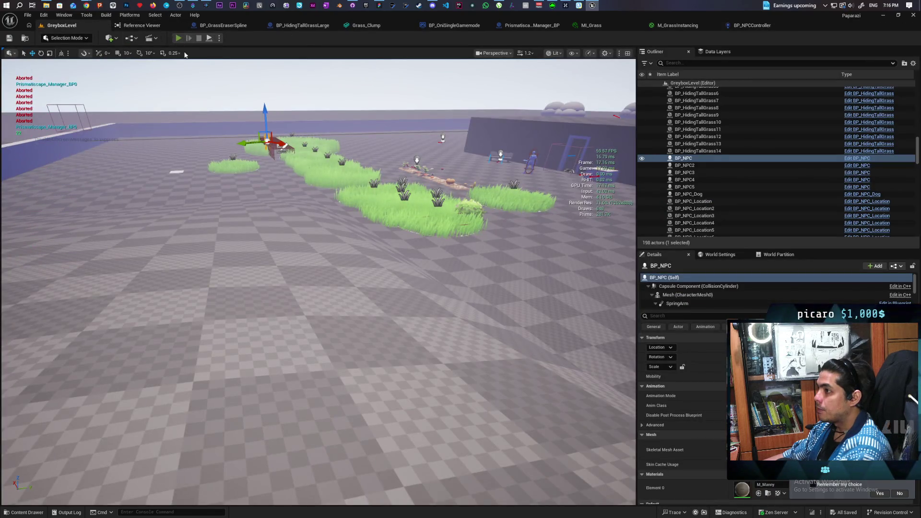
- Start Play-in-Editor and walk the character past the bushes into the tall grass
left_click(178, 38)
key("w")
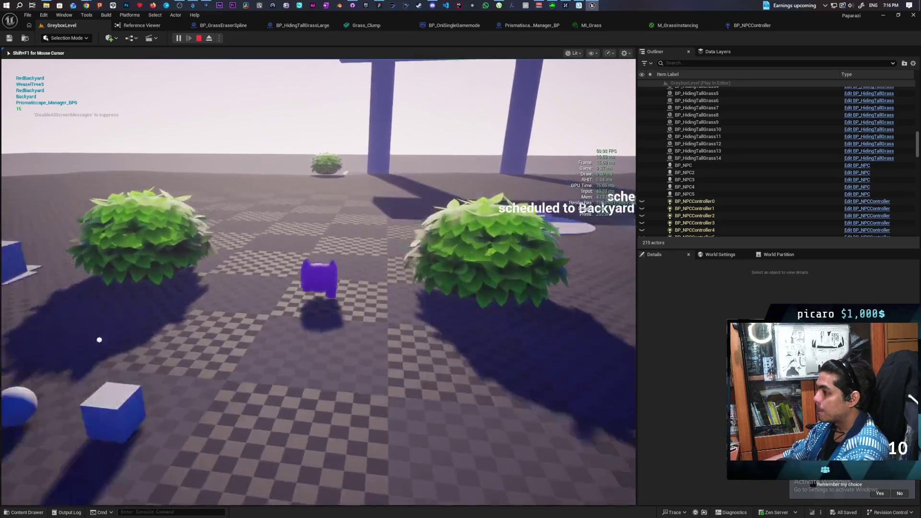
key("w")
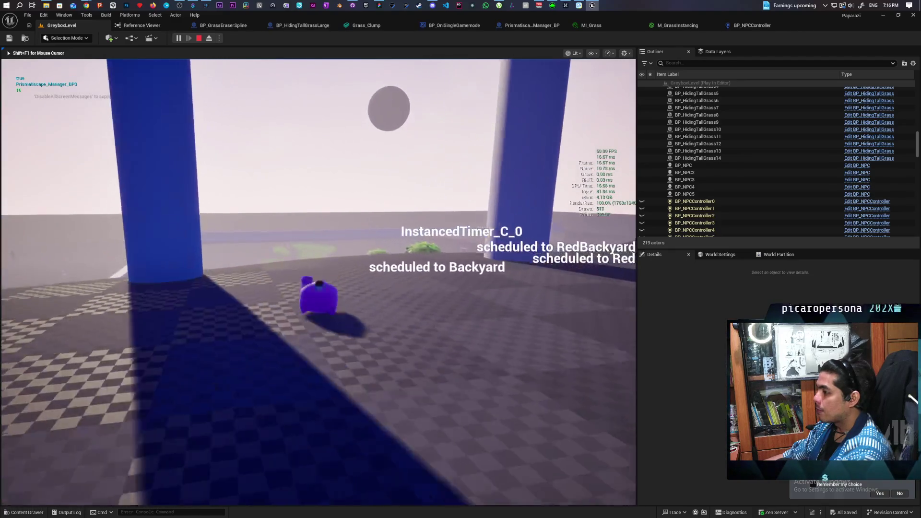
key("w")
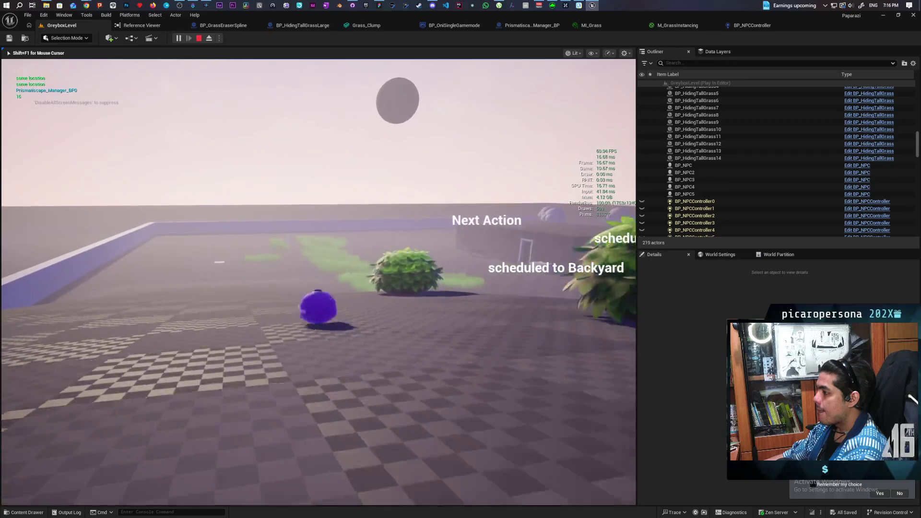
key("w")
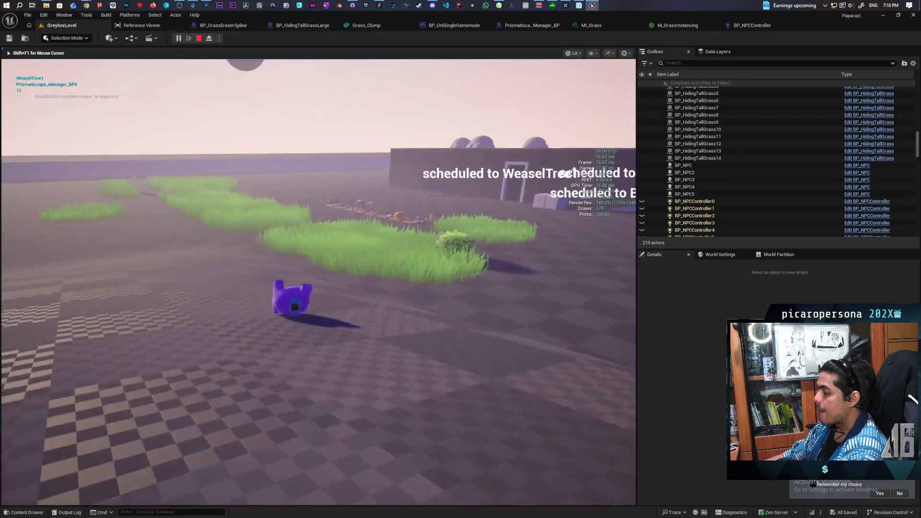
key("w")
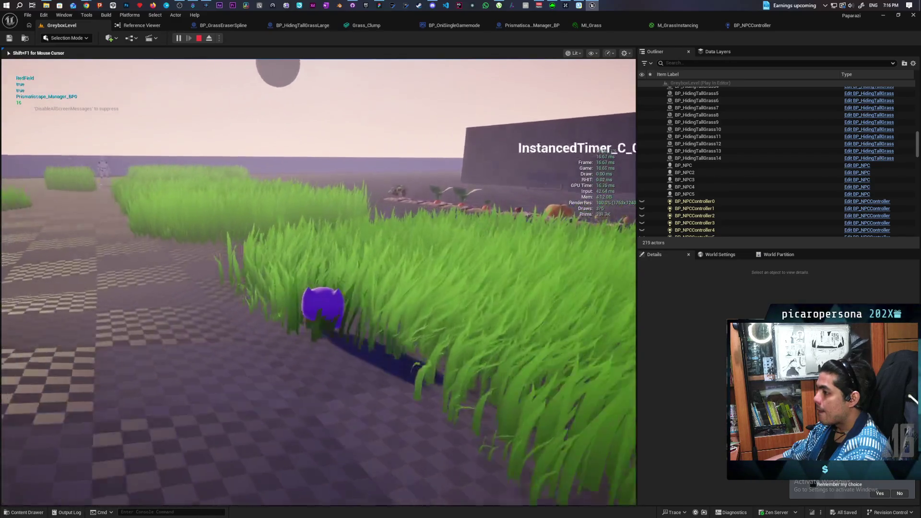
key("w")
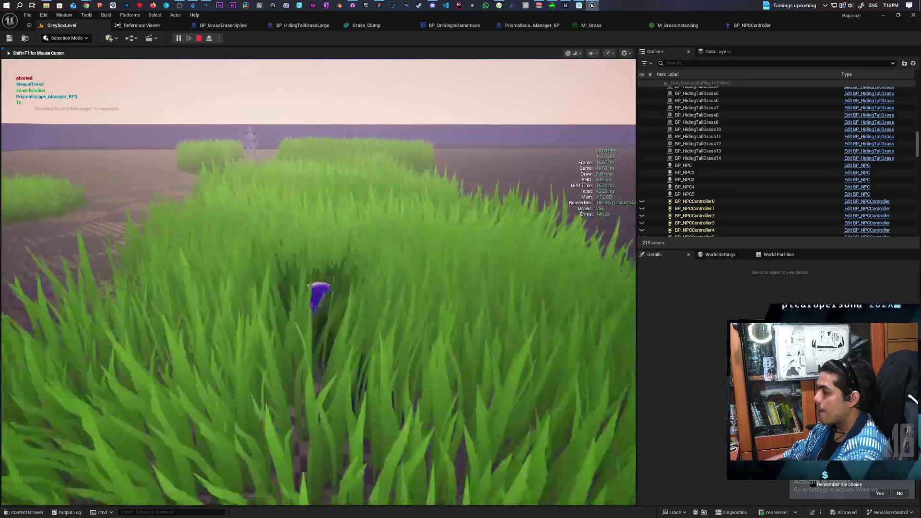
- Edge toward the NPC, go back through the grass, and step onto open floor
key("w")
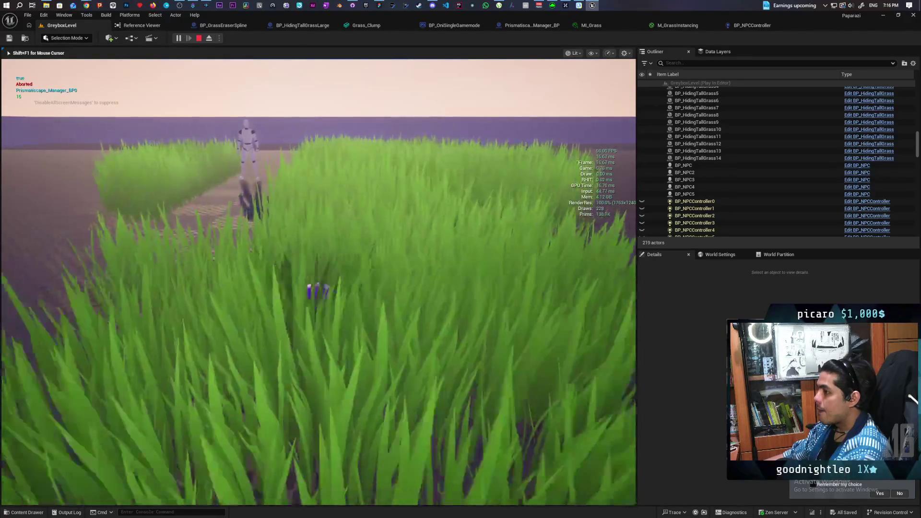
key("w")
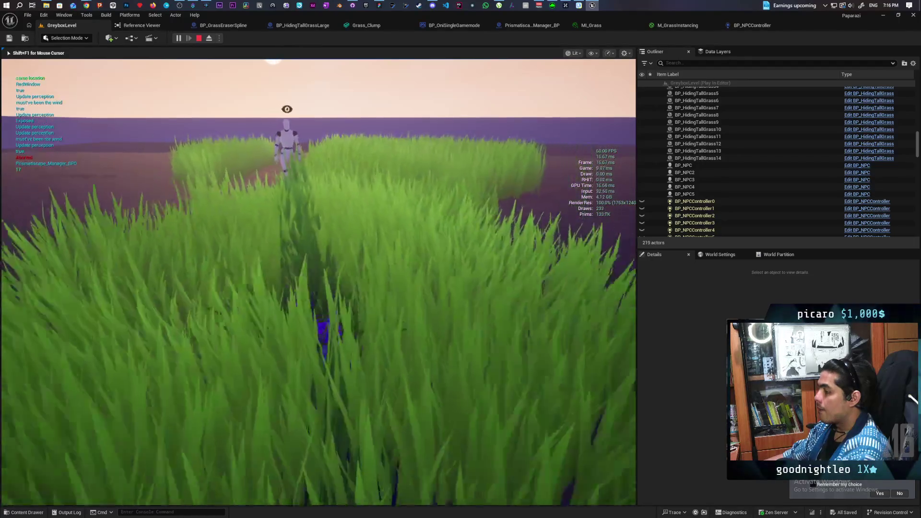
key("w")
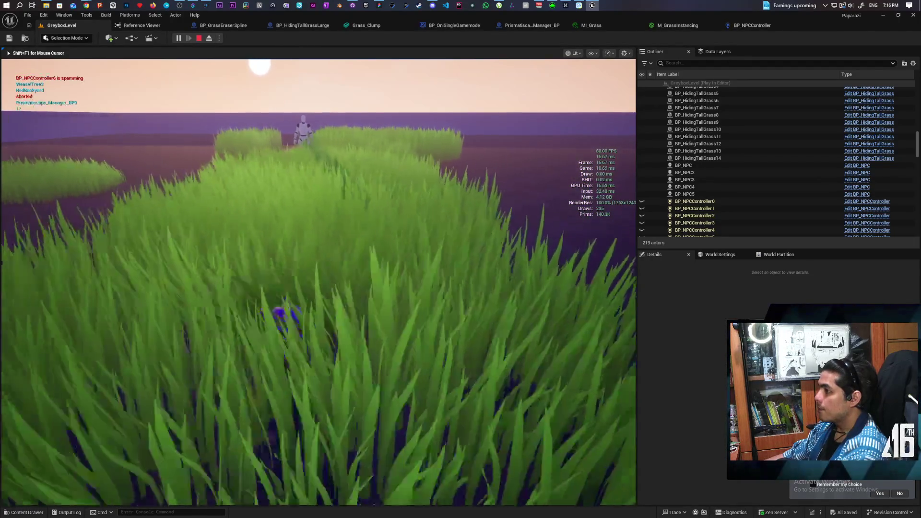
key("w")
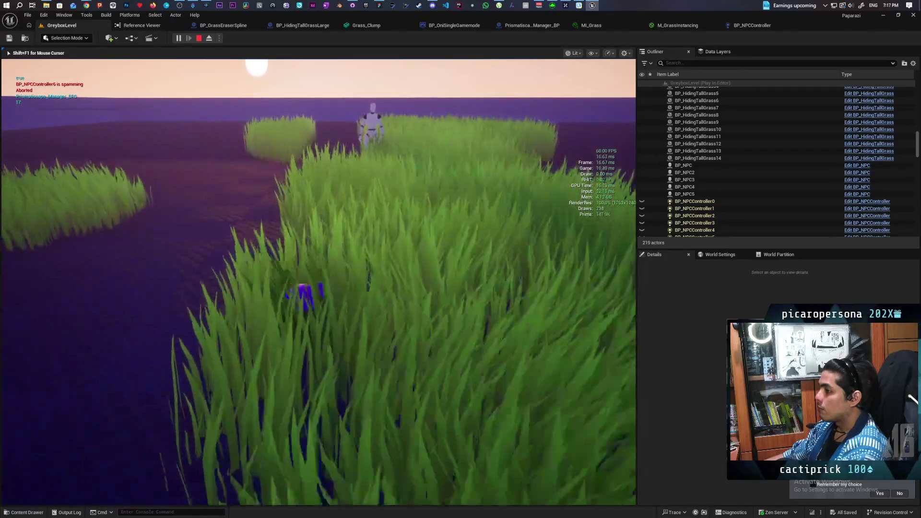
key("w")
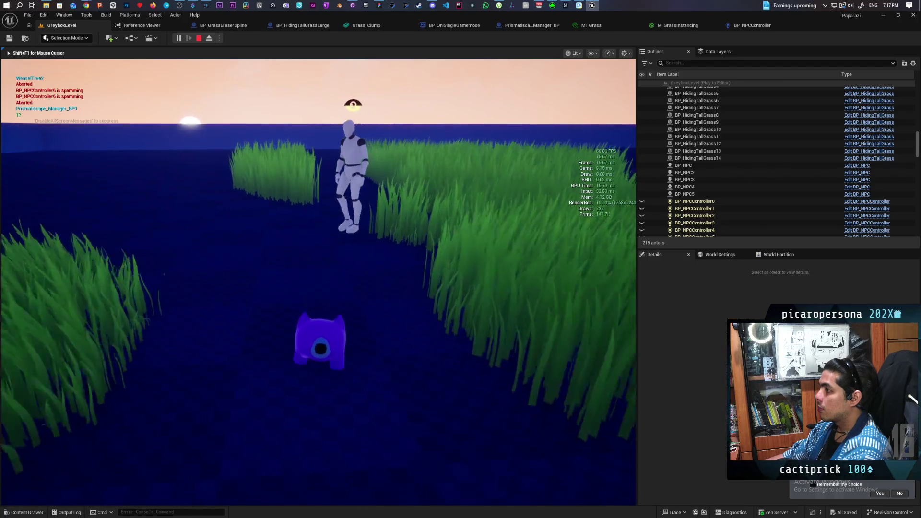
- Walk the character forward through the tall grass toward the bush to trigger the debug traces
key("w")
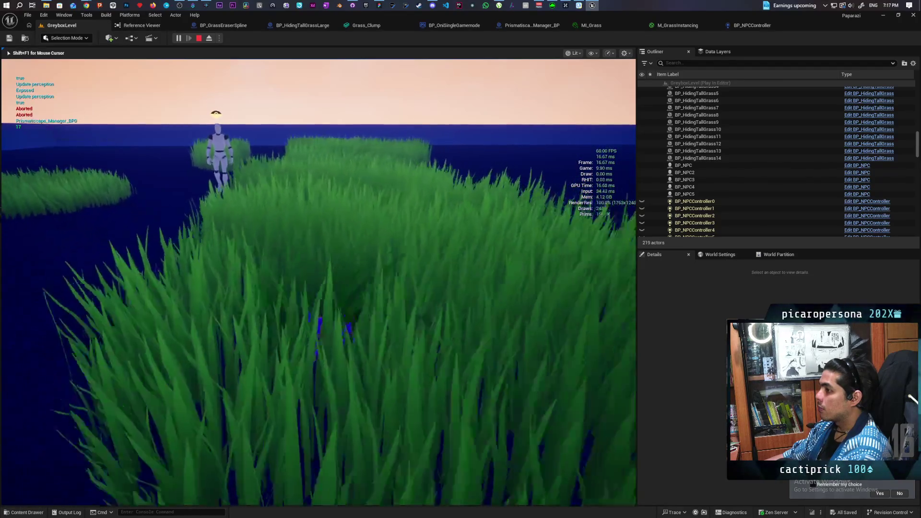
key("w")
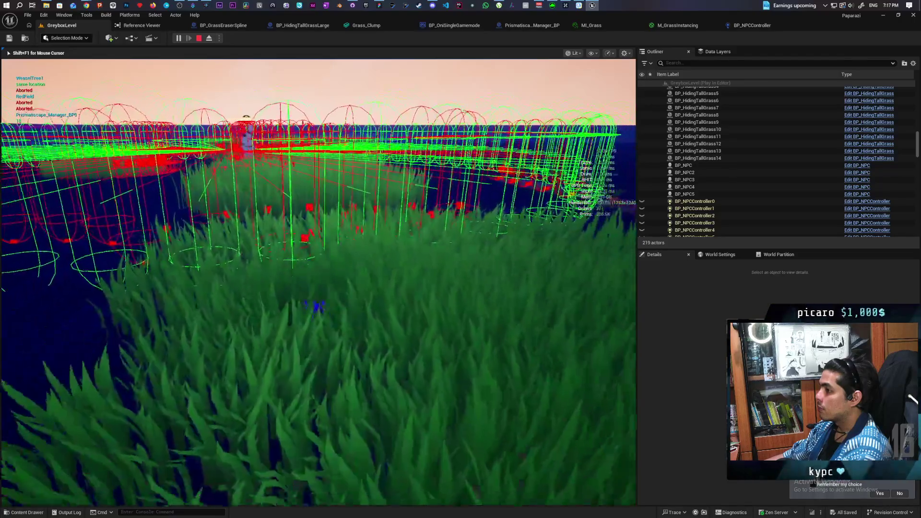
key("w")
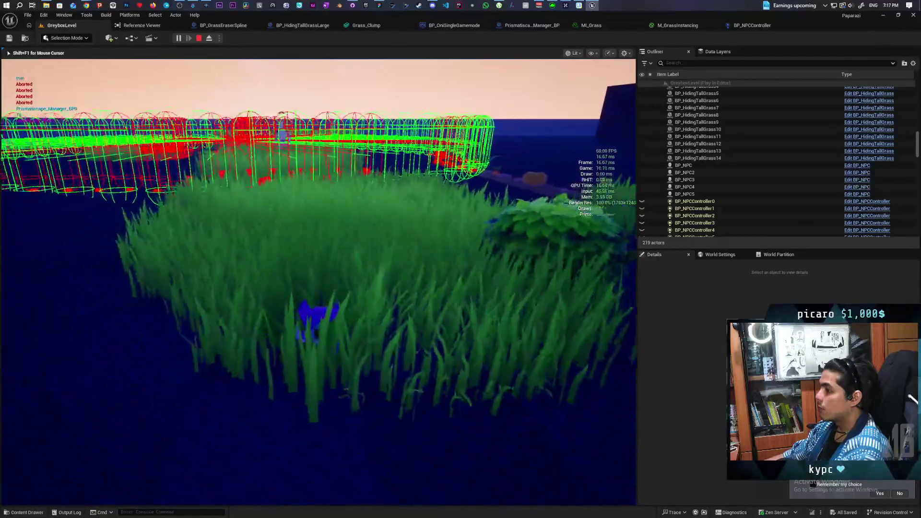
key("w")
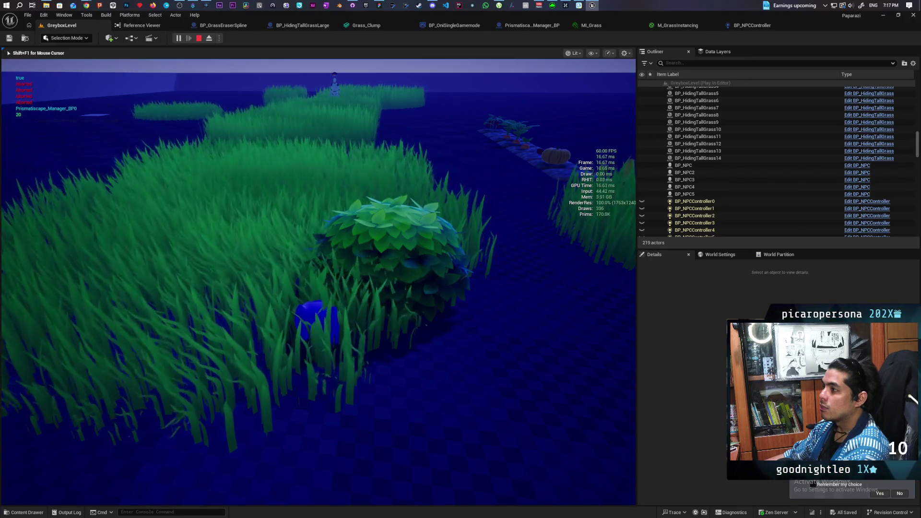
- Walk out of the grass across open ground to the NPC, then turn on the Gameplay Debugger
key("w")
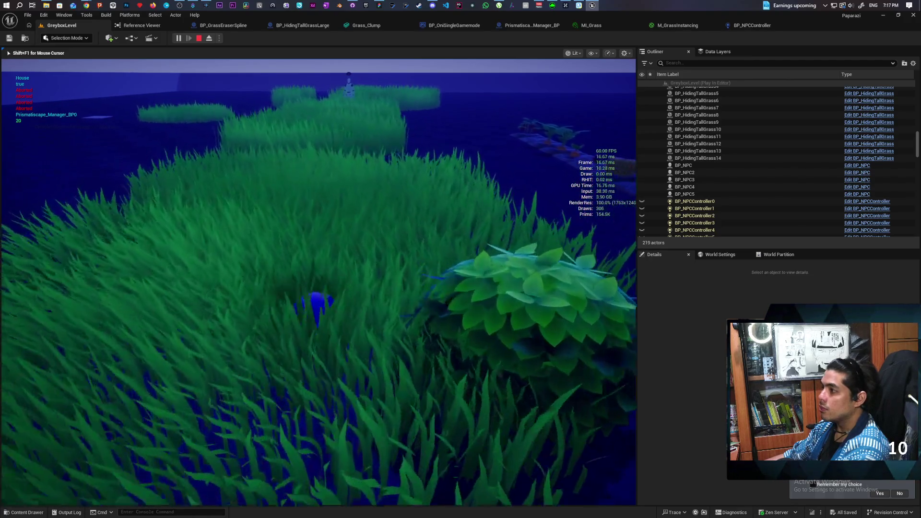
key("w")
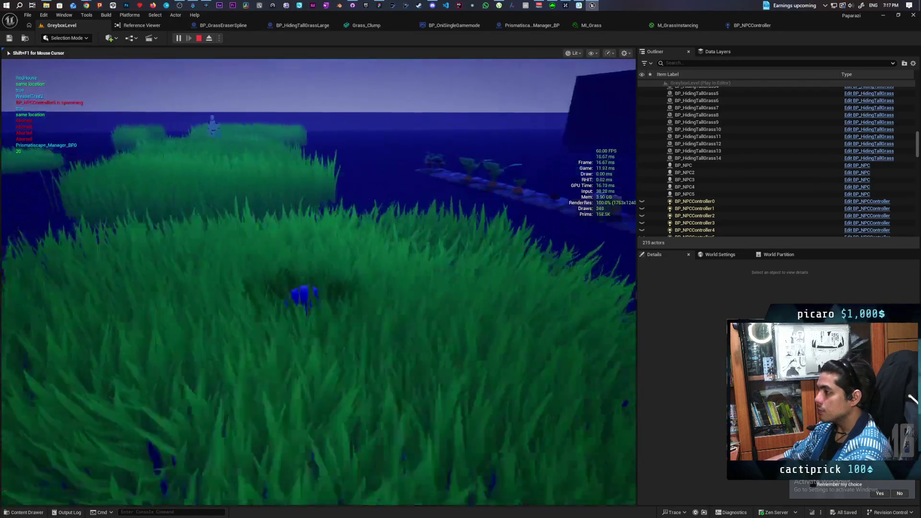
key("w")
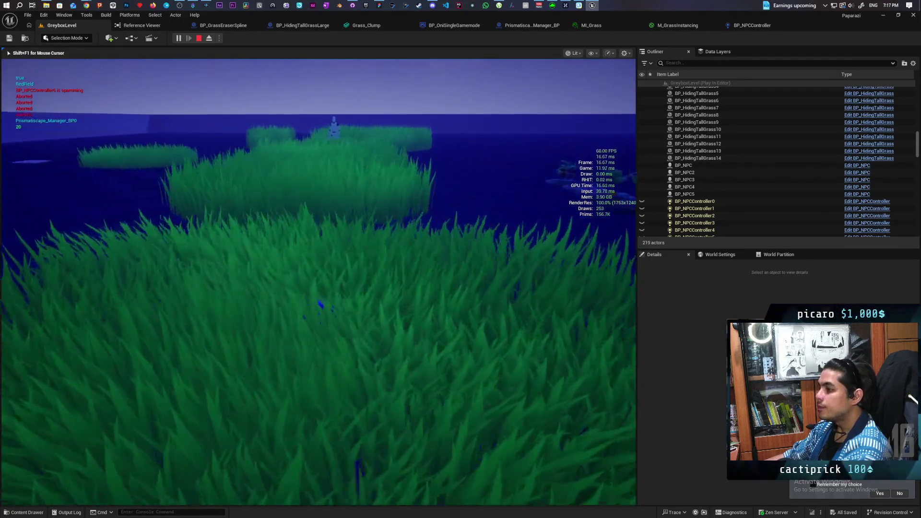
key("w")
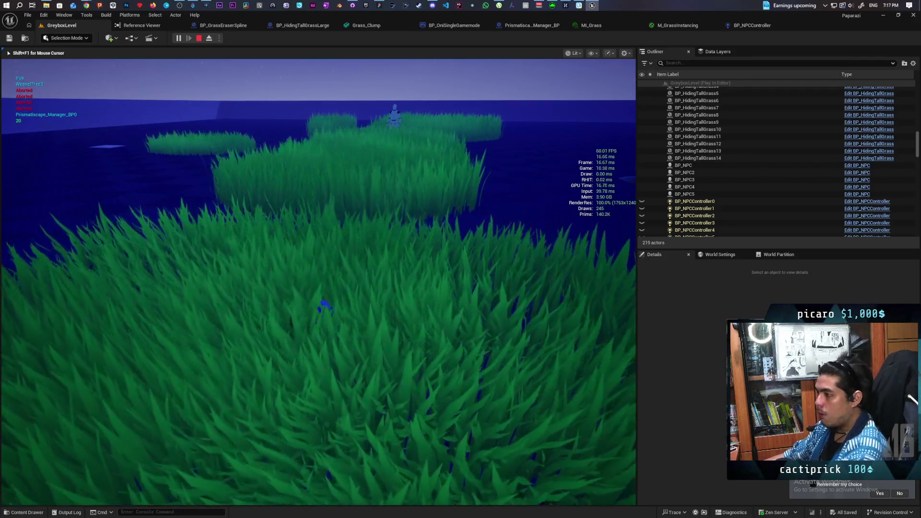
key("w")
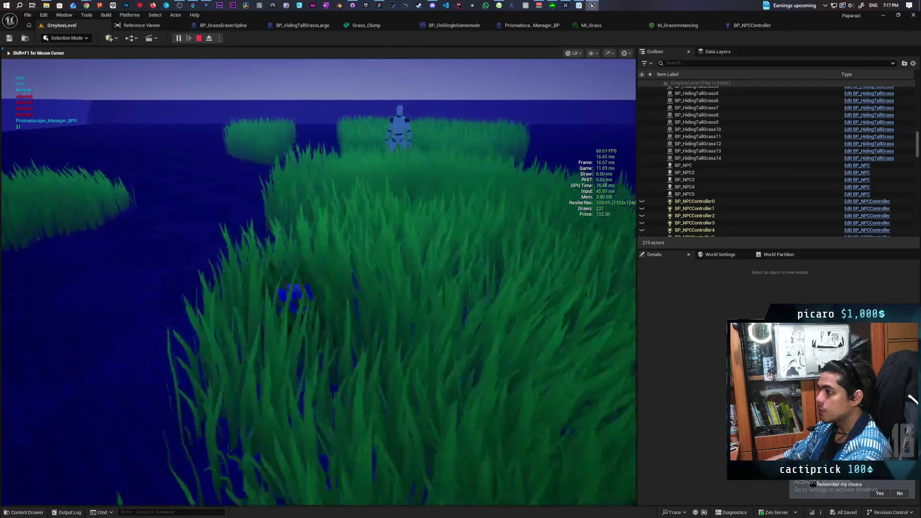
key("w")
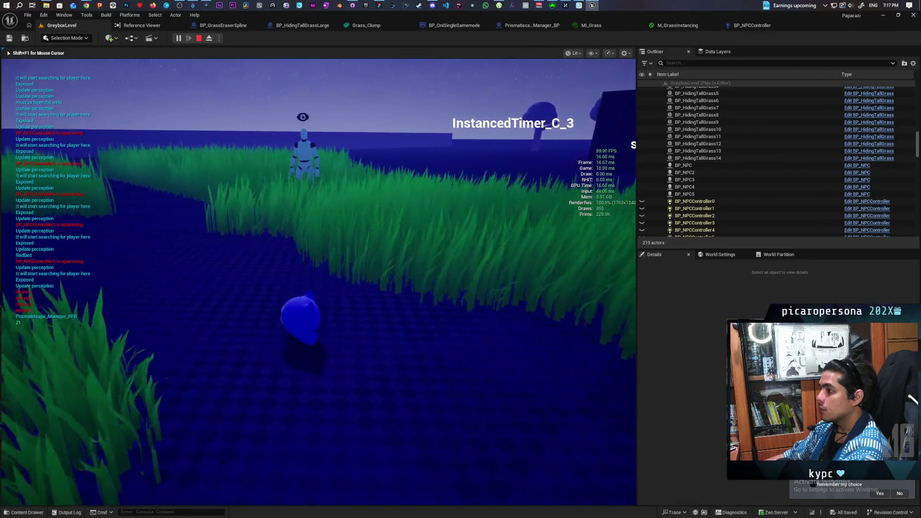
key("w")
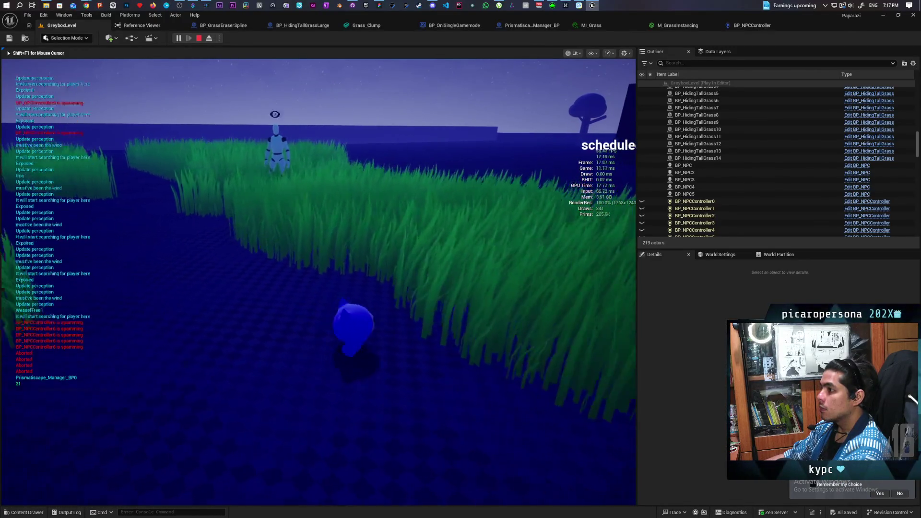
key("w")
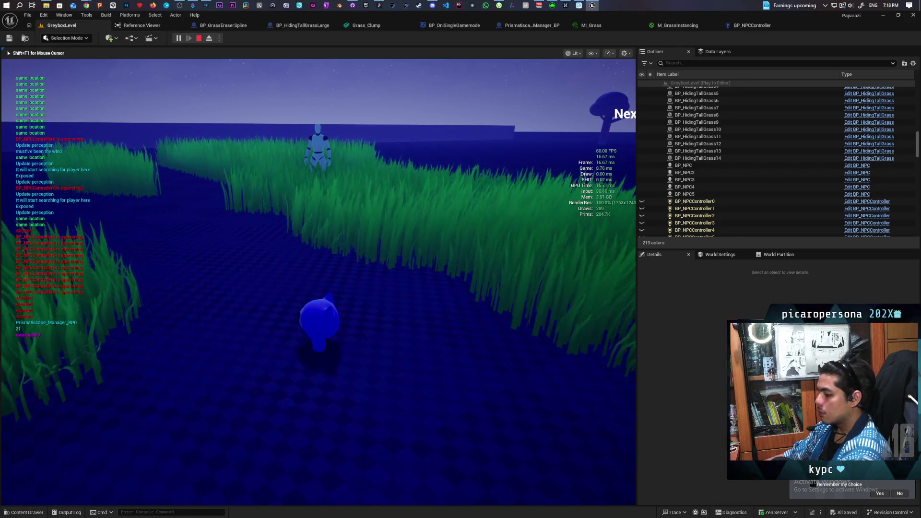
key("apostrophe")
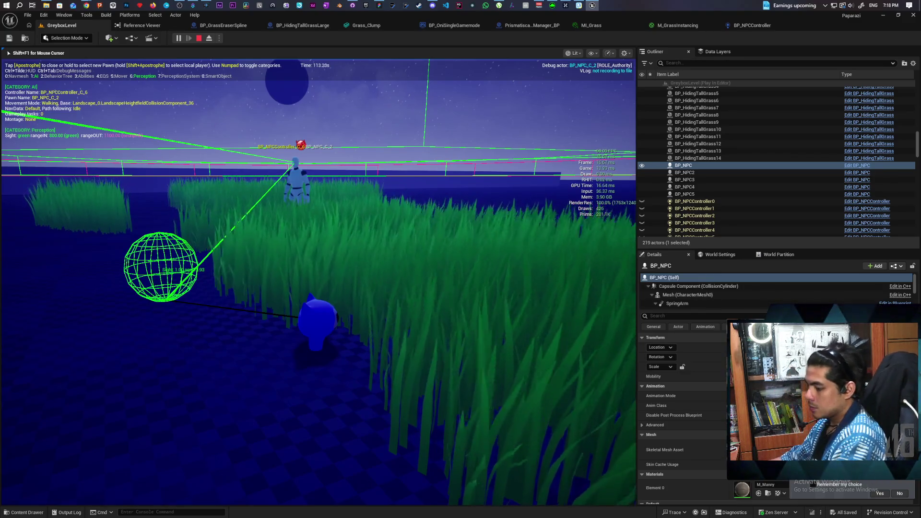
- Walk into the tall grass beside the NPC, then turn the Gameplay Debugger overlay off
key("w")
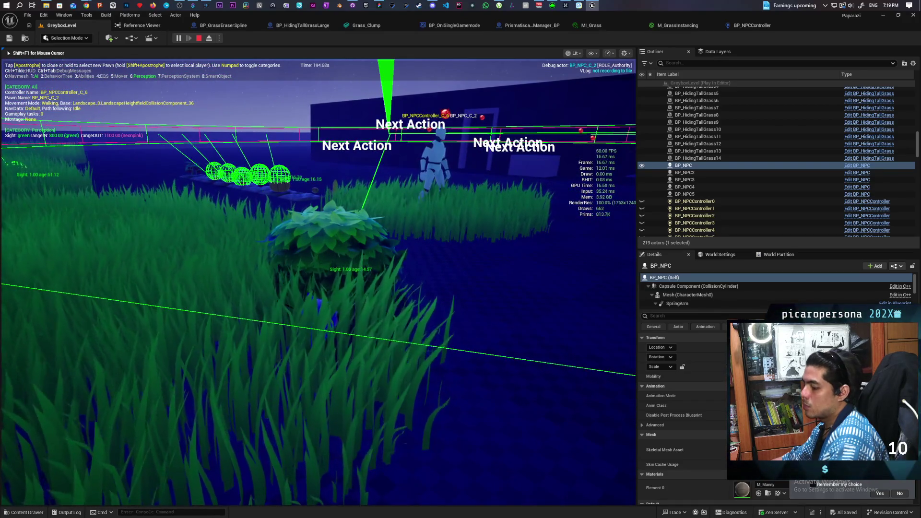
key("apostrophe")
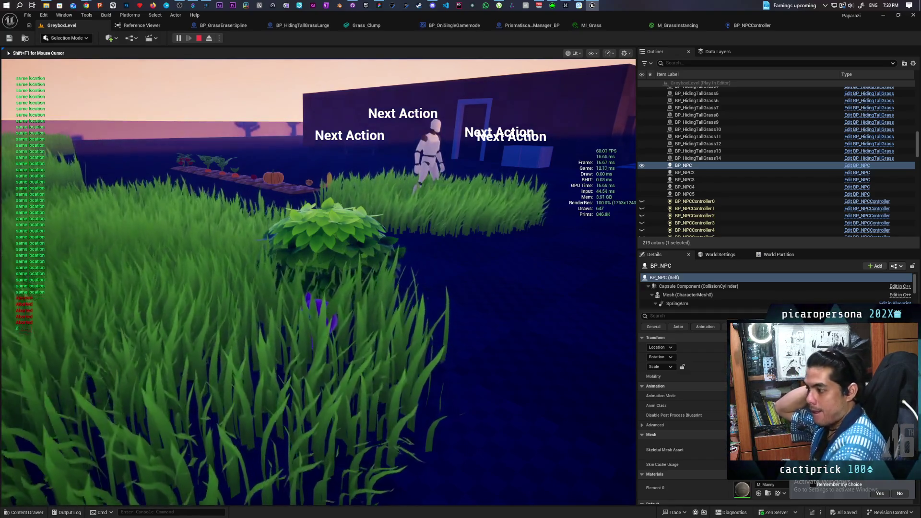
- Stop Play-in-Editor, pull the viewport back over the level, and select a PCG tall-grass patch
key("Escape")
scroll(487, 125, "up", 5)
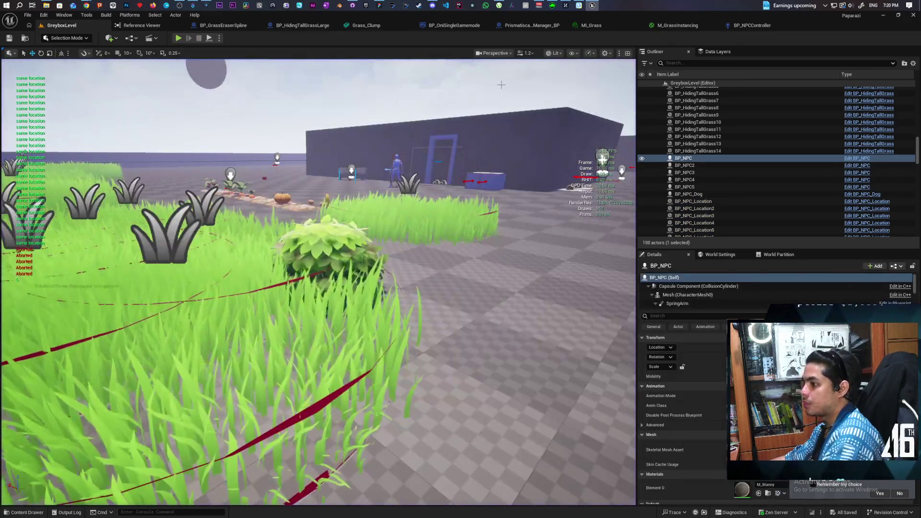
scroll(380, 333, "up", 1)
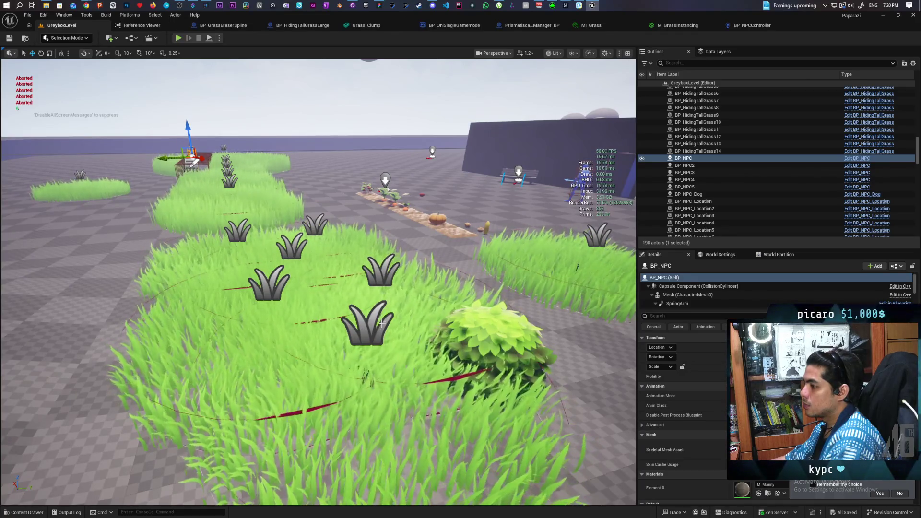
scroll(318, 282, "down", 5)
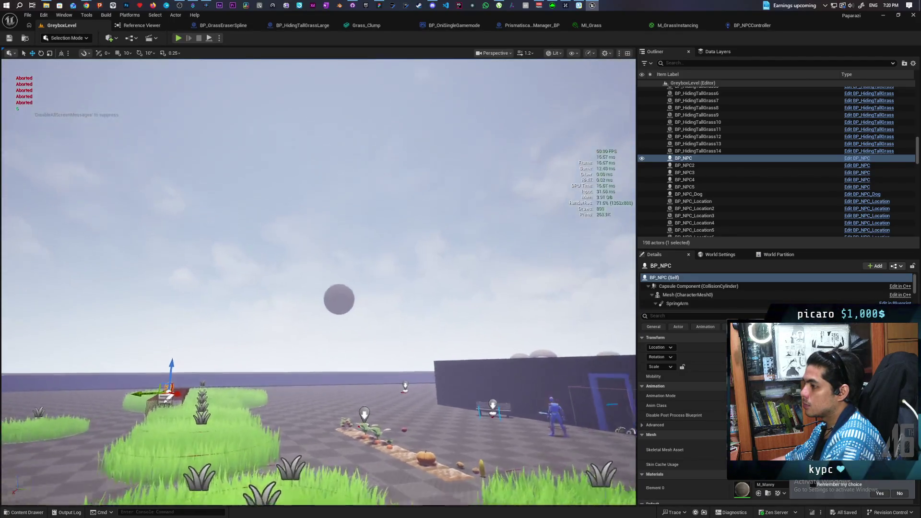
scroll(318, 283, "up", 8)
scroll(308, 291, "down", 5)
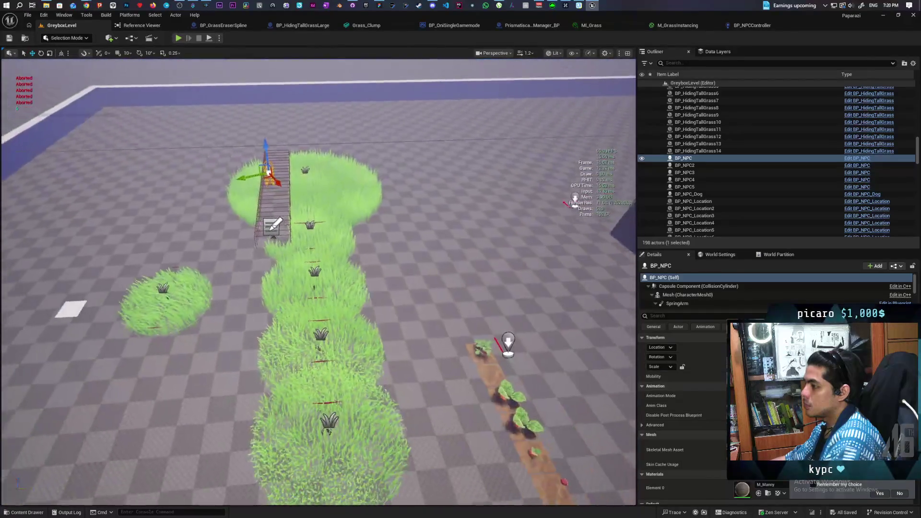
scroll(308, 291, "up", 3)
scroll(319, 282, "down", 10)
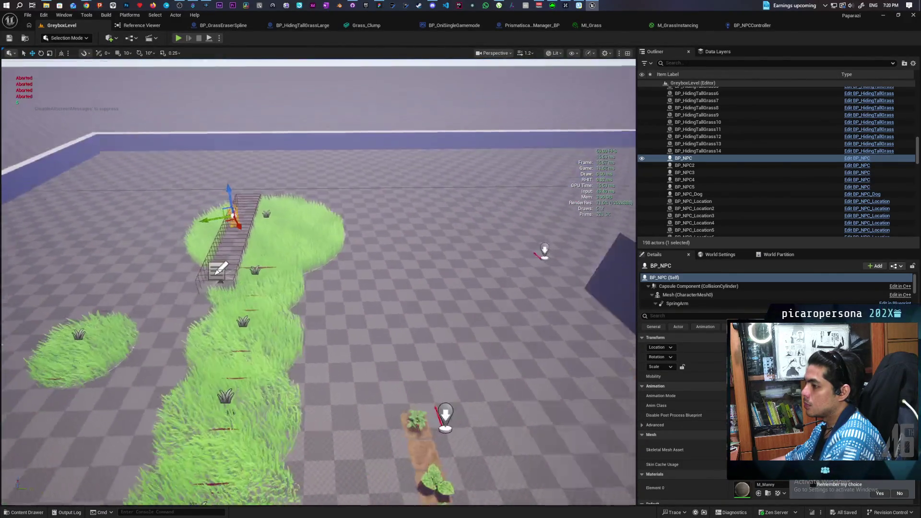
scroll(276, 357, "down", 3)
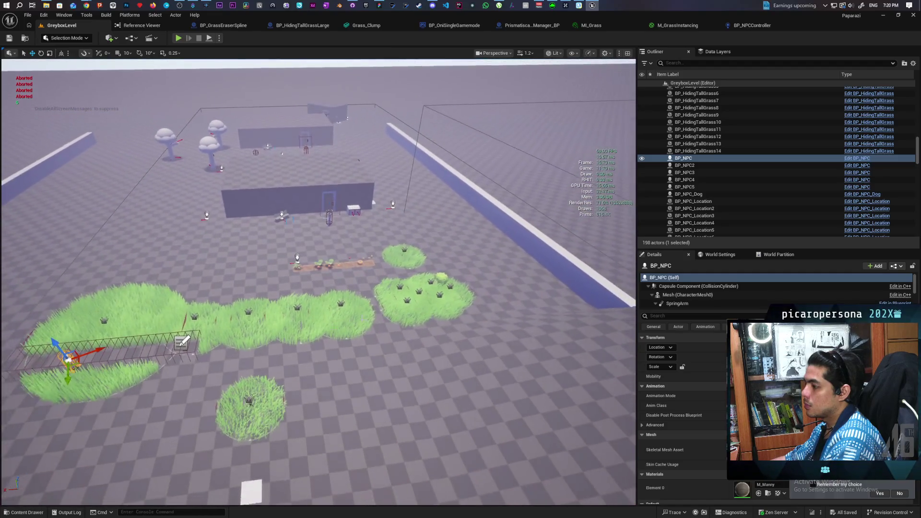
left_click(119, 321)
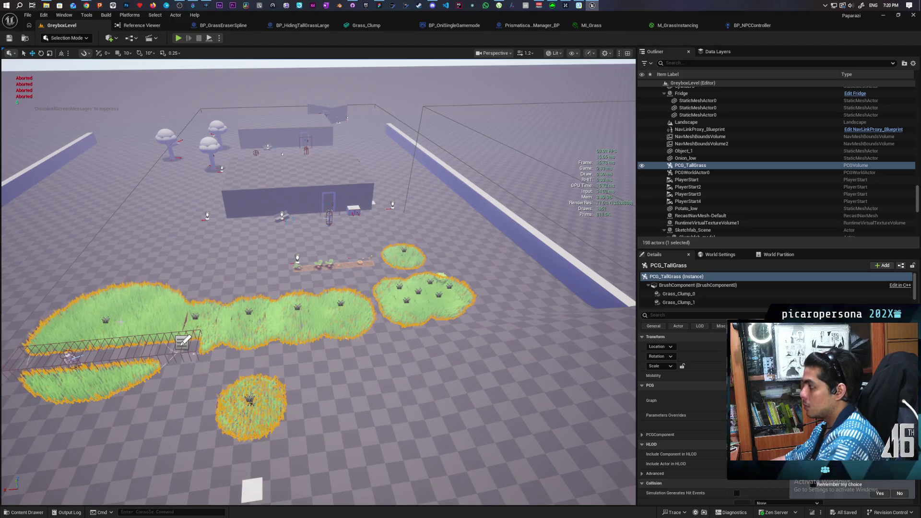
- Select BP_HidingTallGrass through BP_HidingTallGrass14 in the Outliner and delete them
left_click(105, 321)
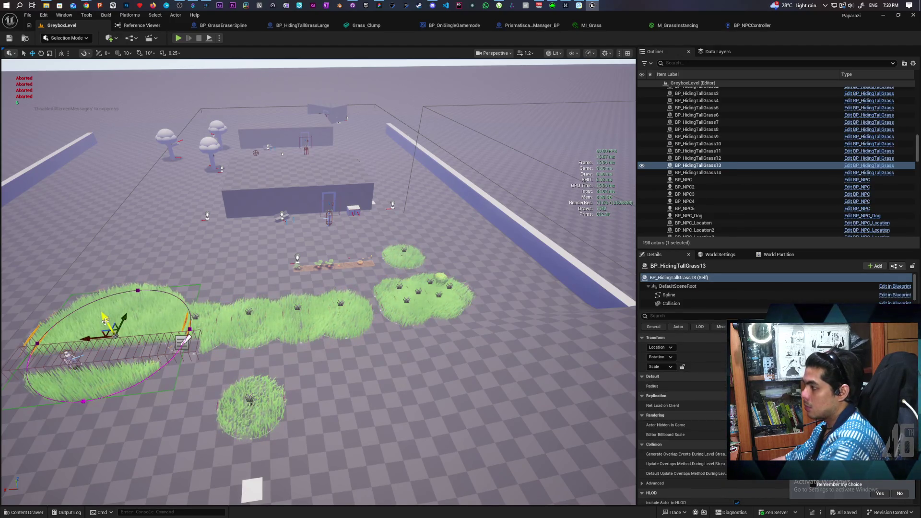
left_click(718, 174)
scroll(717, 171, "up", 3)
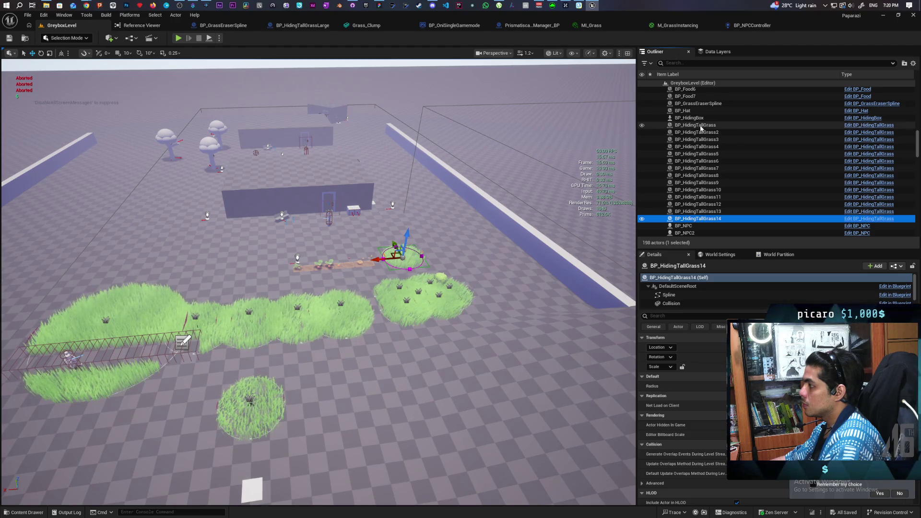
left_click(701, 126, "shift")
mouse_move(437, 359)
left_mouse_down()
mouse_move(437, 341)
mouse_move(437, 358)
left_mouse_up()
key("Delete")
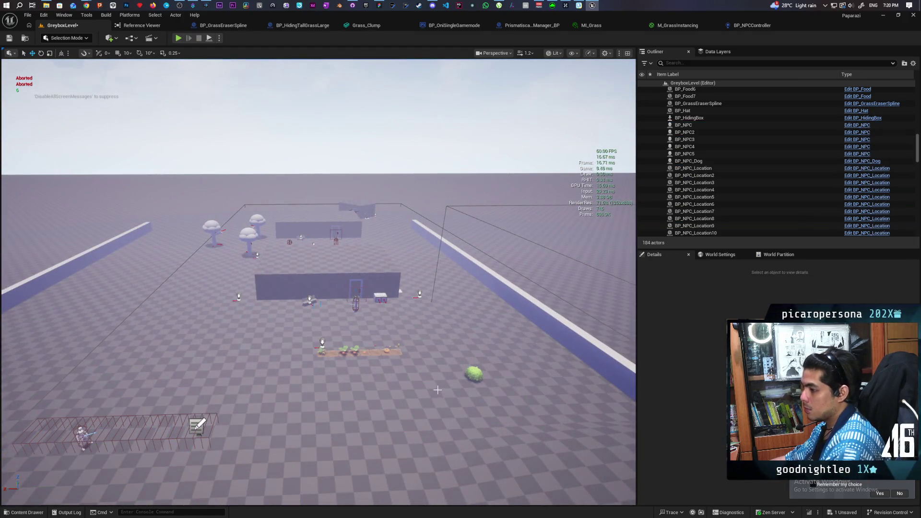
left_click_drag(383, 379, 417, 384)
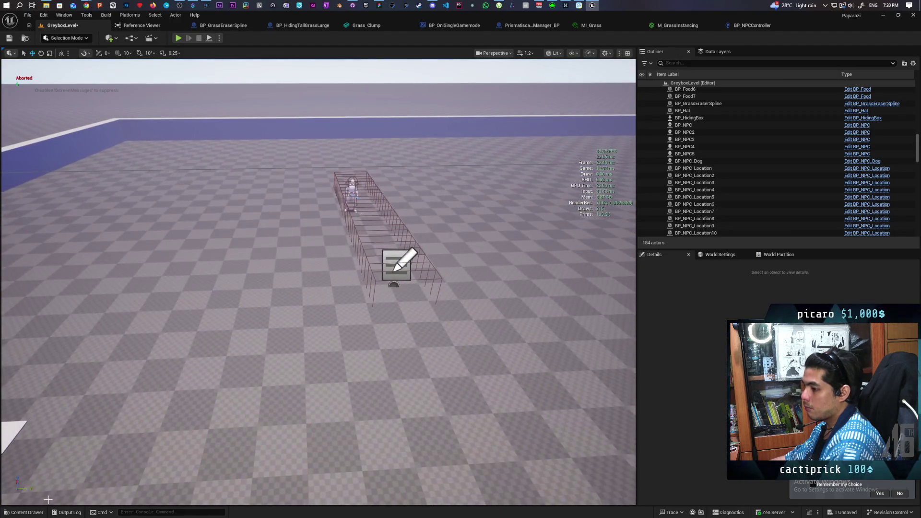
- In the Content Drawer, go to the top-level Content folder and search for 'grass'
left_click(27, 512)
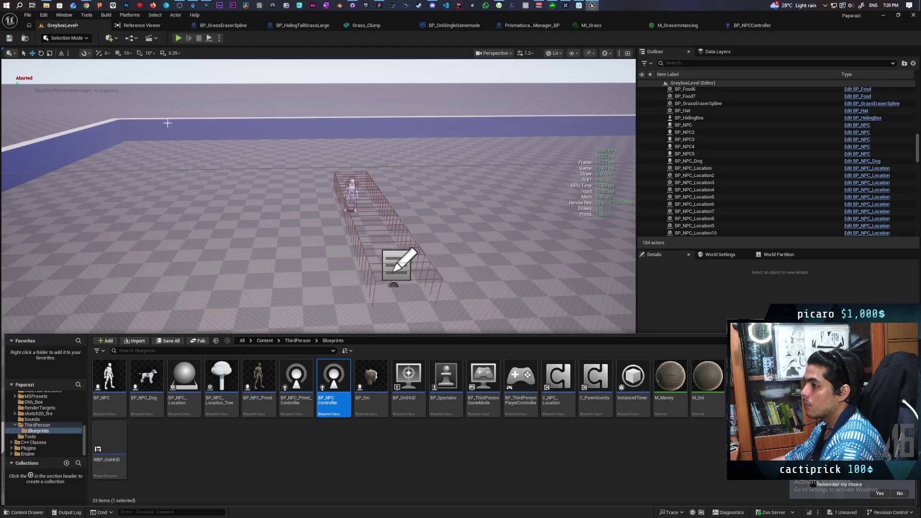
left_click(264, 341)
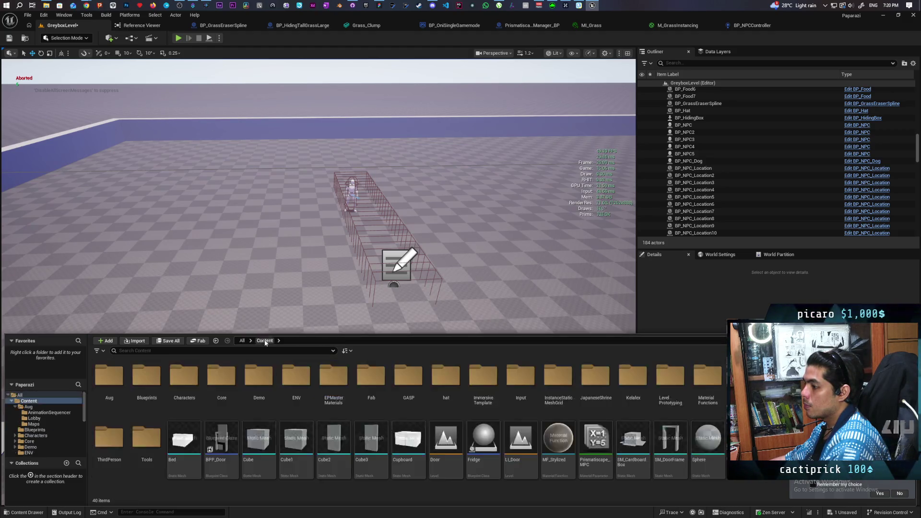
left_click(180, 351)
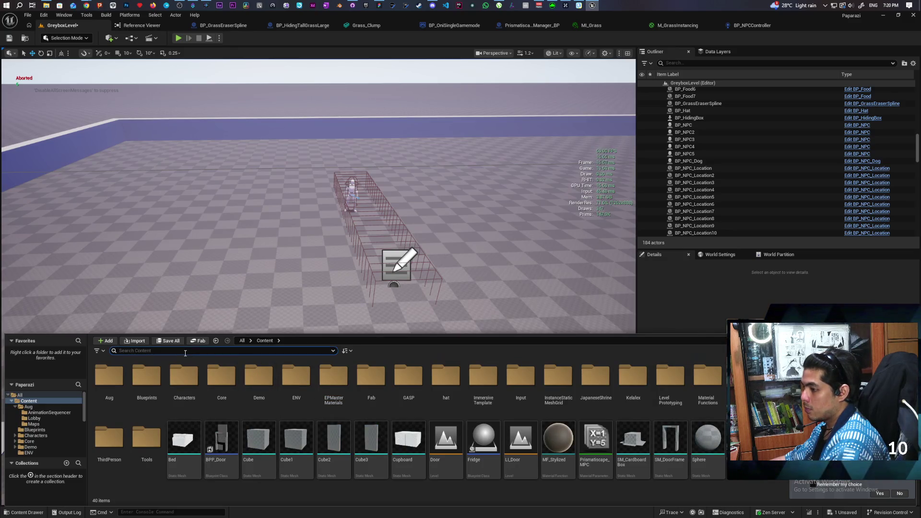
type("grass")
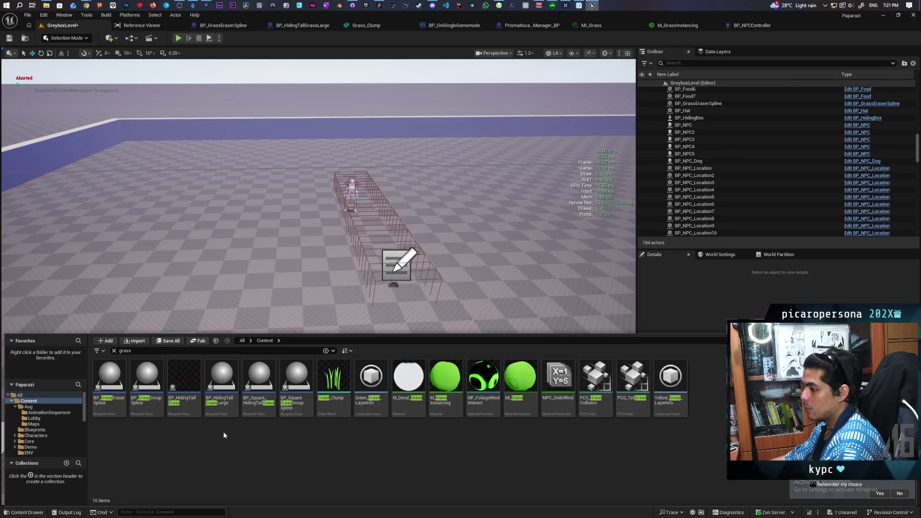
- Place a BP_HidingTallGrassLarge actor and drag its lower, top and side spline points to stretch the loop
mouse_move(229, 413)
left_mouse_down()
mouse_move(399, 270)
mouse_move(383, 274)
mouse_move(396, 262)
left_mouse_up()
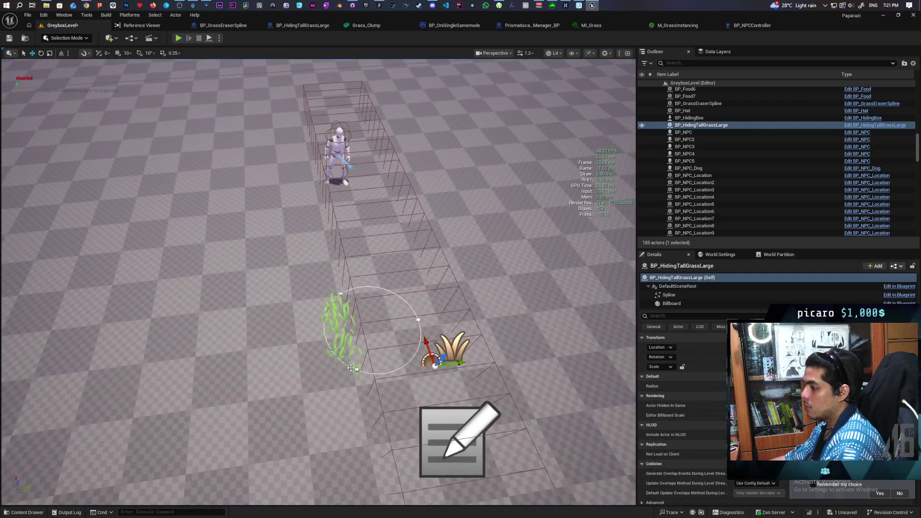
left_click(357, 371)
left_click_drag(346, 391, 315, 478)
left_click(342, 295)
left_click_drag(348, 301, 223, 172)
left_click(415, 323)
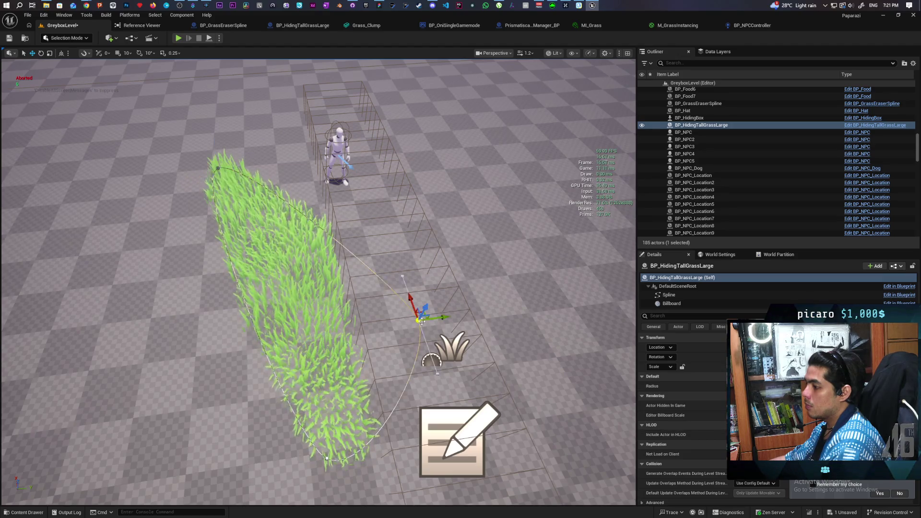
mouse_move(427, 315)
left_mouse_down()
mouse_move(615, 290)
mouse_move(513, 262)
mouse_move(428, 256)
mouse_move(356, 136)
left_mouse_up()
- Pull one more spline point outward to widen the grass area, frame the strip, and start a playtest
scroll(294, 152, "up", 3)
left_click_drag(294, 153, 365, 168)
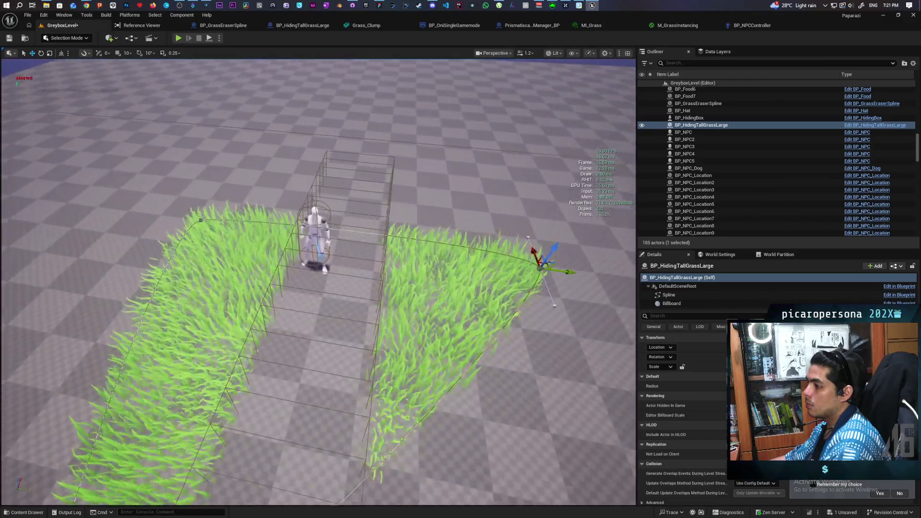
scroll(340, 431, "down", 5)
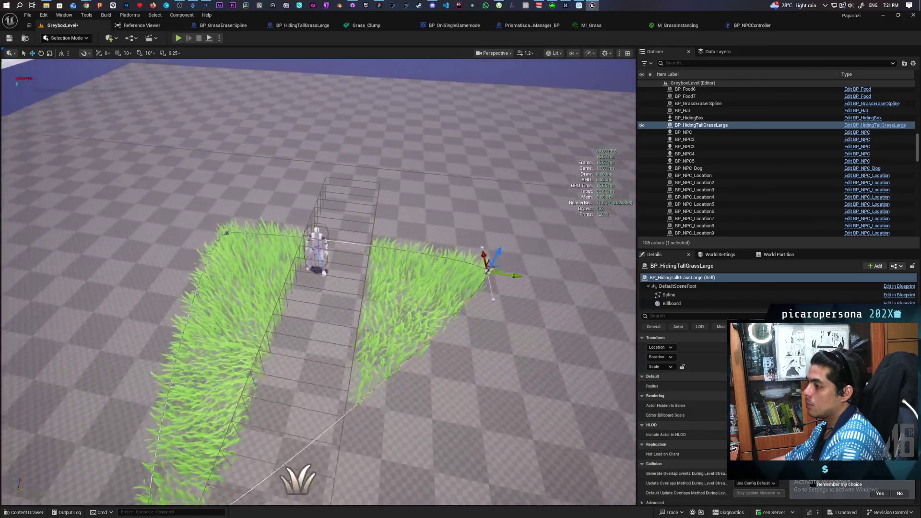
scroll(432, 436, "up", 6)
mouse_move(317, 269)
left_mouse_down()
mouse_move(364, 255)
mouse_move(374, 231)
left_mouse_up()
left_click_drag(269, 202, 241, 183)
scroll(241, 184, "down", 4)
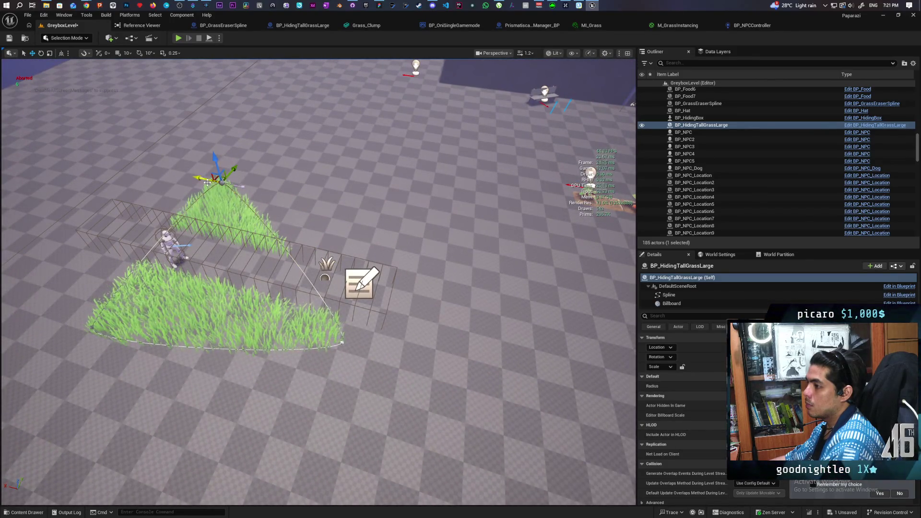
scroll(206, 179, "up", 4)
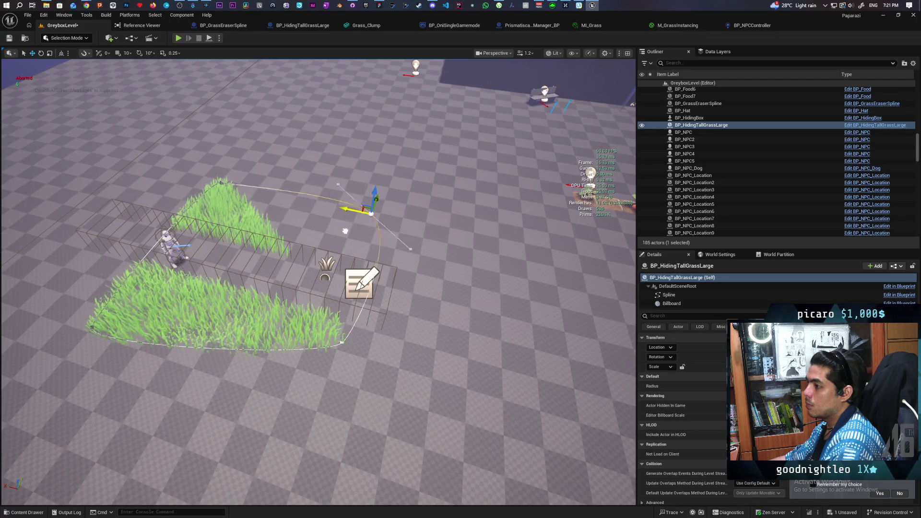
mouse_move(413, 288)
left_mouse_down()
mouse_move(484, 288)
mouse_move(480, 268)
mouse_move(212, 284)
left_mouse_up()
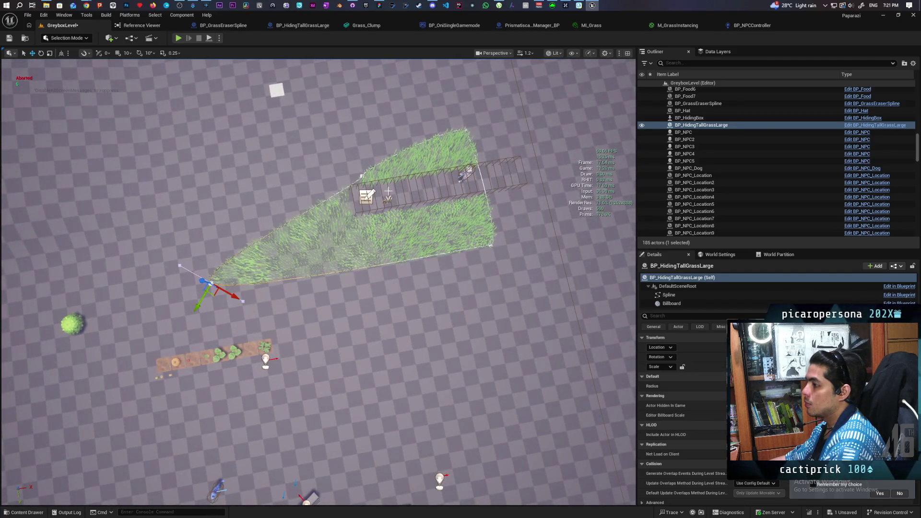
left_click_drag(349, 180, 292, 181)
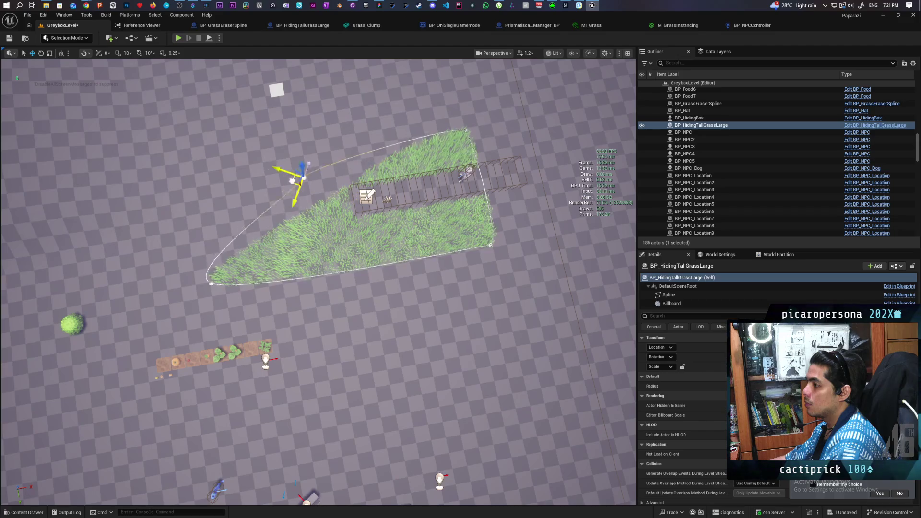
mouse_move(307, 299)
left_mouse_down()
mouse_move(307, 202)
mouse_move(307, 274)
left_mouse_up()
left_click_drag(451, 421, 207, 224)
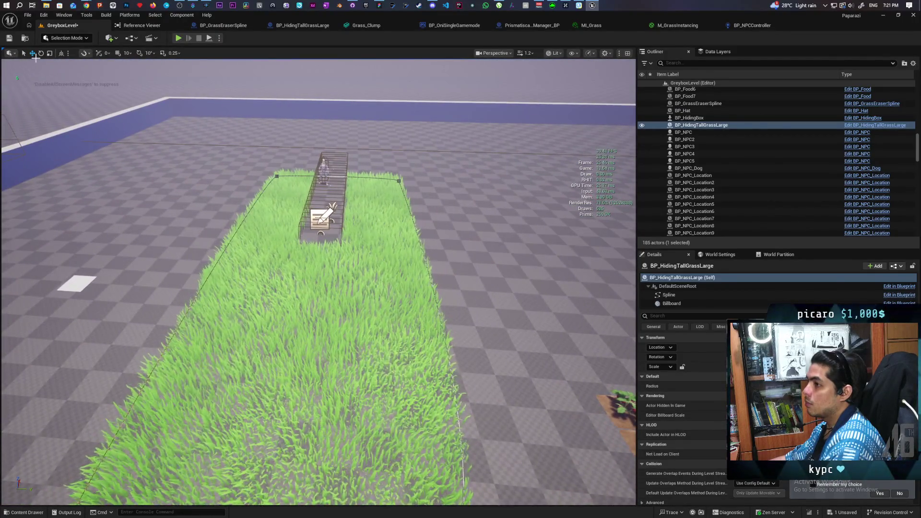
left_click(178, 38)
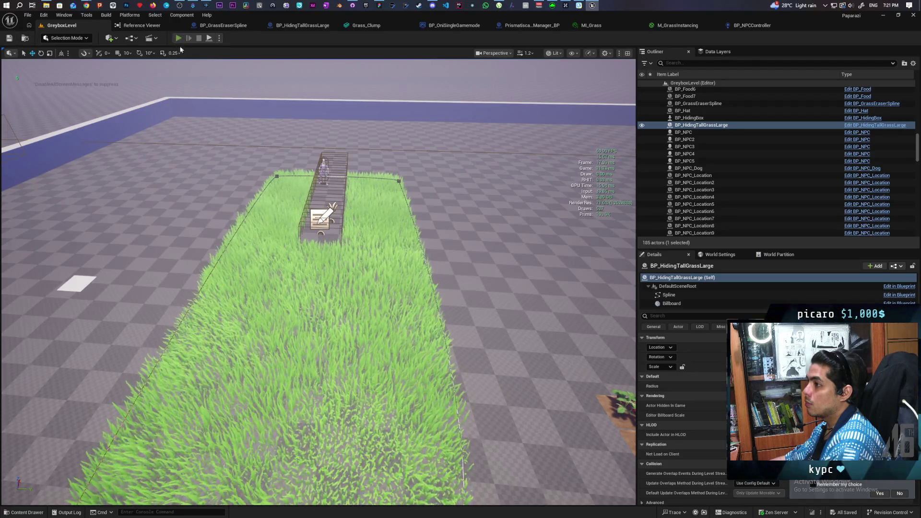
key("w")
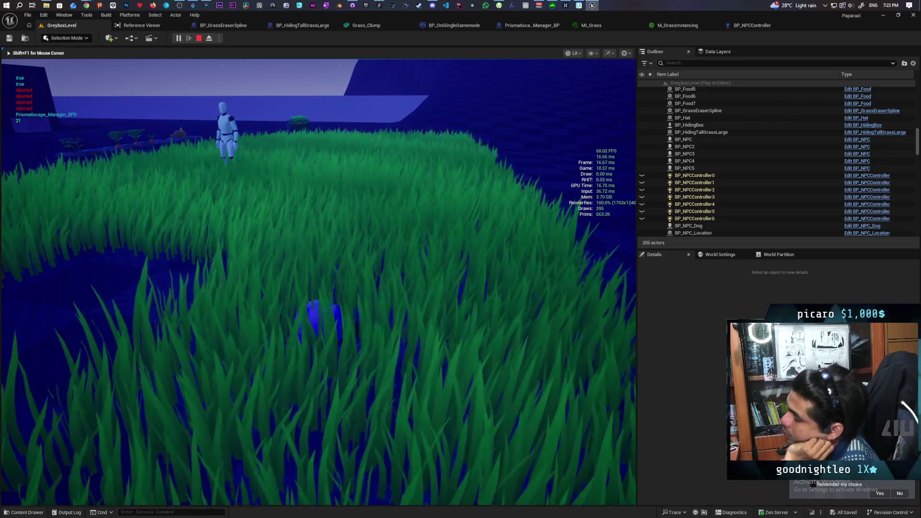
key("w")
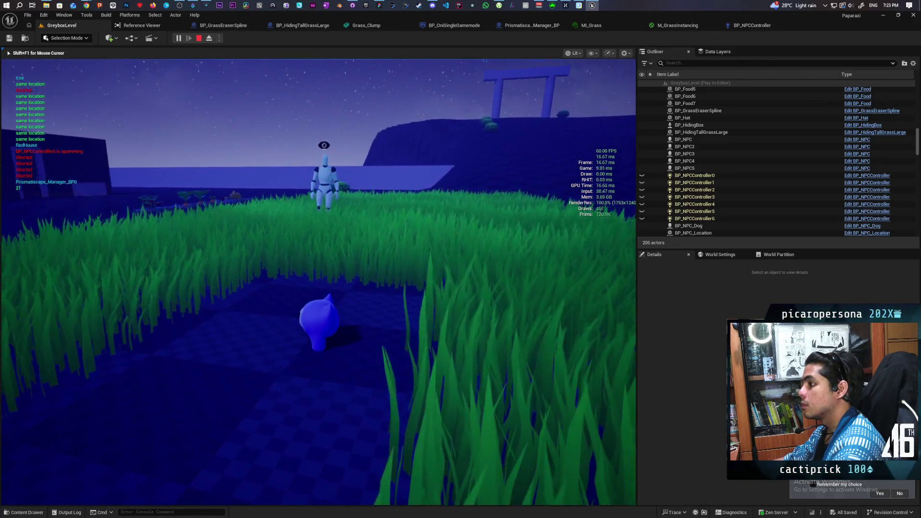
key("w")
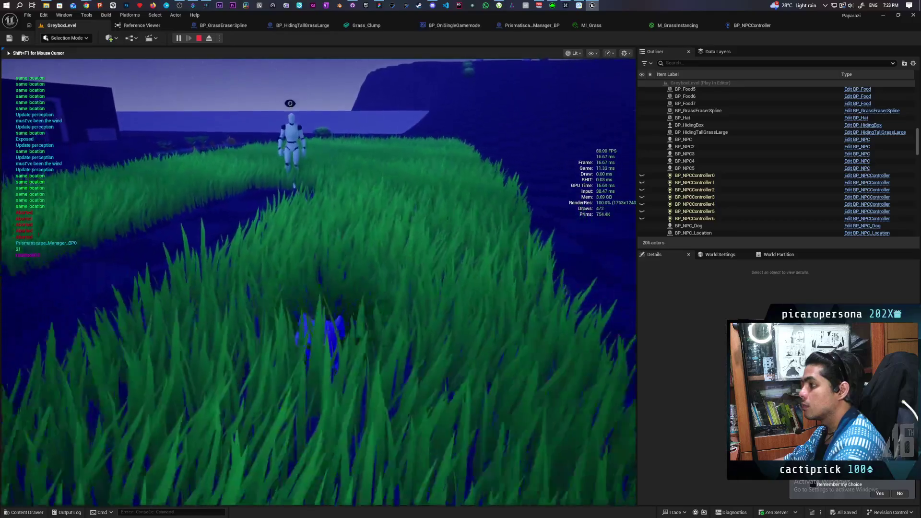
key("w")
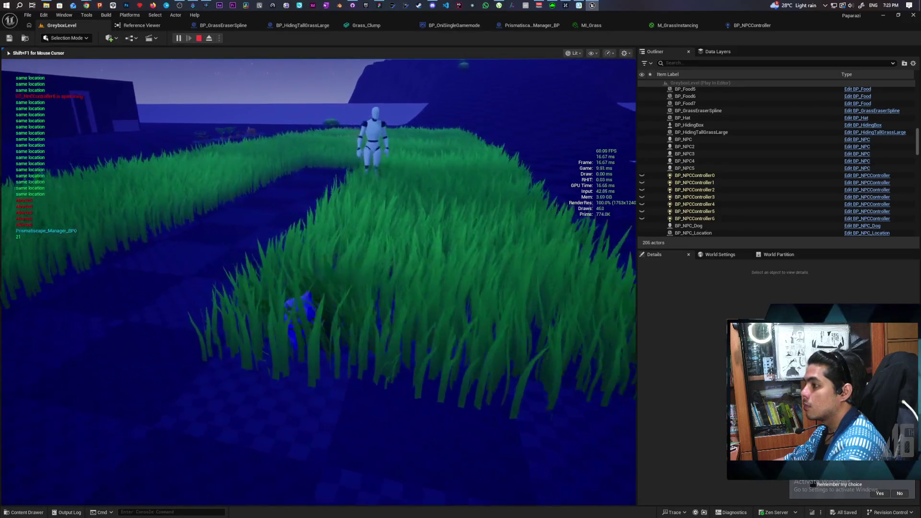
key("w")
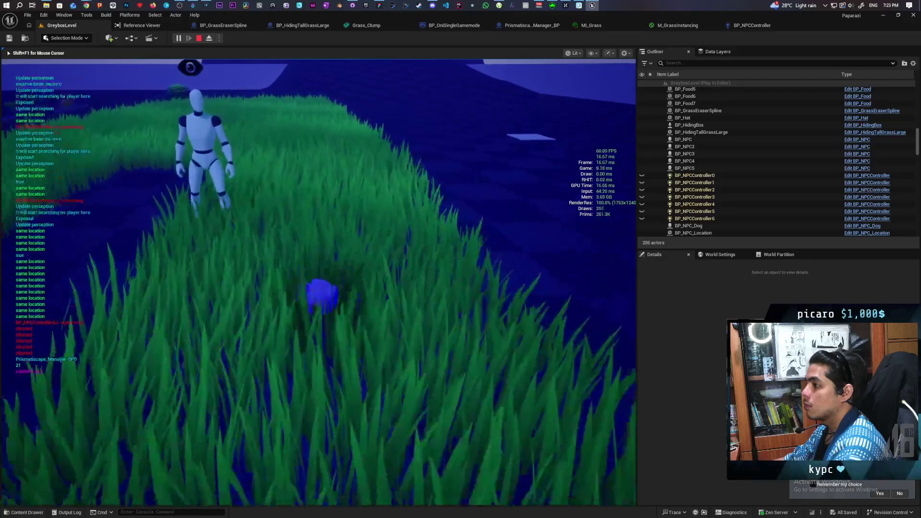
key("w")
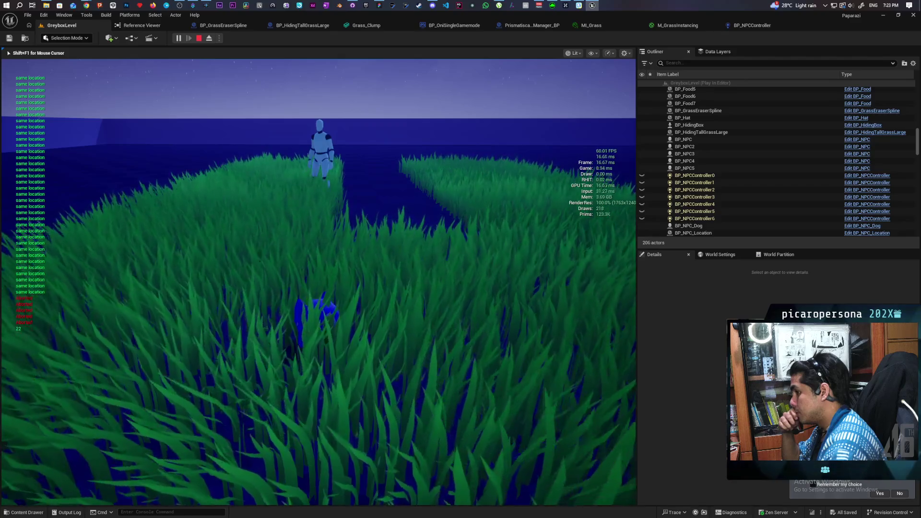
key("Escape")
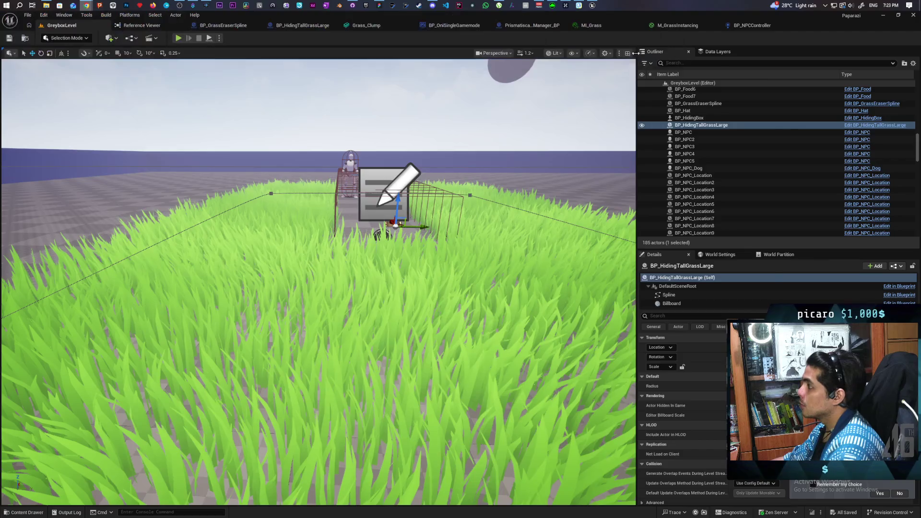
- In a new AI Mode chat, ask why UE5 AI perception sees a close player hidden behind a blocking volume
key("alt+Tab")
scroll(312, 163, "up", 3)
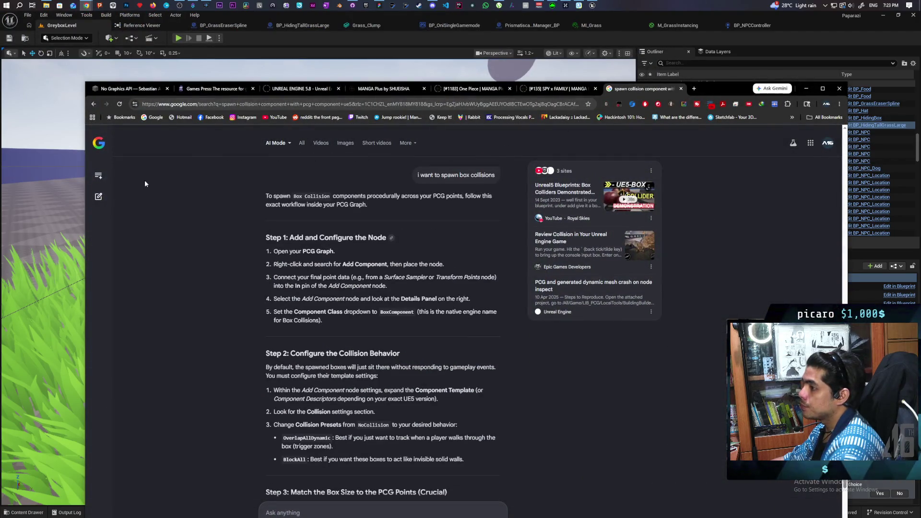
left_click(422, 316)
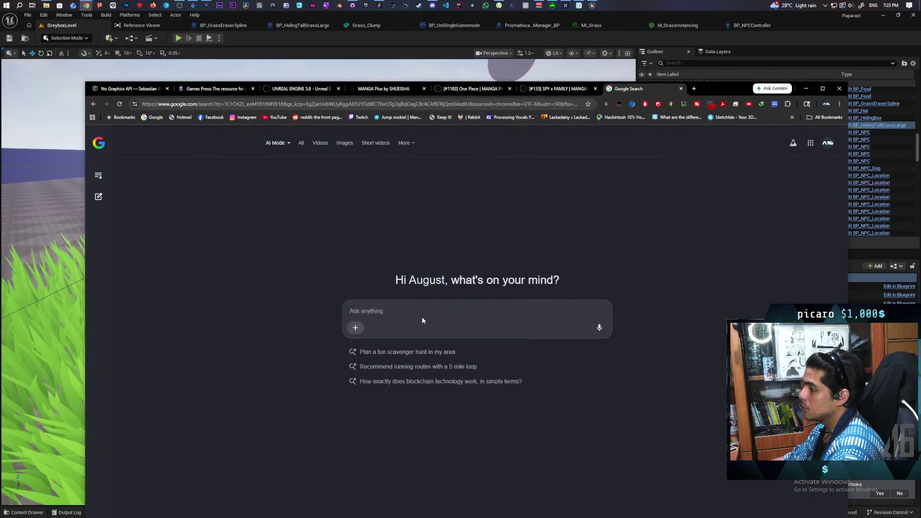
type("the")
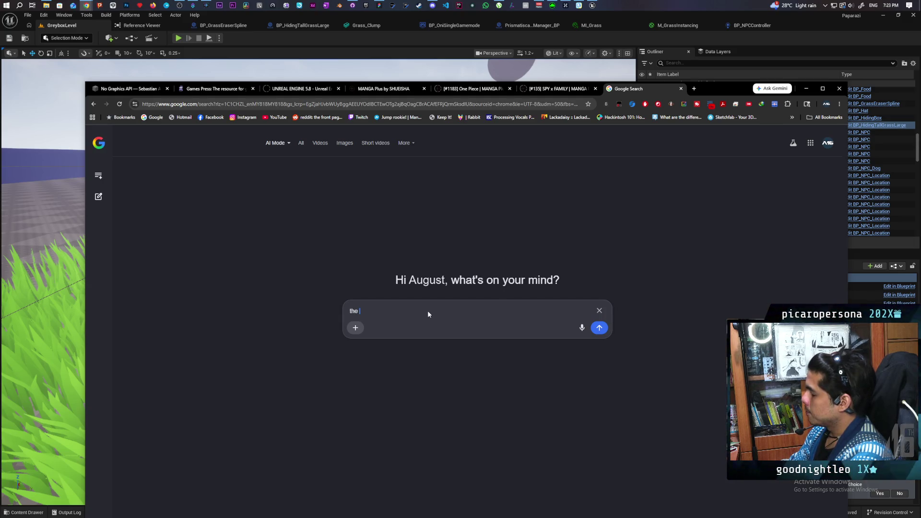
type("ai")
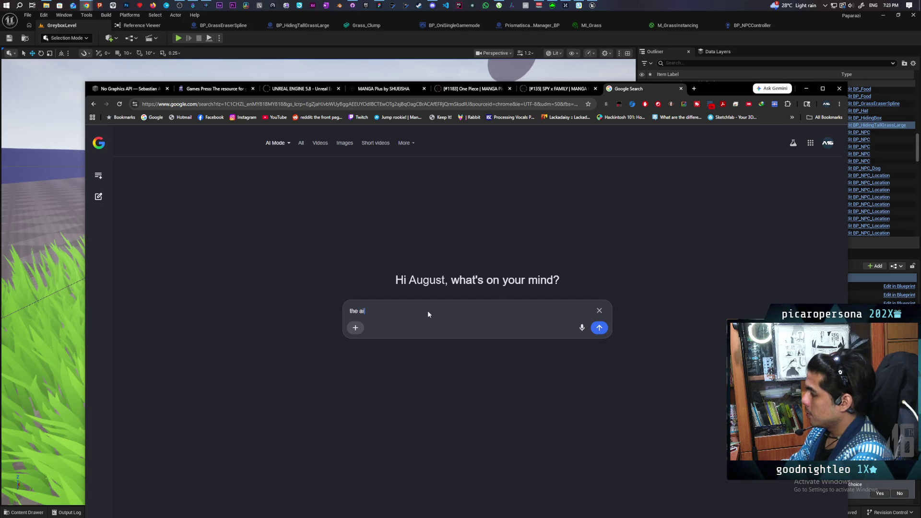
type(" perception in ue5")
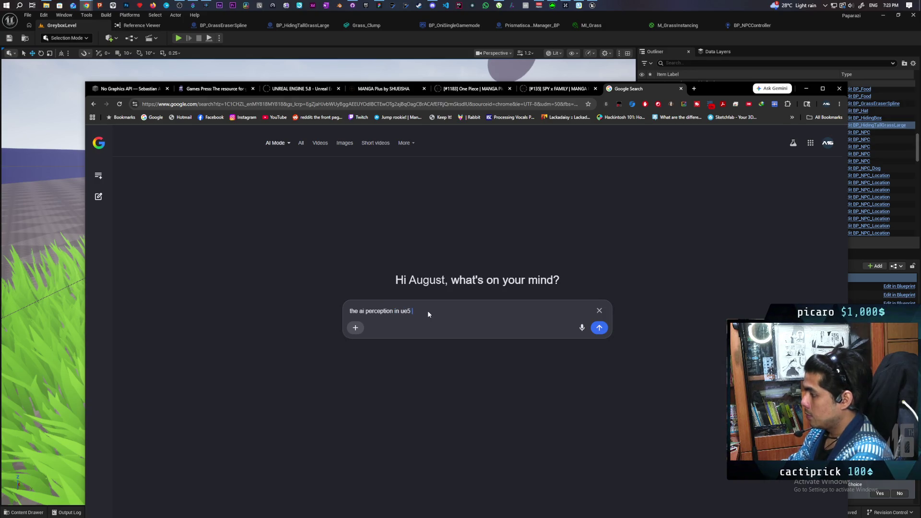
type(" seems to be able to see the player ")
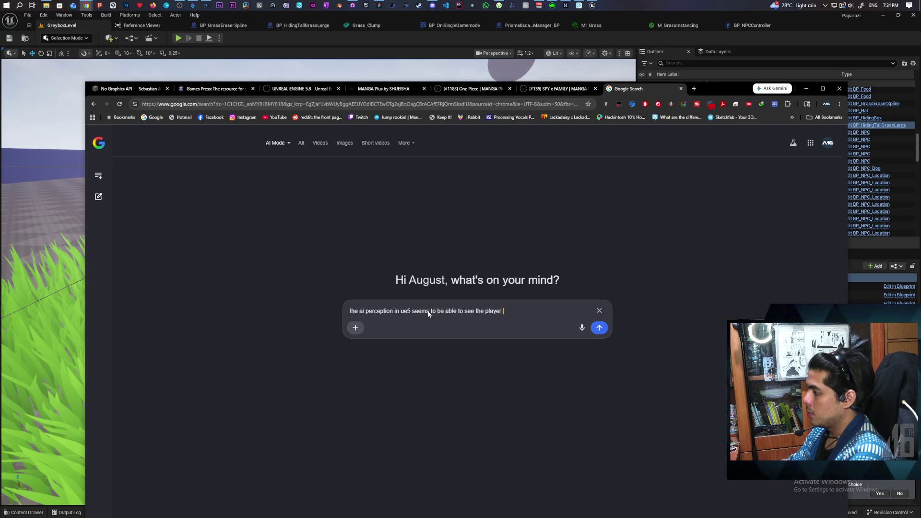
type("if the player is close")
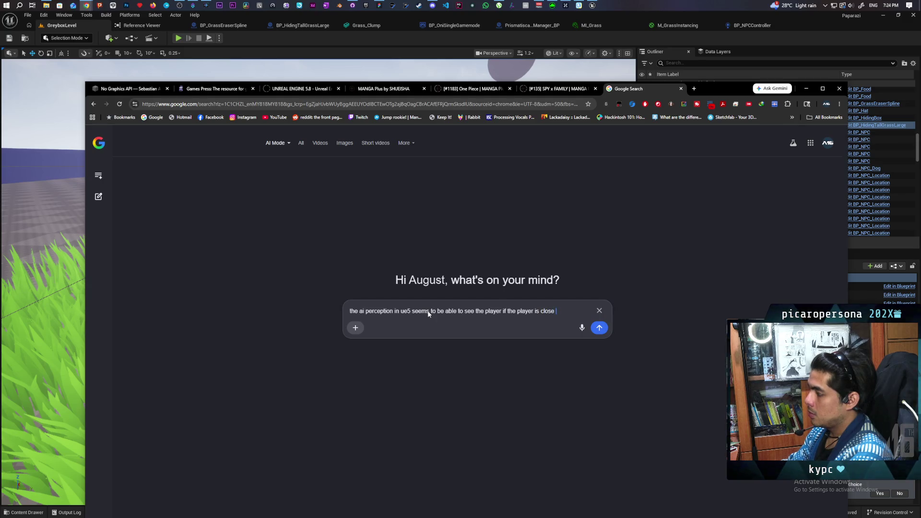
type("nough even when the")
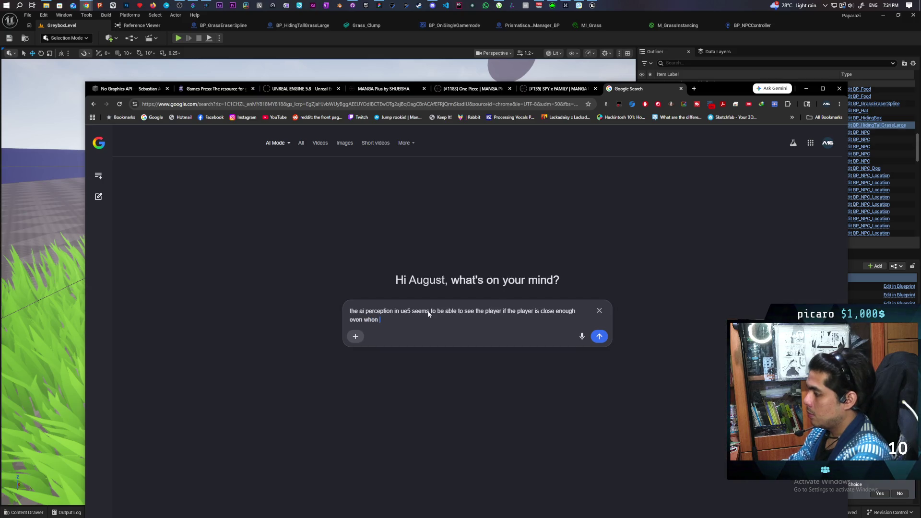
type("y are inside")
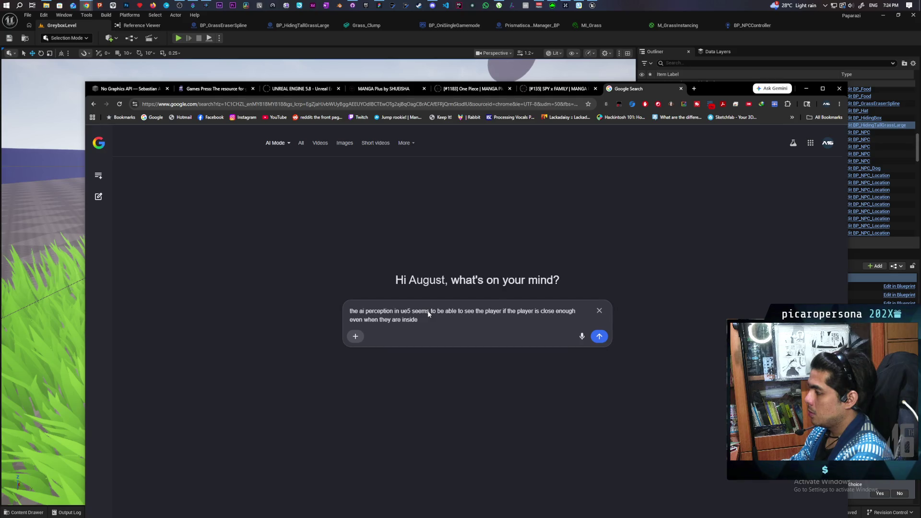
type("volume that block")
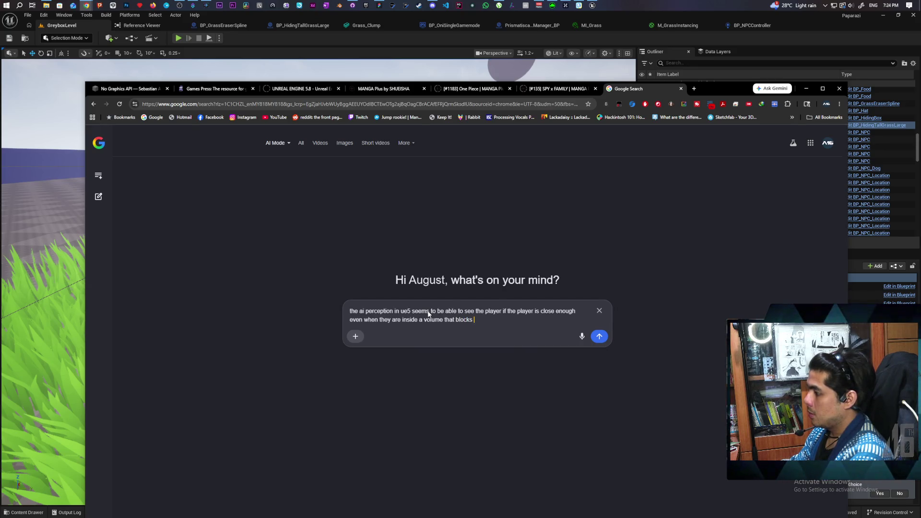
type(" sight. it works ")
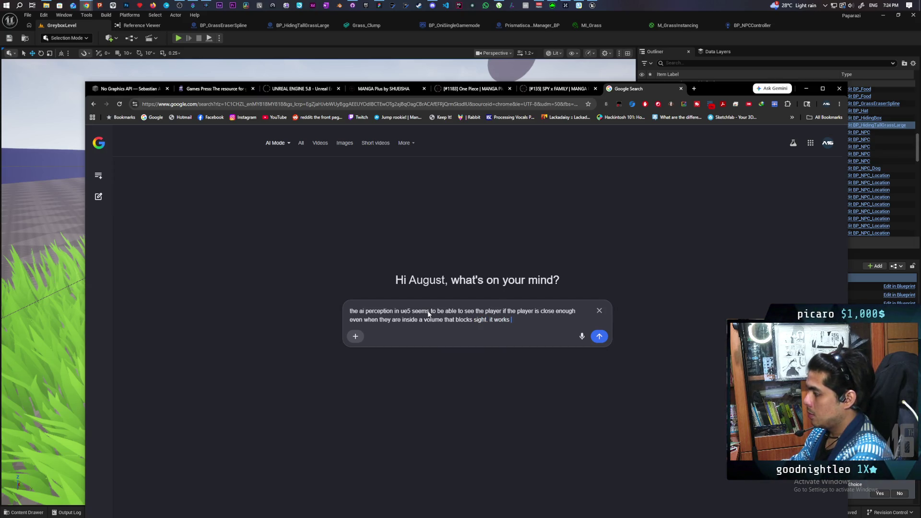
type("fine if the p")
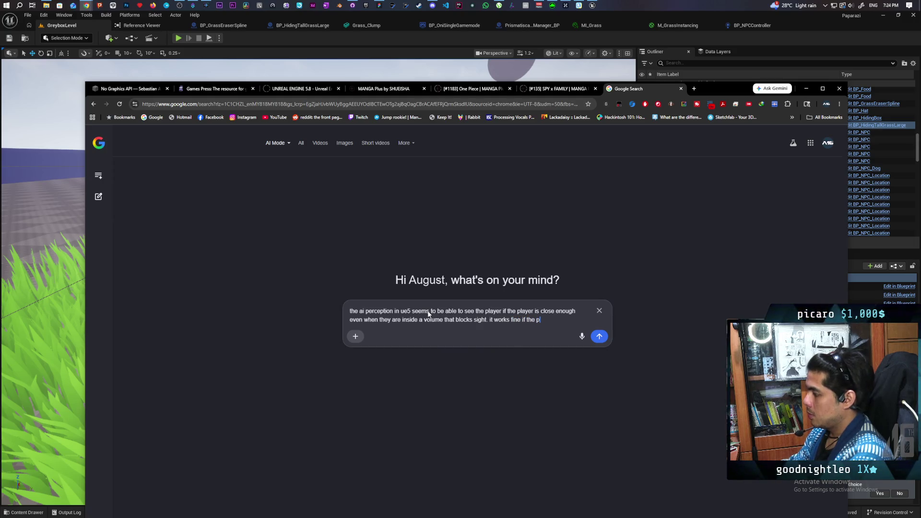
type("not too close")
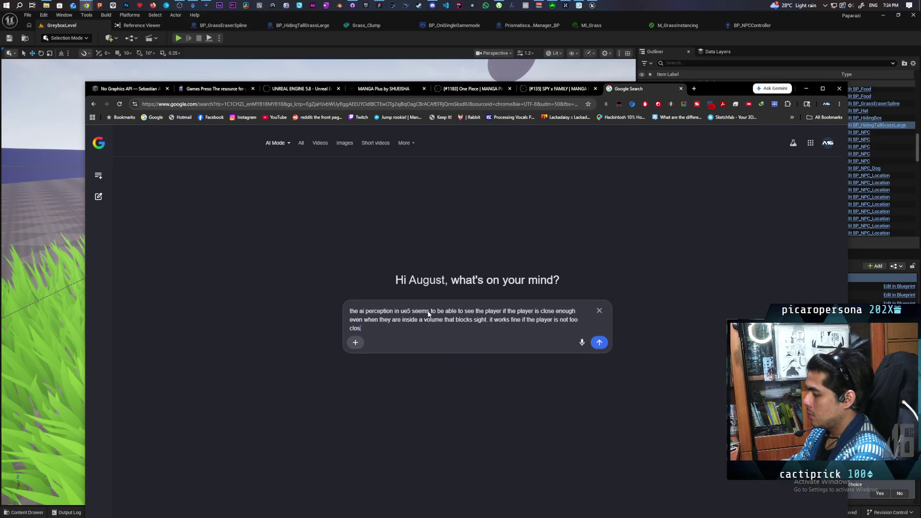
key("Return")
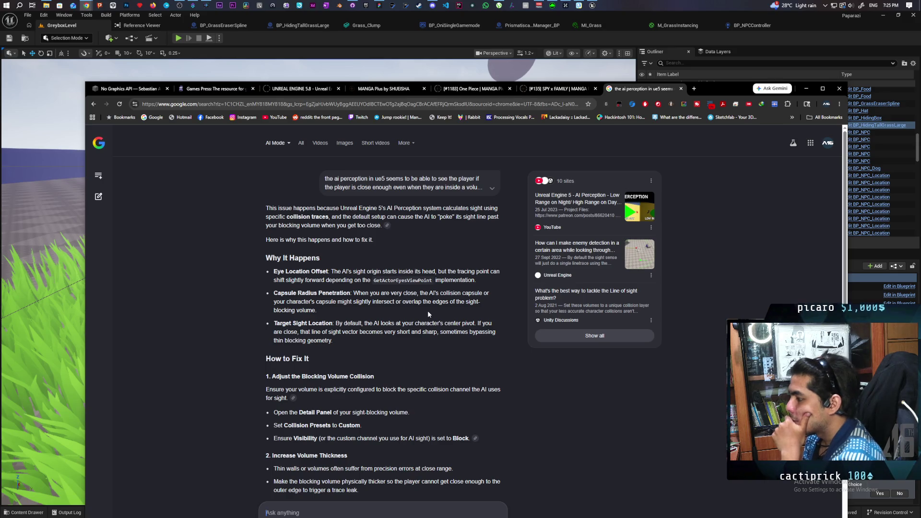
- Read through the answer's How to Fix It sections, covering thicker blocking volumes and overriding the eye location
scroll(394, 264, "down", 3)
scroll(395, 267, "down", 1)
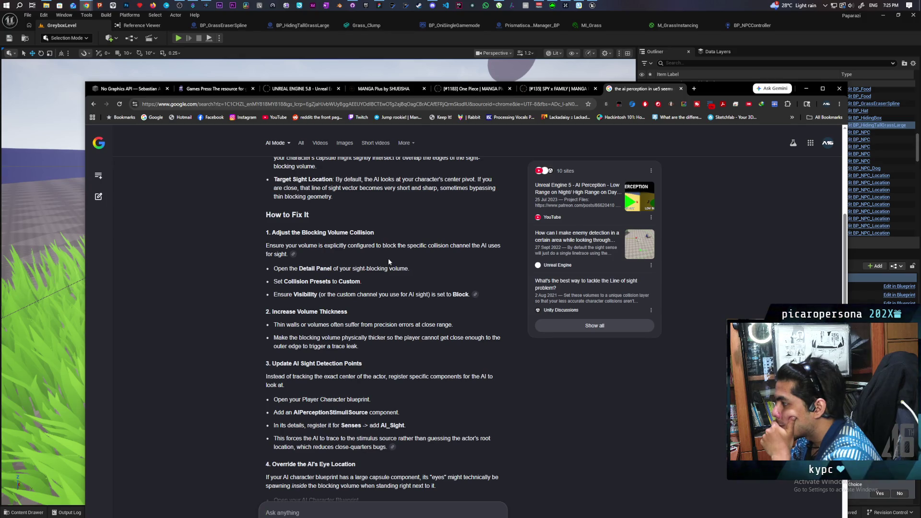
scroll(388, 262, "down", 1)
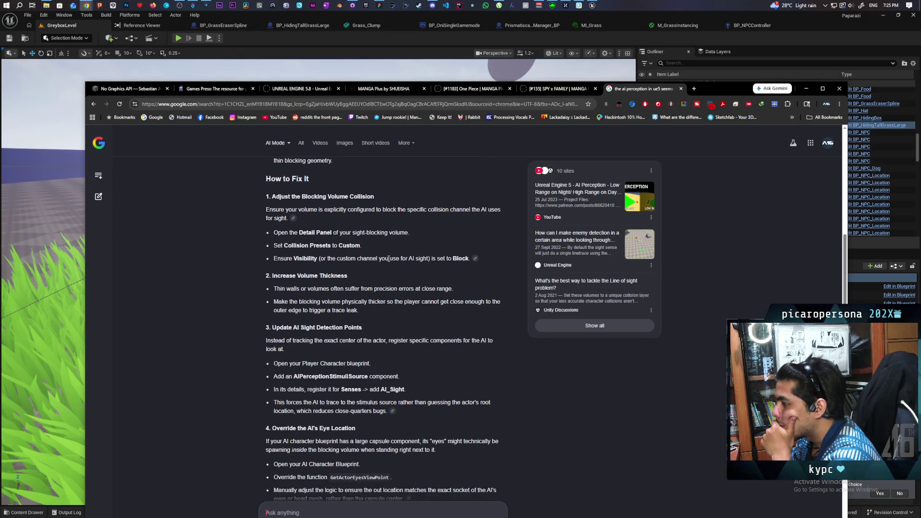
scroll(389, 260, "down", 1)
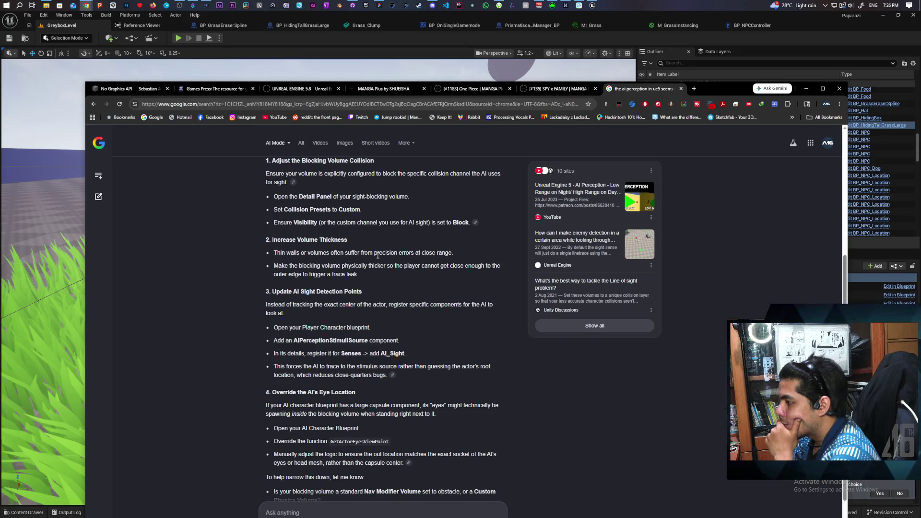
scroll(378, 256, "down", 3)
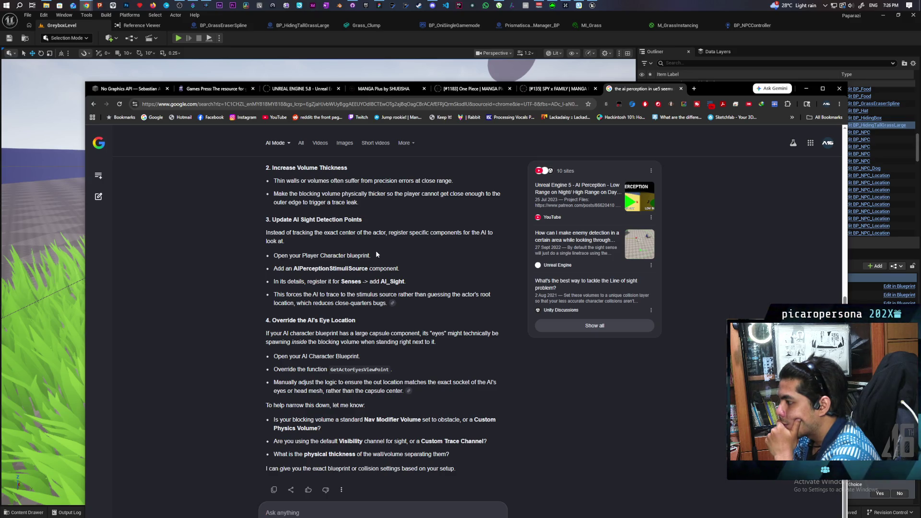
- Back in Unreal, select the NPC in the level and open its BP_Oni blueprint with Ctrl+B
left_click(469, 37)
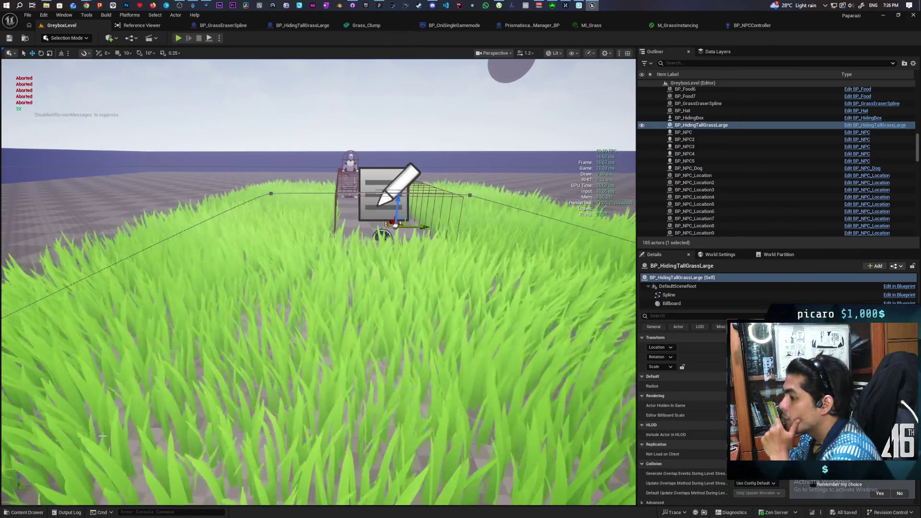
key("ctrl+space")
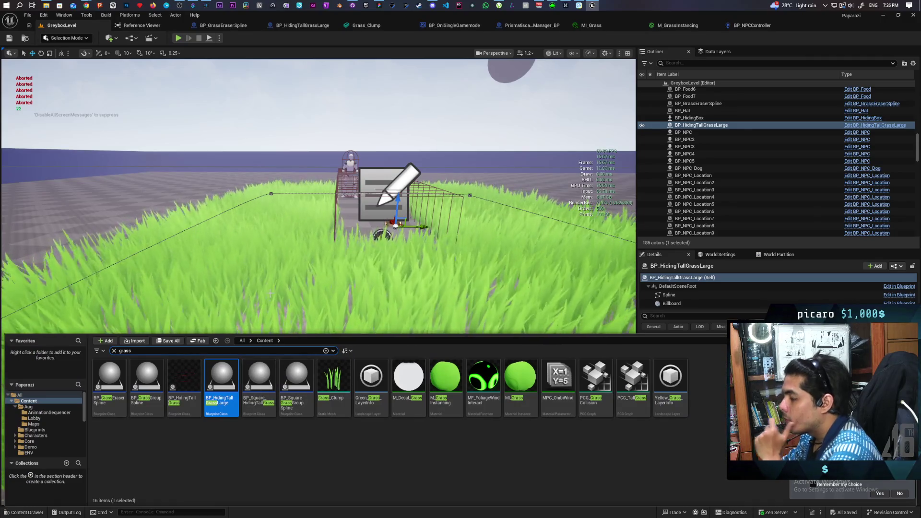
left_click_drag(270, 294, 154, 284)
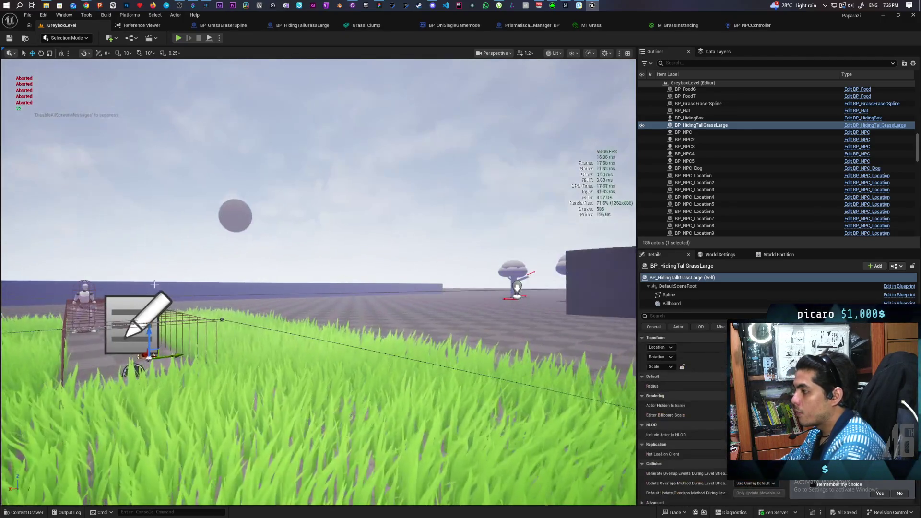
left_click(84, 300)
key("ctrl+b")
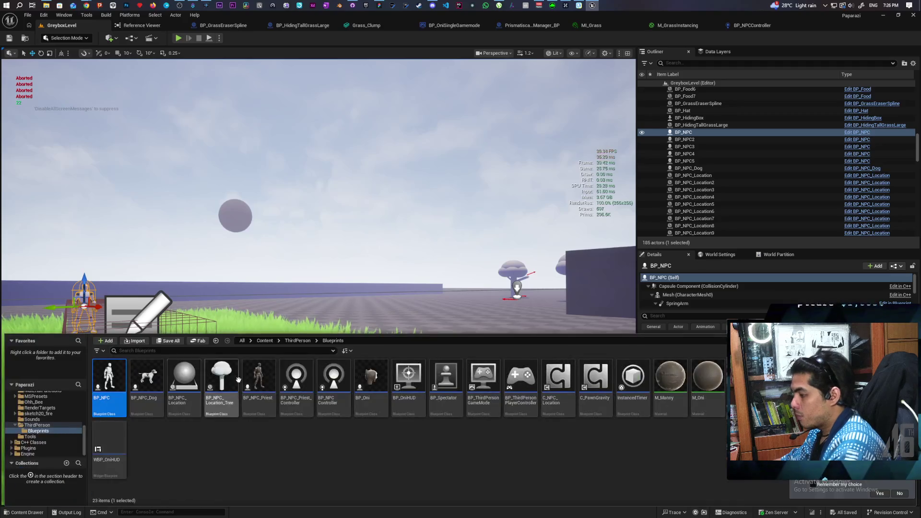
left_click(362, 376)
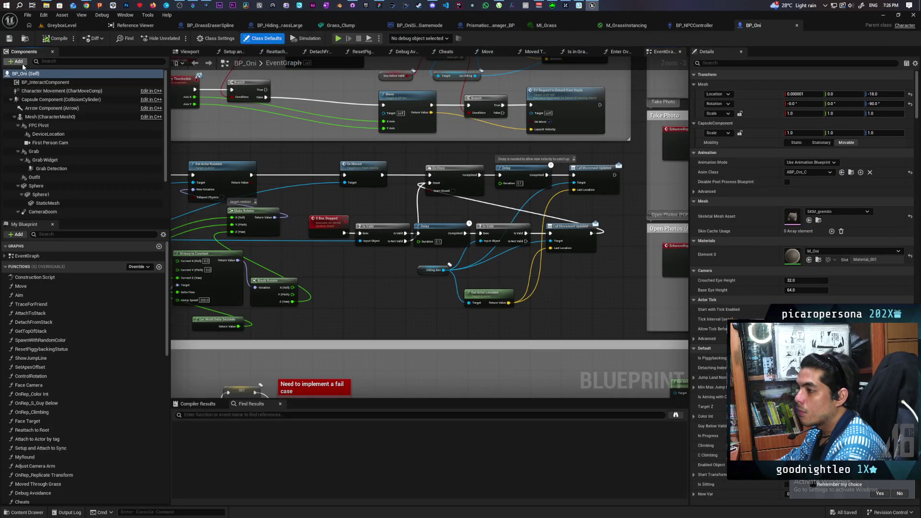
- Add an AIPerception Stimuli Source component to BP_Oni, then compile and save
left_click(17, 62)
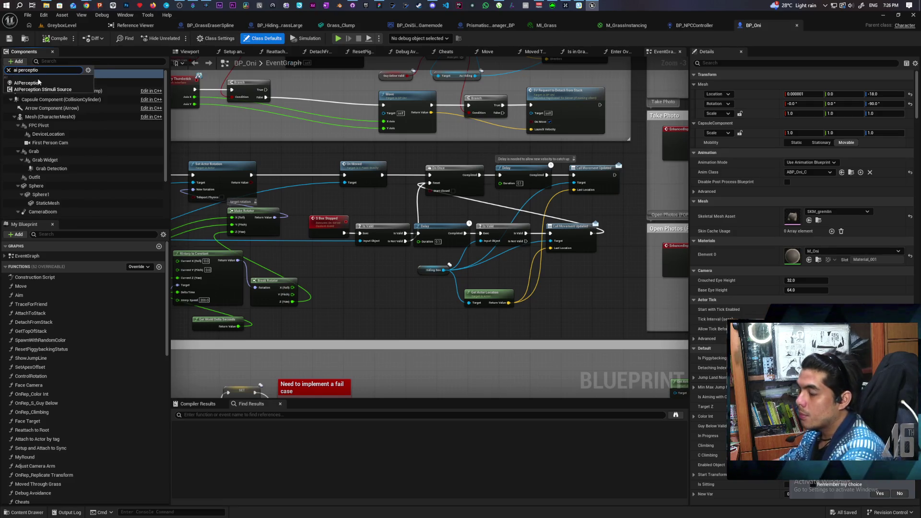
left_click(41, 90)
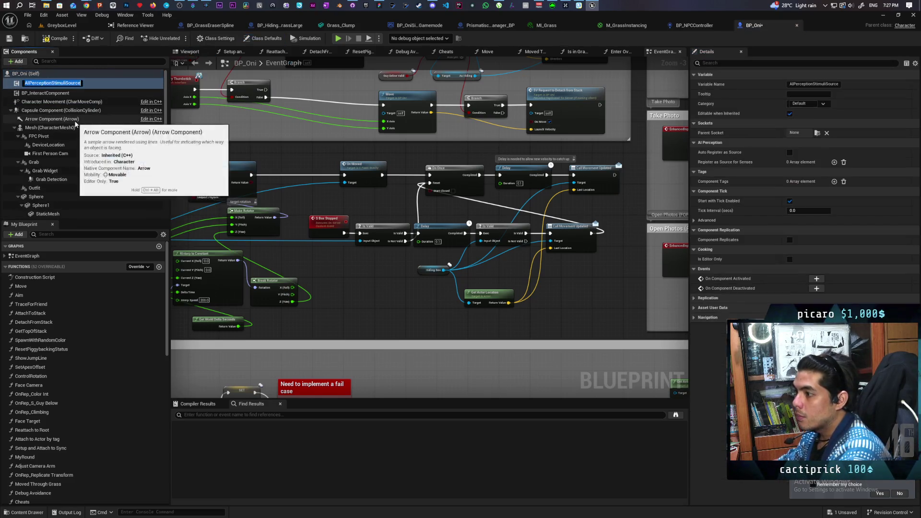
key("Return")
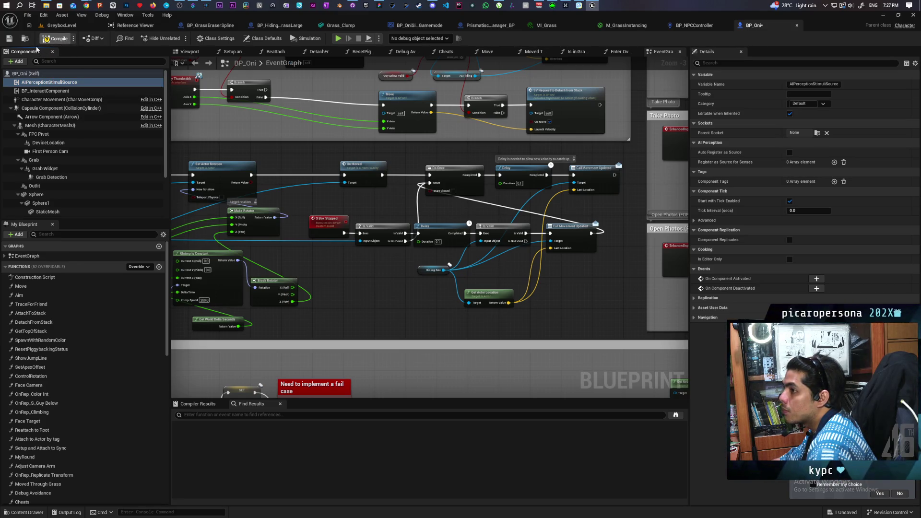
key("ctrl+s")
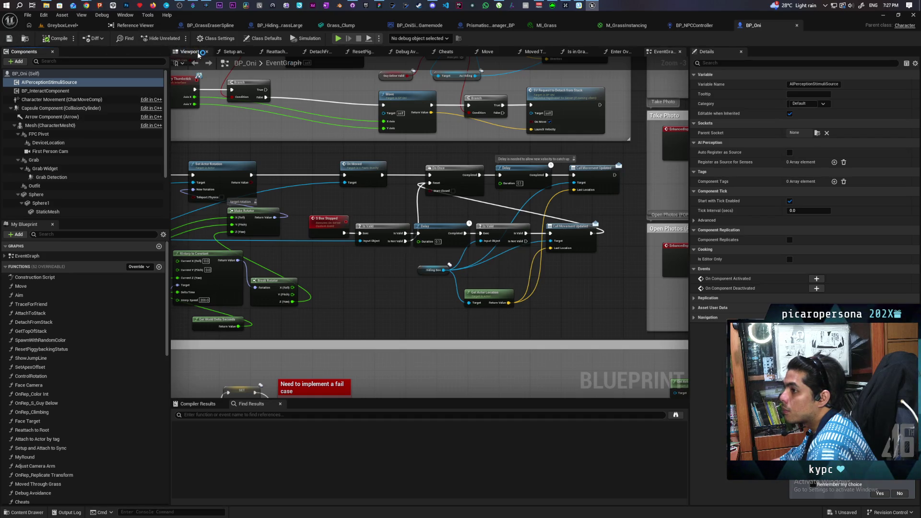
- Add an AISense_Sight element to the stimuli source's Register as Source for Senses list
left_click(197, 52)
left_click(34, 84)
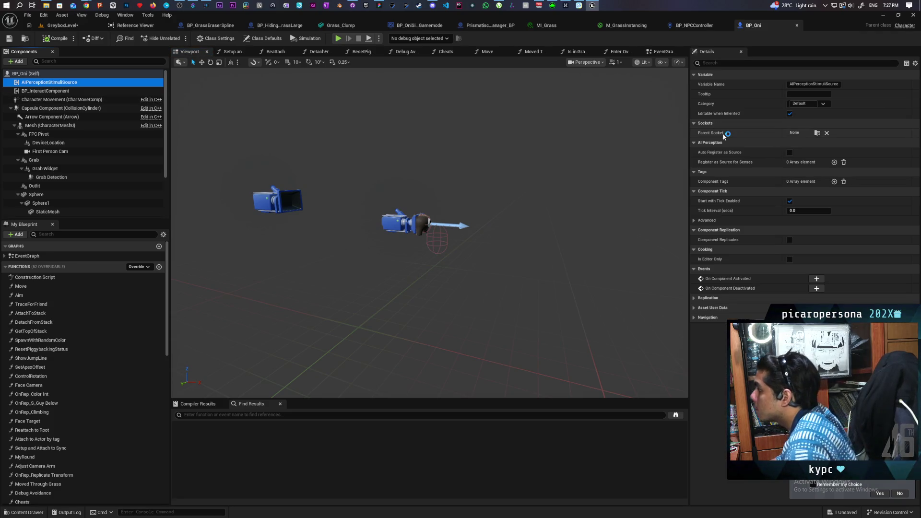
left_click(834, 163)
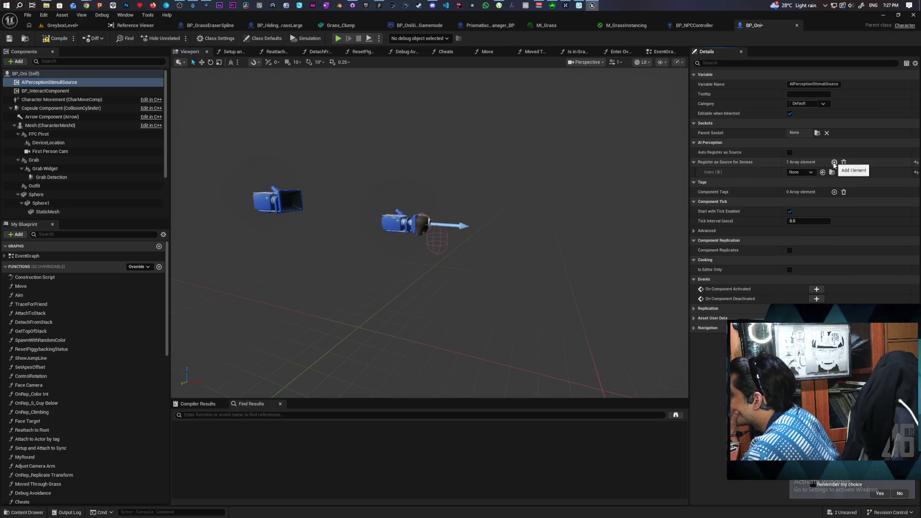
left_click(800, 172)
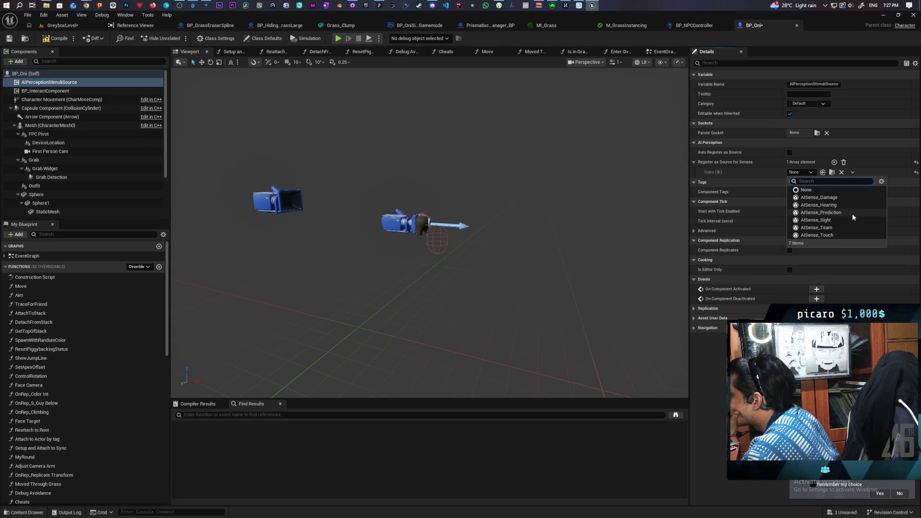
left_click(846, 222)
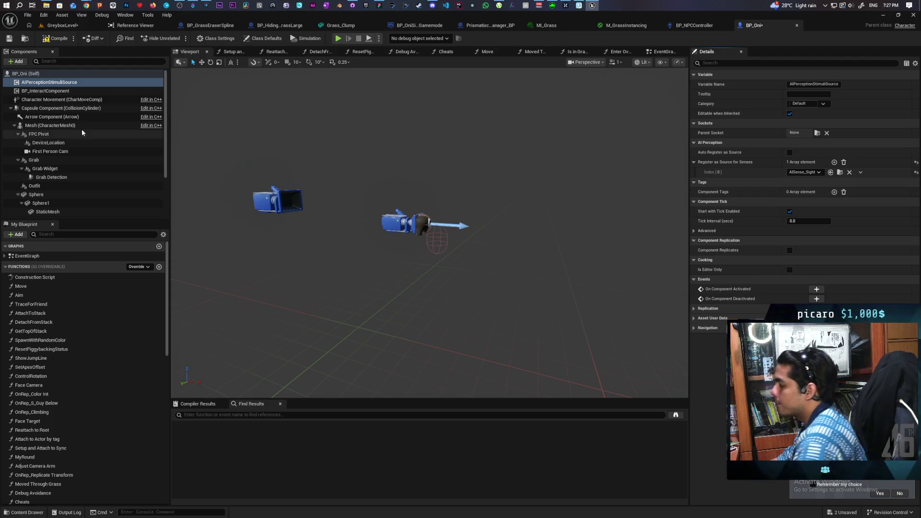
left_click(62, 25)
- Save all, play GreyboxLevel, and walk the cat past the pillars into the tall grass with the Gameplay Debugger on
key("ctrl+s")
left_click(178, 38)
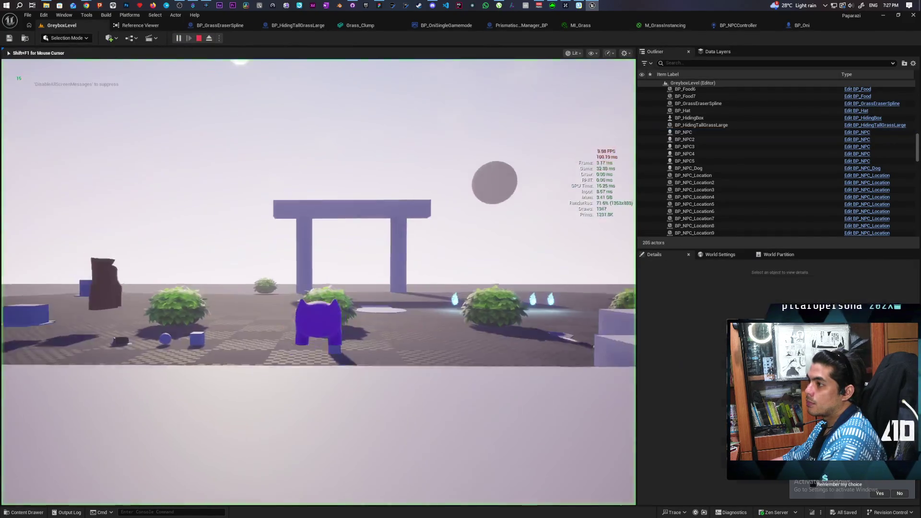
key("w")
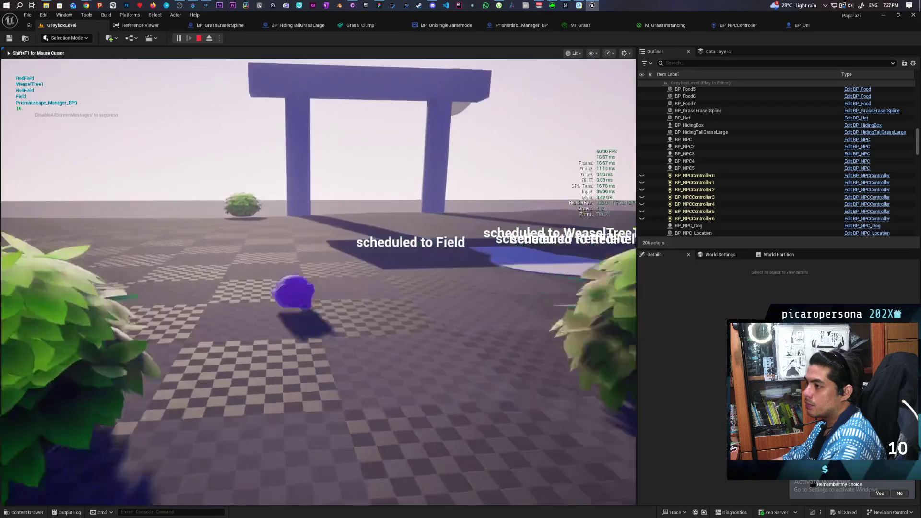
key("w")
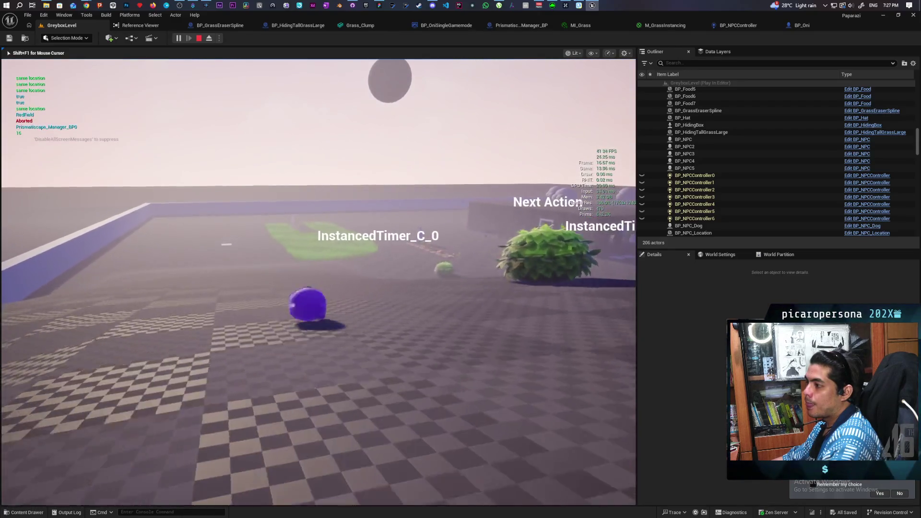
key("w")
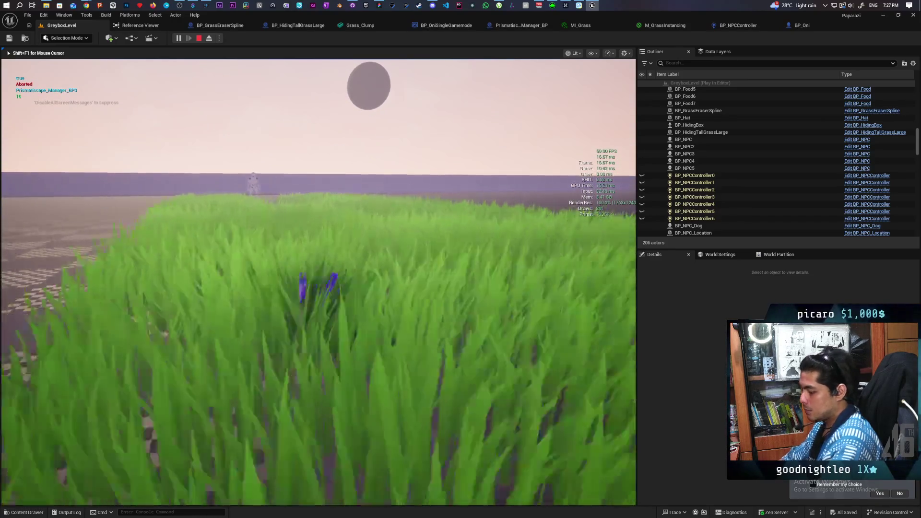
key("apostrophe")
key("w")
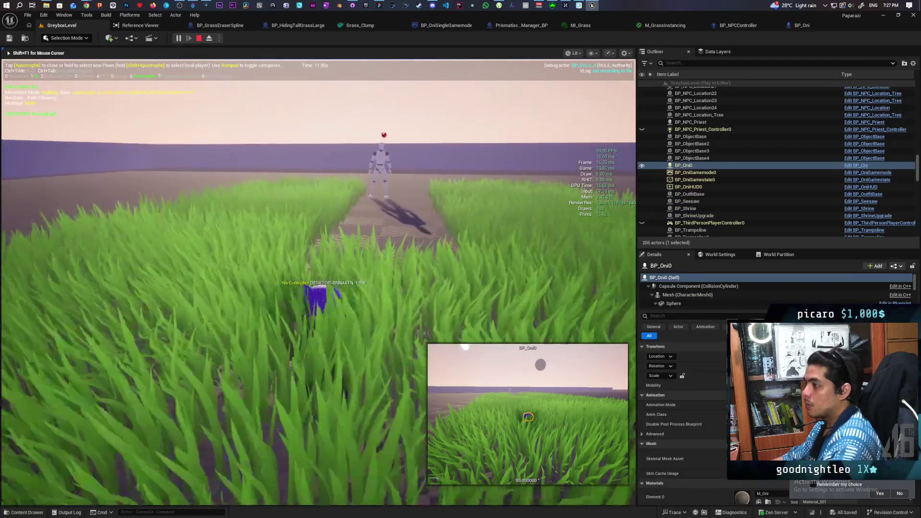
key("w")
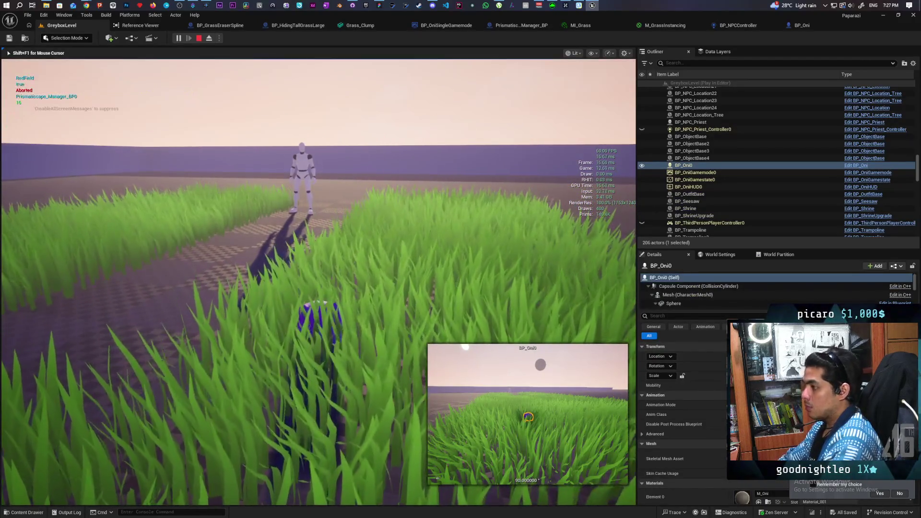
key("apostrophe")
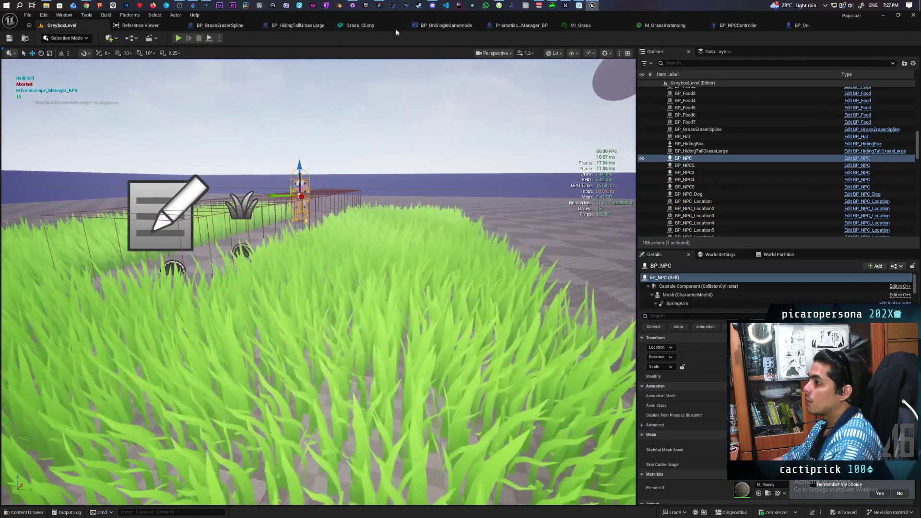
- Stop the playtest and show Grass_Clump's simple collision box in the mesh editor
key("shift+F1")
left_click(376, 25)
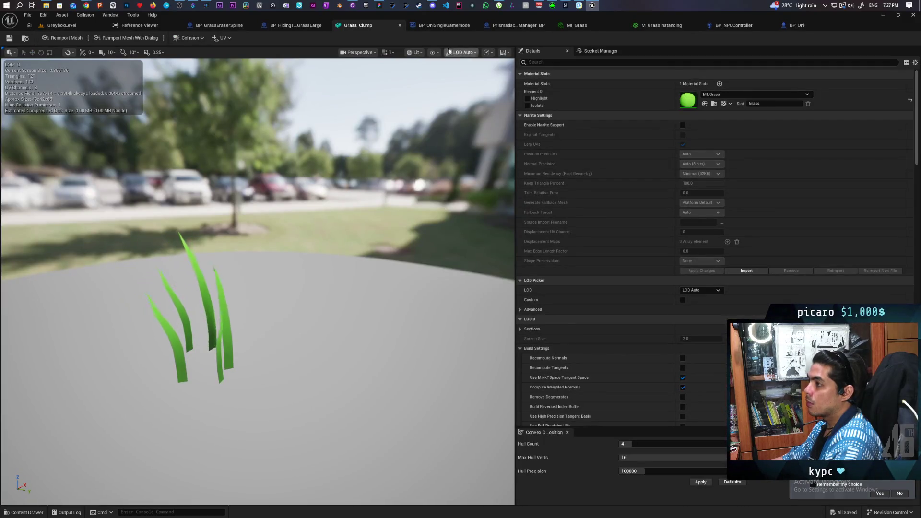
left_click(433, 53)
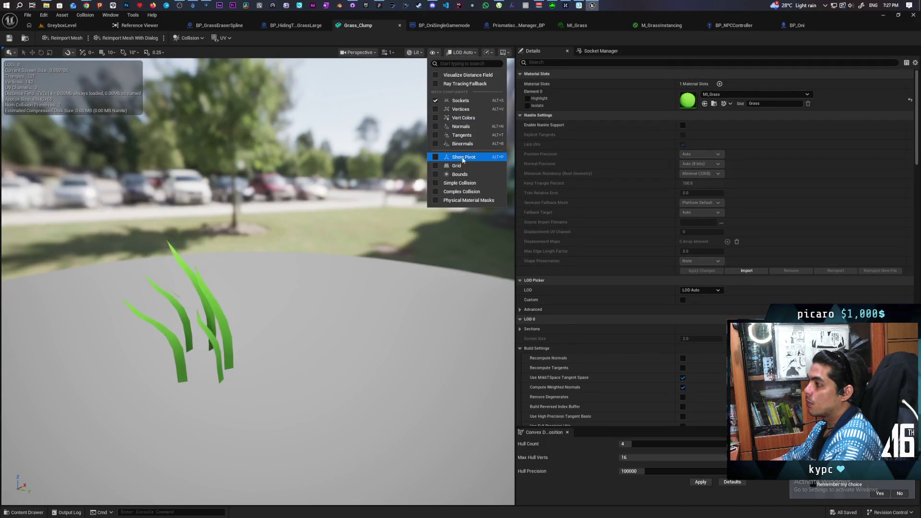
left_click(457, 183)
mouse_move(331, 241)
left_mouse_down()
mouse_move(207, 243)
mouse_move(193, 225)
mouse_move(125, 230)
mouse_move(187, 219)
left_mouse_up()
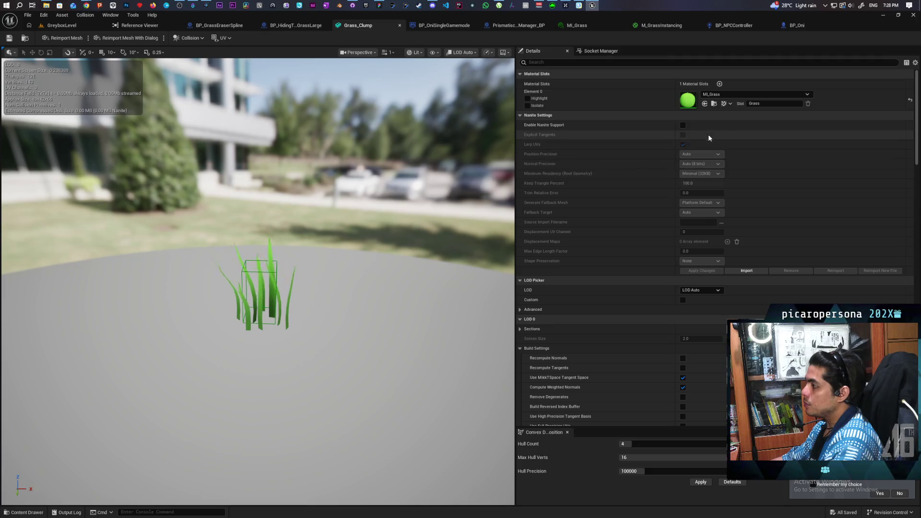
- Enlarge the collision box's X, Y (36.043701) and Z extents, then save Grass_Clump
left_click(585, 64)
type("colli")
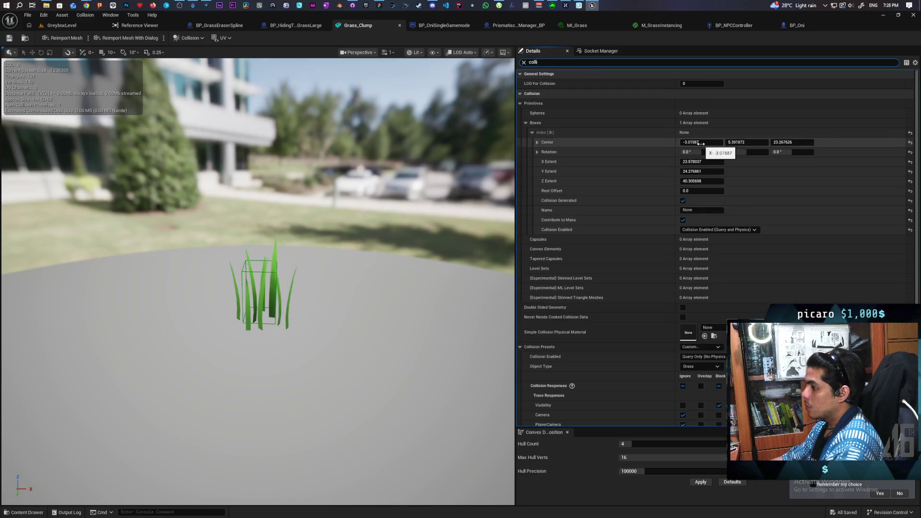
left_click_drag(701, 161, 748, 162)
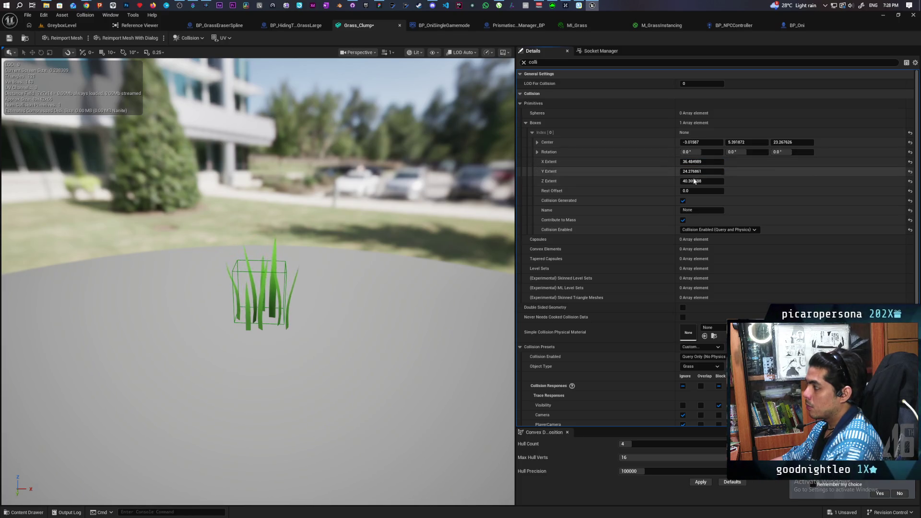
left_click_drag(702, 181, 722, 180)
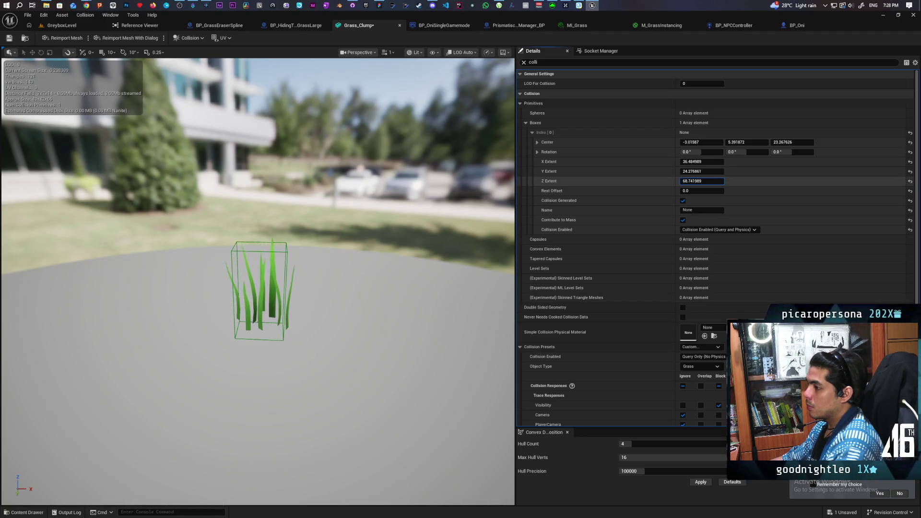
left_click_drag(722, 181, 736, 181)
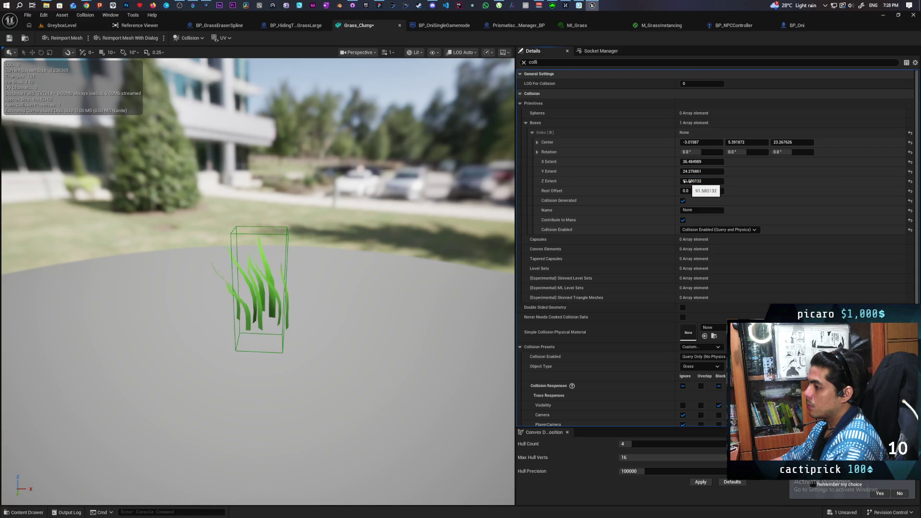
left_click_drag(685, 182, 682, 182)
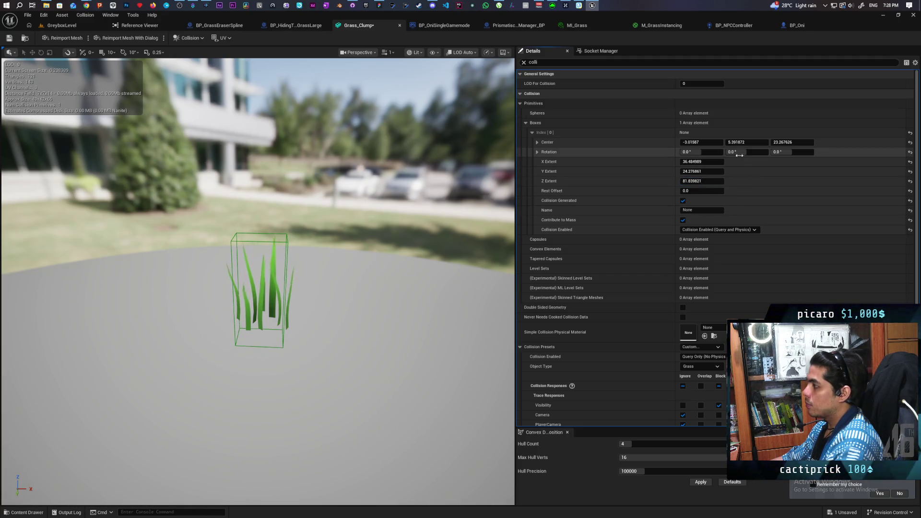
left_click_drag(700, 171, 712, 171)
mouse_move(331, 247)
left_mouse_down()
mouse_move(201, 247)
mouse_move(240, 235)
mouse_move(206, 249)
mouse_move(219, 250)
left_mouse_up()
mouse_move(702, 171)
left_mouse_down()
mouse_move(724, 171)
mouse_move(710, 171)
left_mouse_up()
left_click(9, 40)
left_click(62, 25)
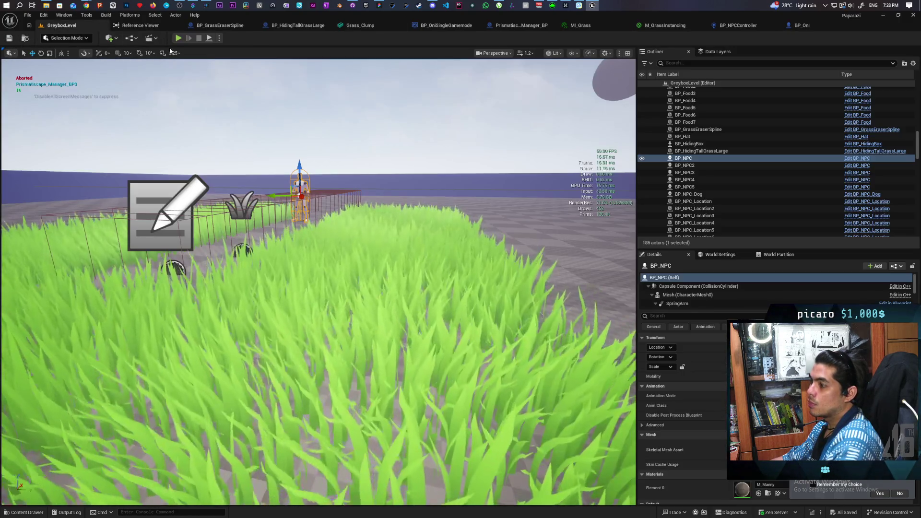
left_click(179, 37)
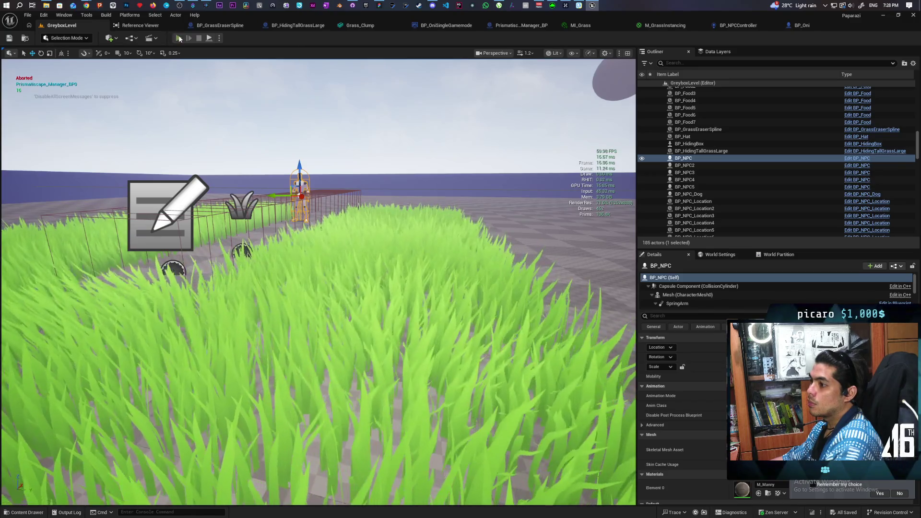
key("w")
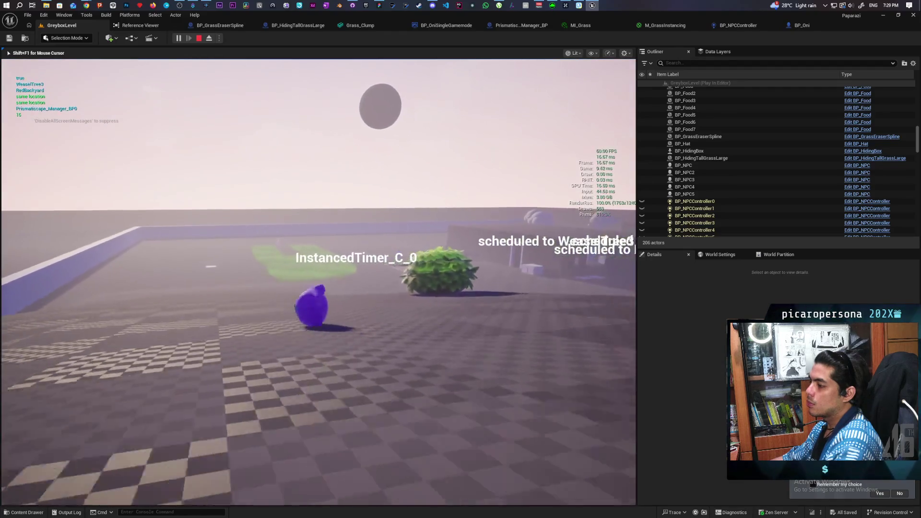
key("w")
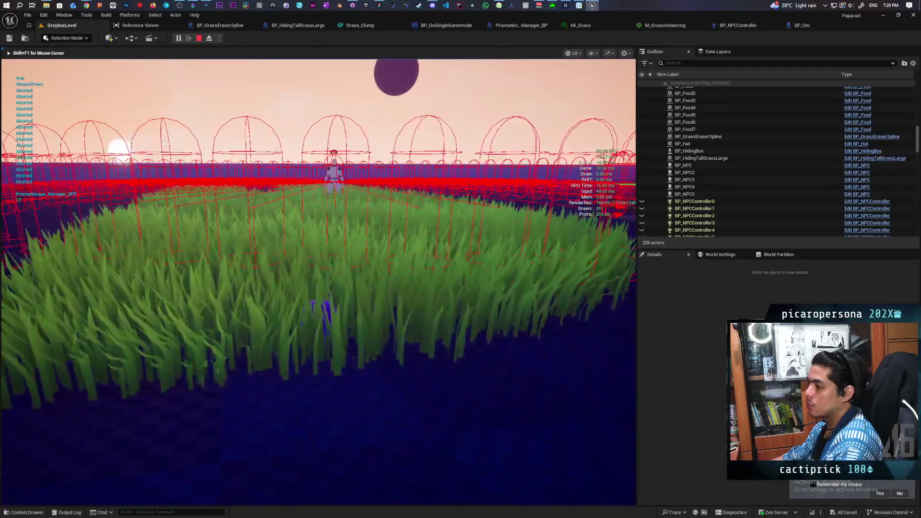
key("grave")
key("Up")
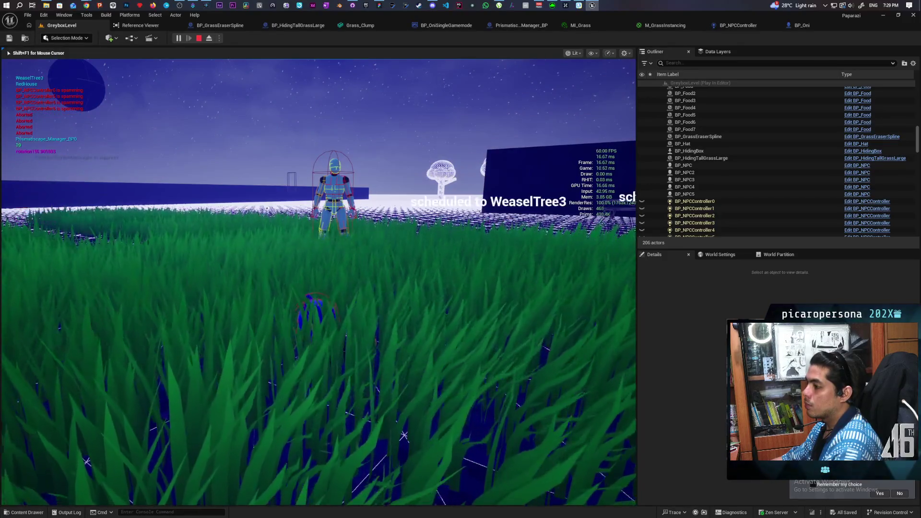
key("Escape")
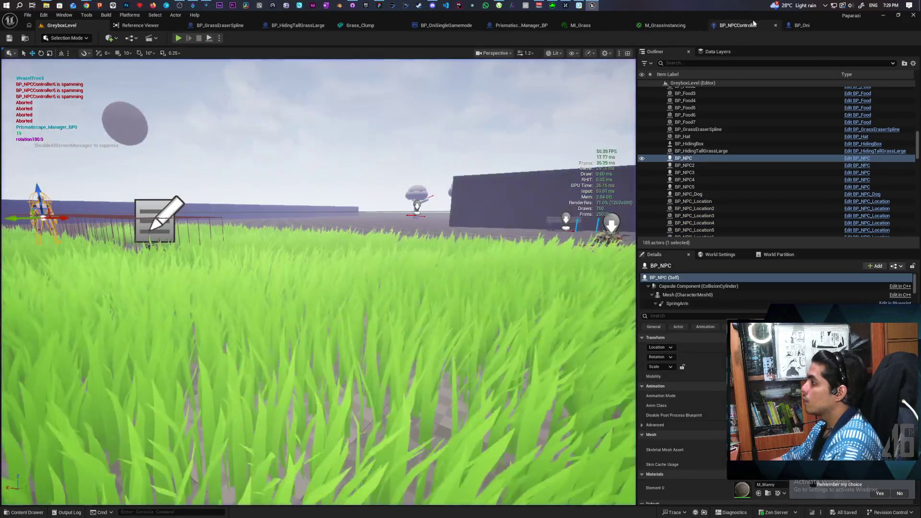
- Raise the Grass_Clump collision box centre and widen its extents to cover the grass
left_click(606, 26)
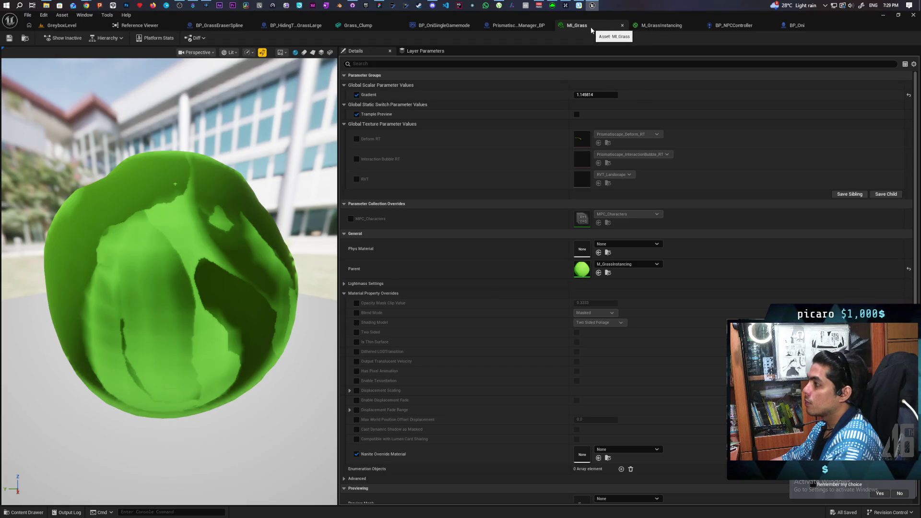
left_click(359, 27)
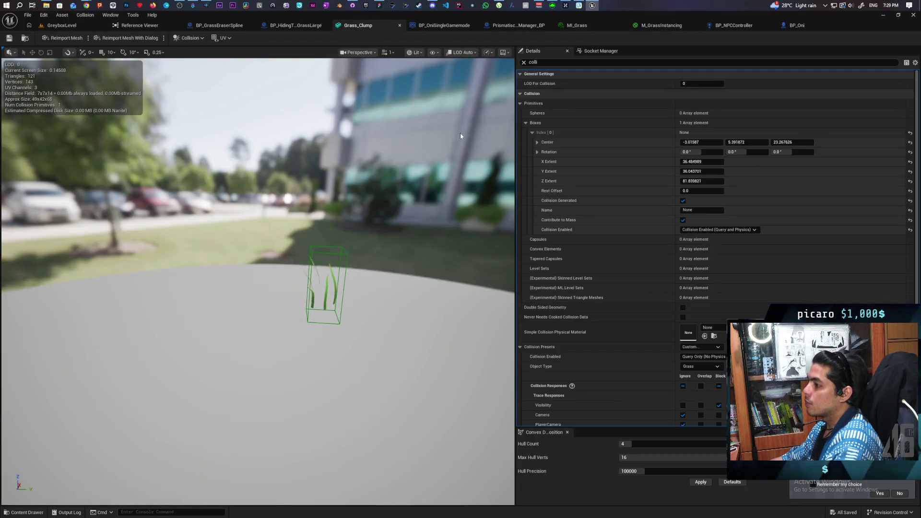
left_click_drag(792, 142, 815, 142)
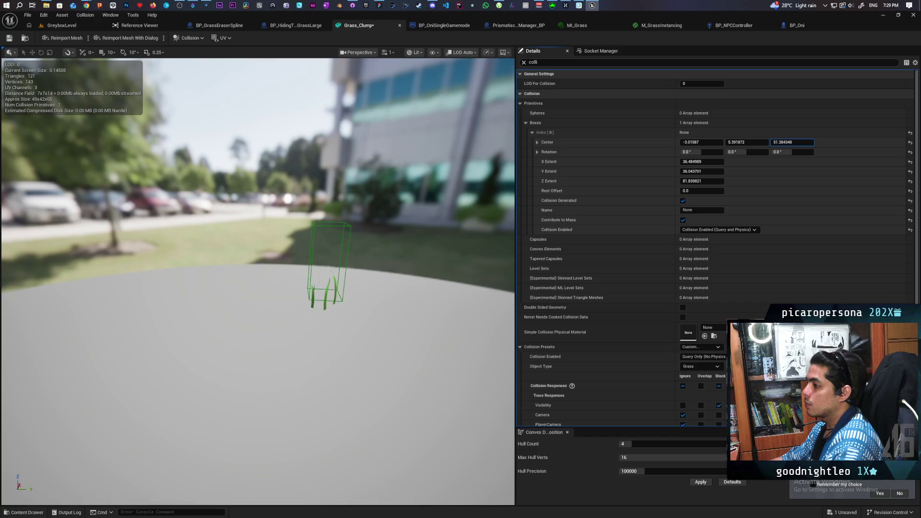
left_click_drag(426, 262, 369, 265)
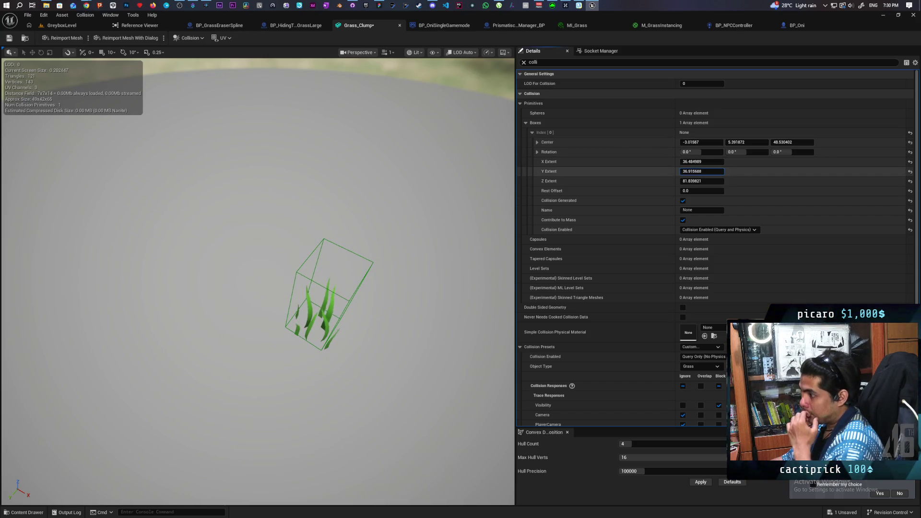
mouse_move(696, 171)
left_mouse_down()
mouse_move(694, 160)
mouse_move(670, 161)
mouse_move(702, 161)
left_mouse_up()
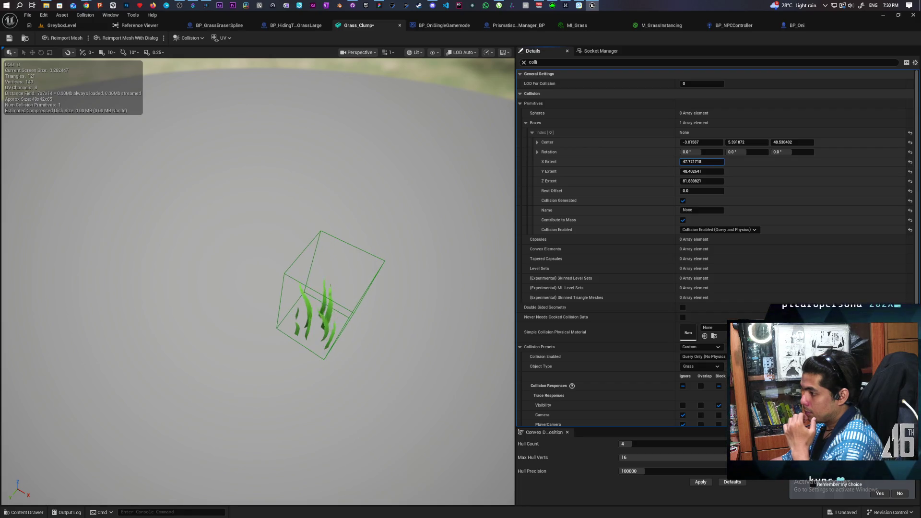
mouse_move(259, 287)
left_mouse_down()
mouse_move(250, 253)
mouse_move(271, 252)
mouse_move(257, 240)
mouse_move(264, 233)
mouse_move(220, 224)
left_mouse_up()
left_click_drag(346, 298, 347, 299)
- Lower the box centre to Z 32.004023 and turn on complex collision display
left_click_drag(701, 181, 692, 183)
key("ctrl+z")
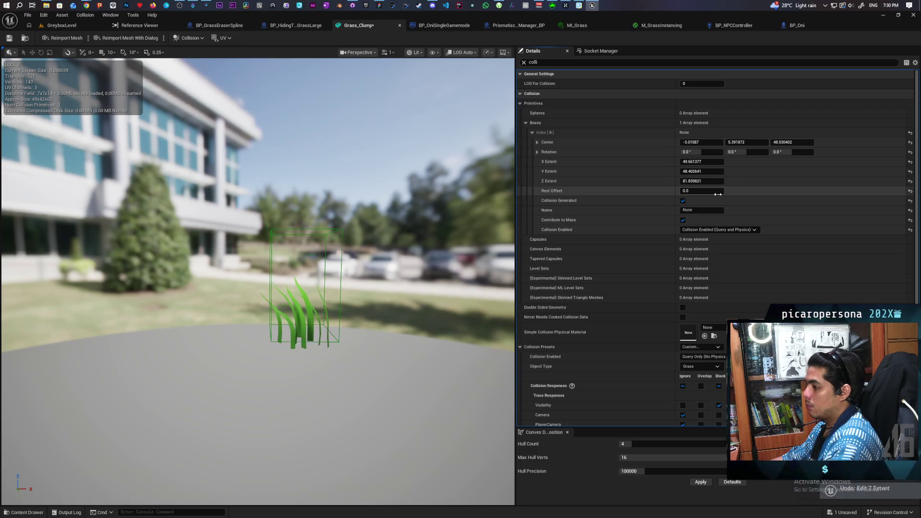
left_click_drag(793, 142, 783, 142)
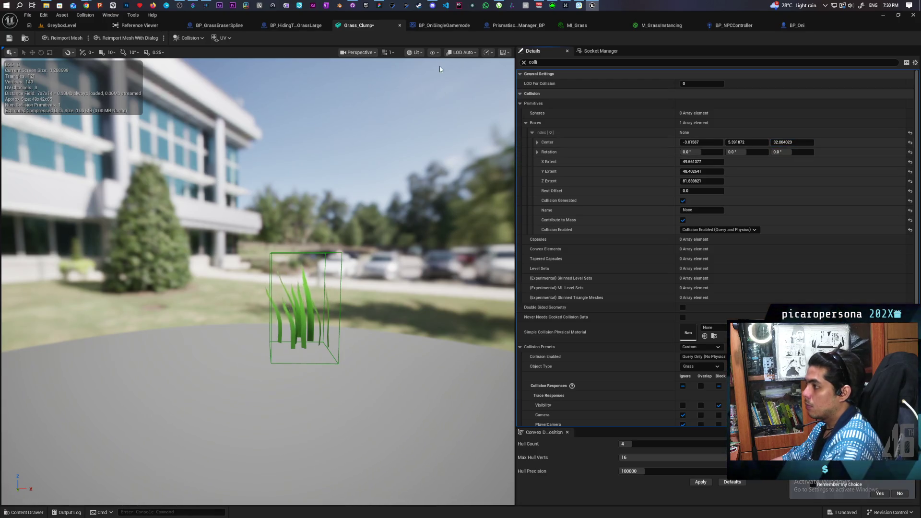
left_click(434, 52)
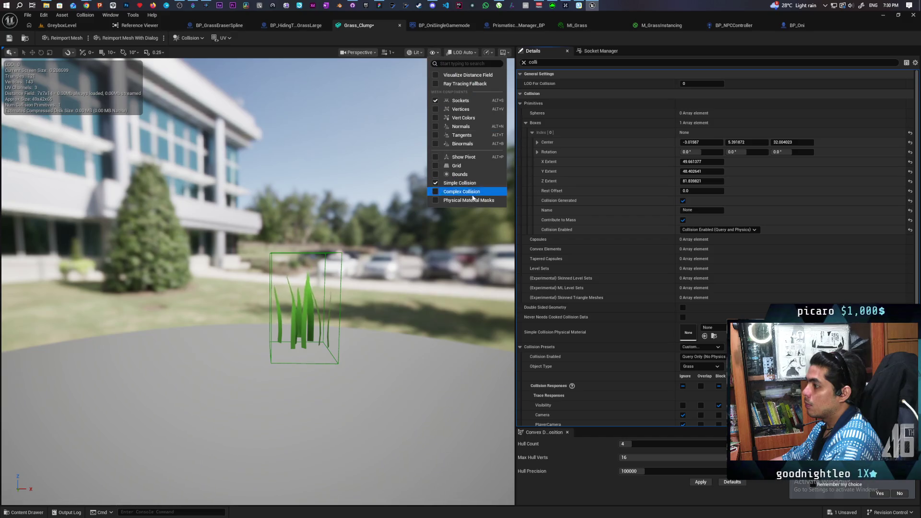
left_click(471, 192)
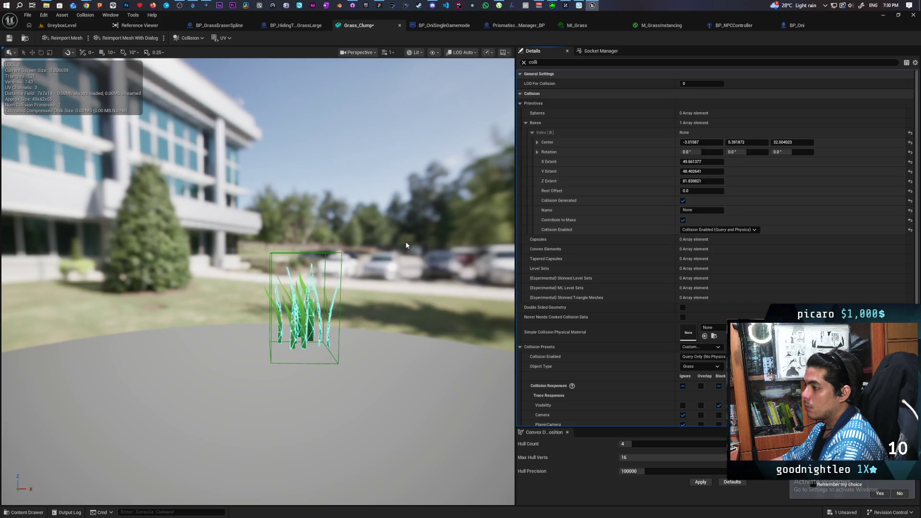
left_click(96, 26)
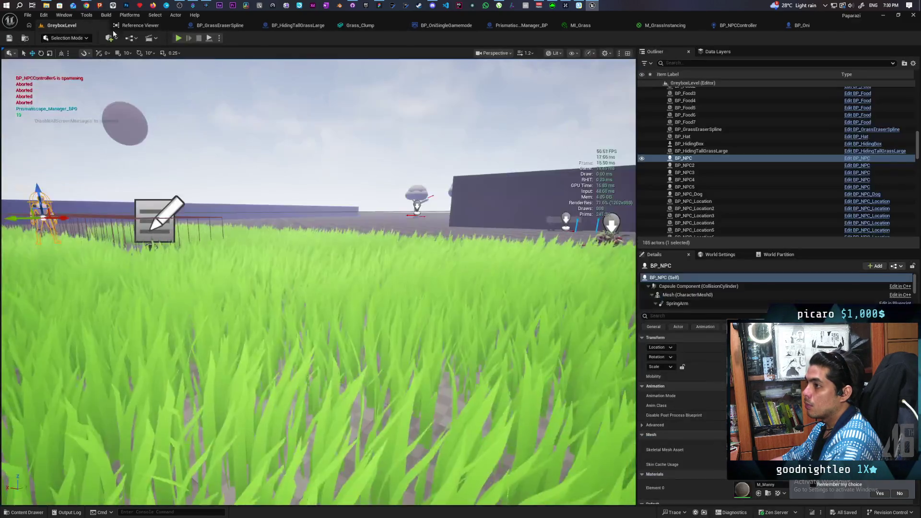
left_click(178, 38)
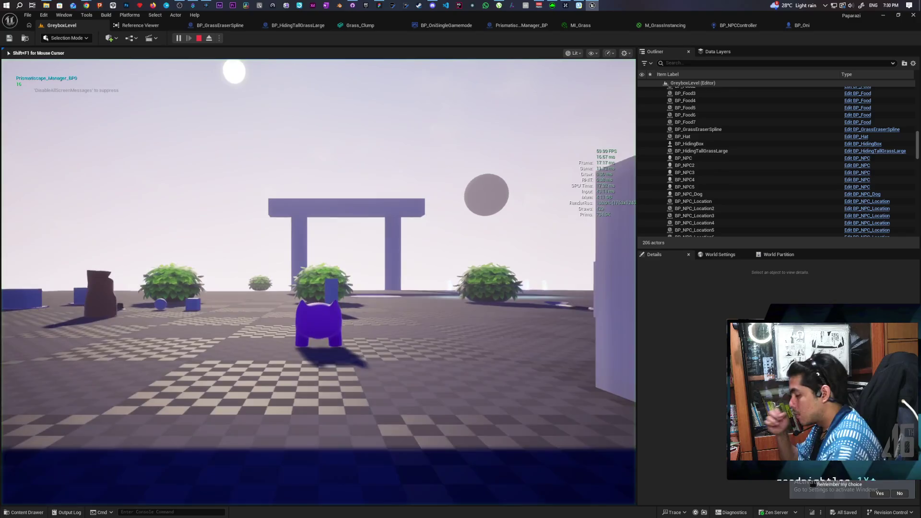
key("w")
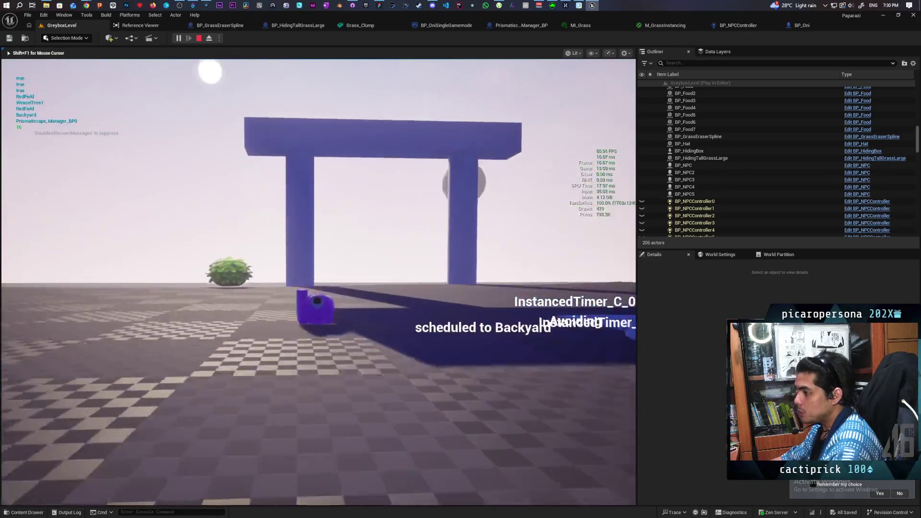
key("w")
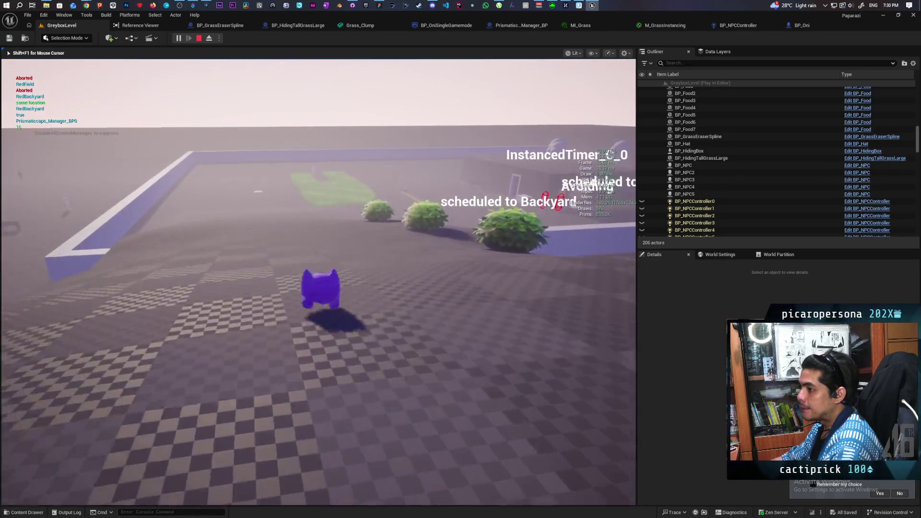
key("w")
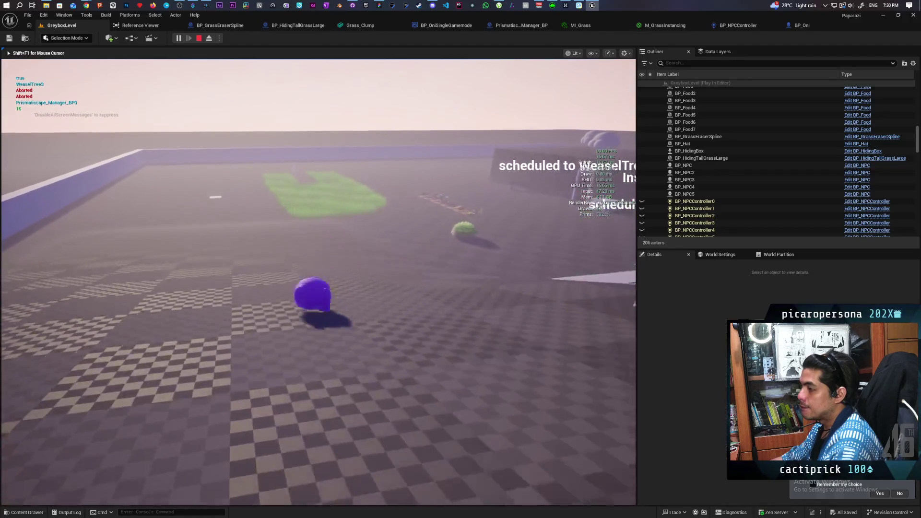
key("w")
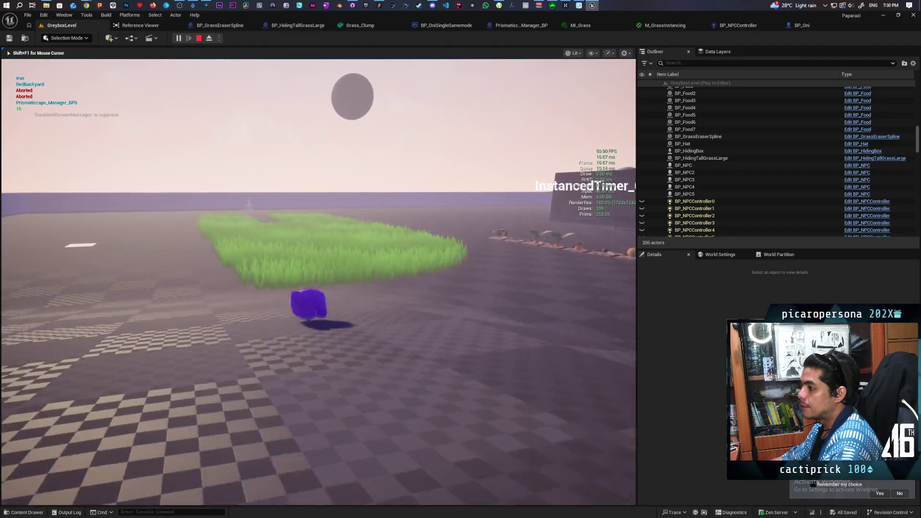
key("w")
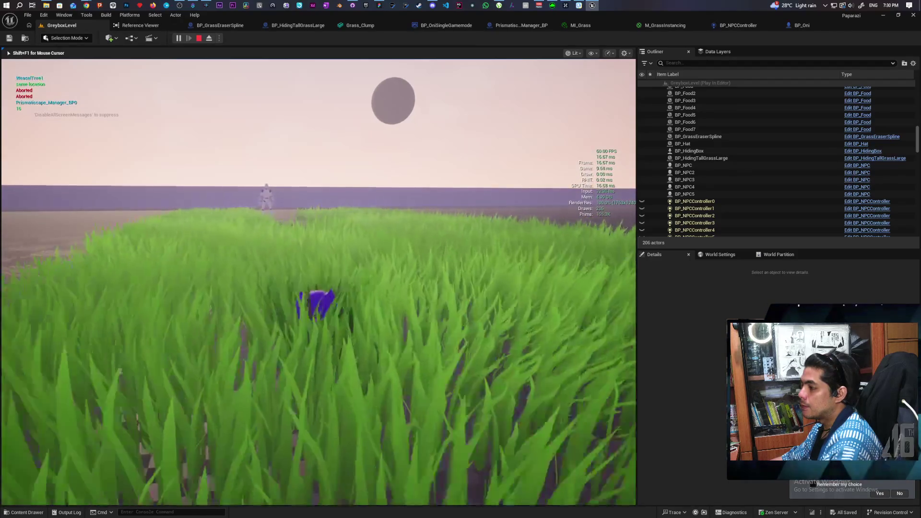
key("w")
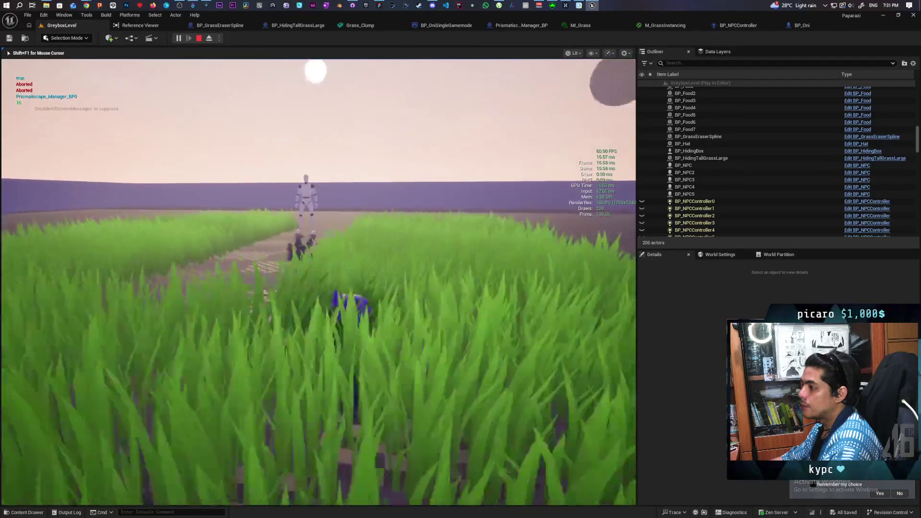
key("w")
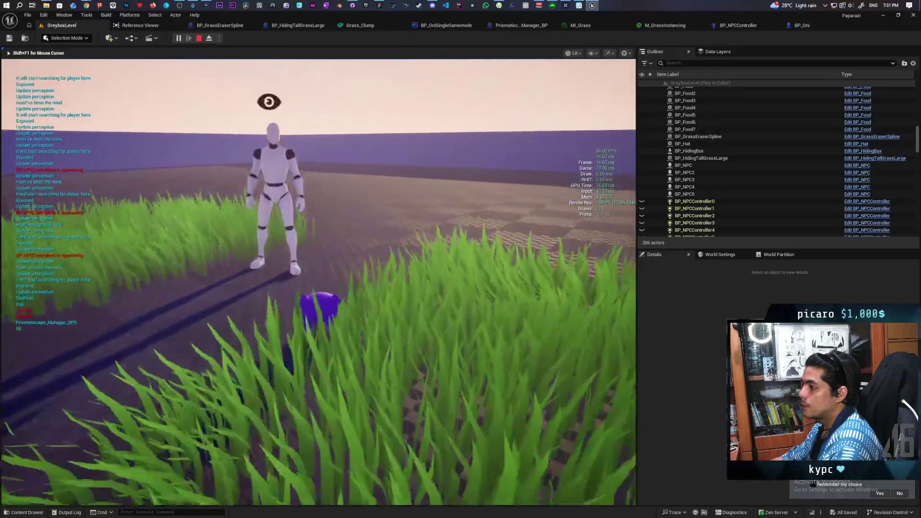
key("w")
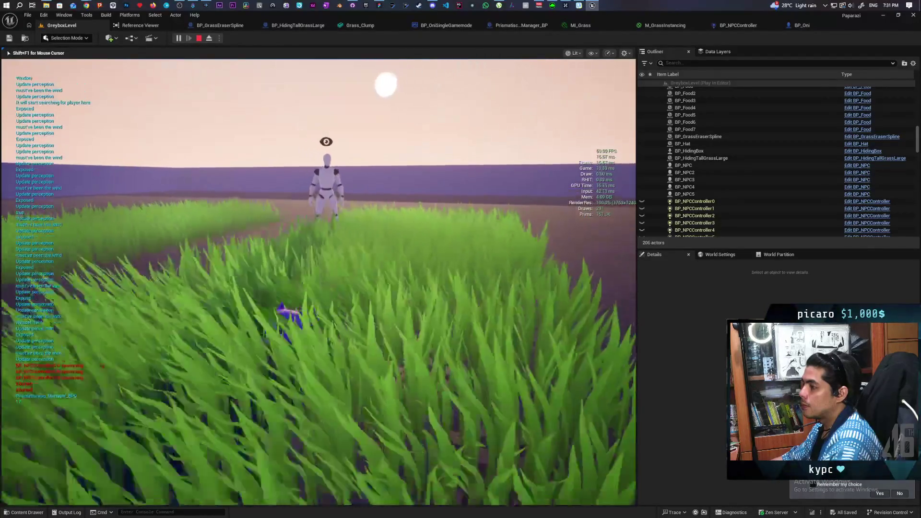
key("w")
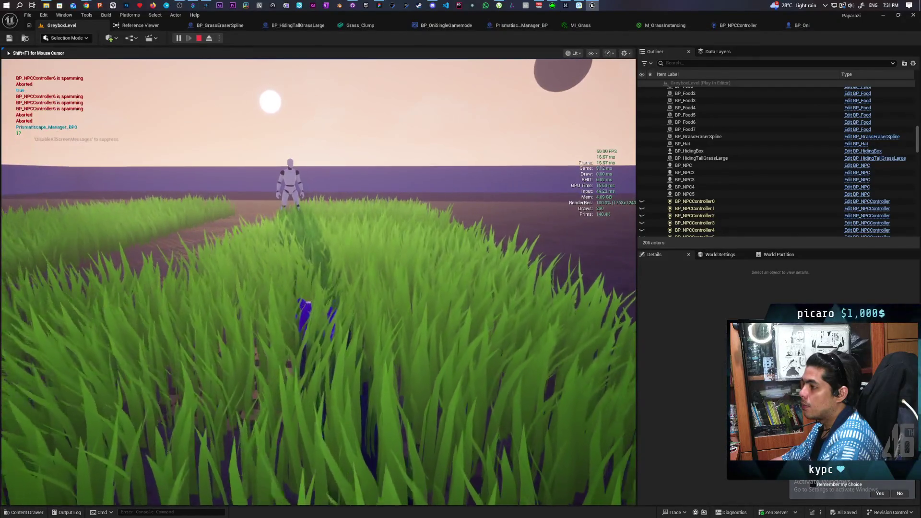
key("w")
key("w")
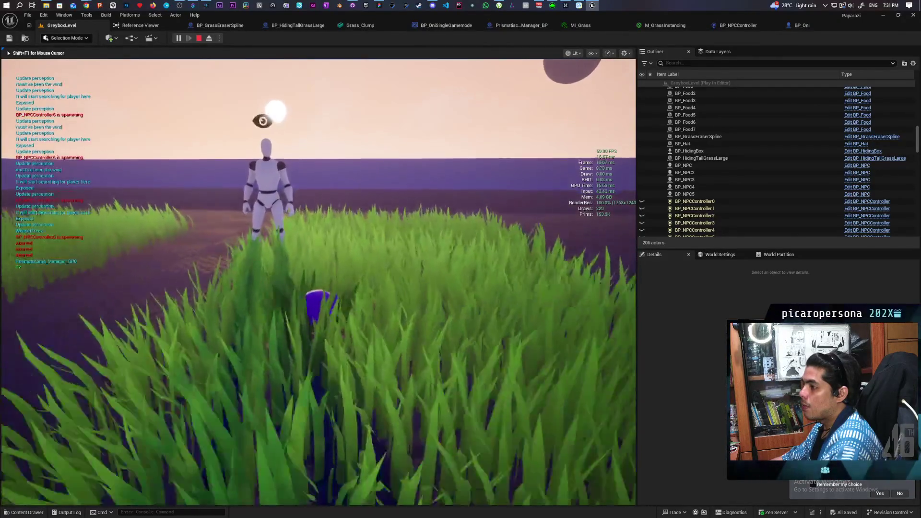
key("w")
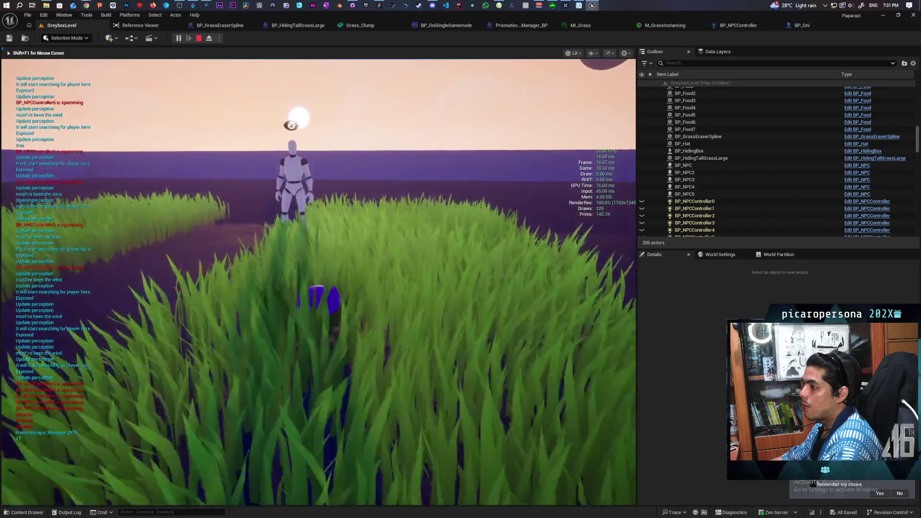
key("w")
key("w")
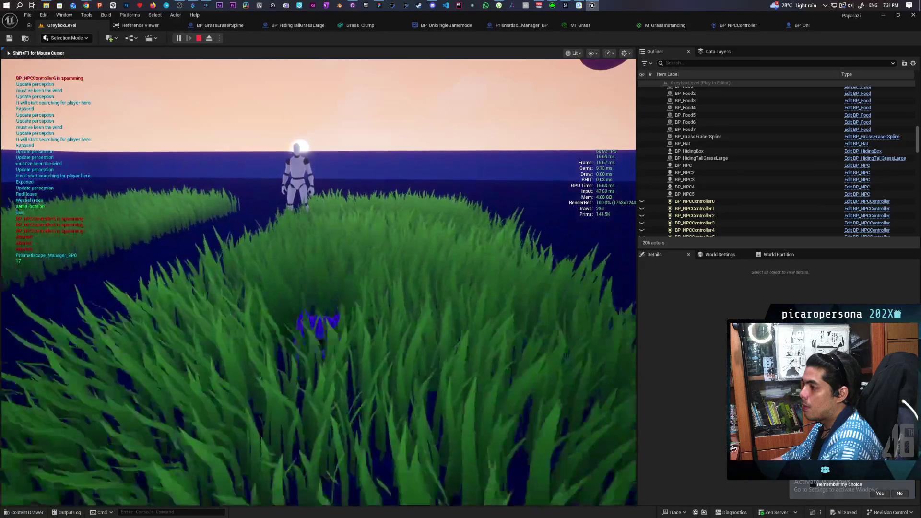
key("w")
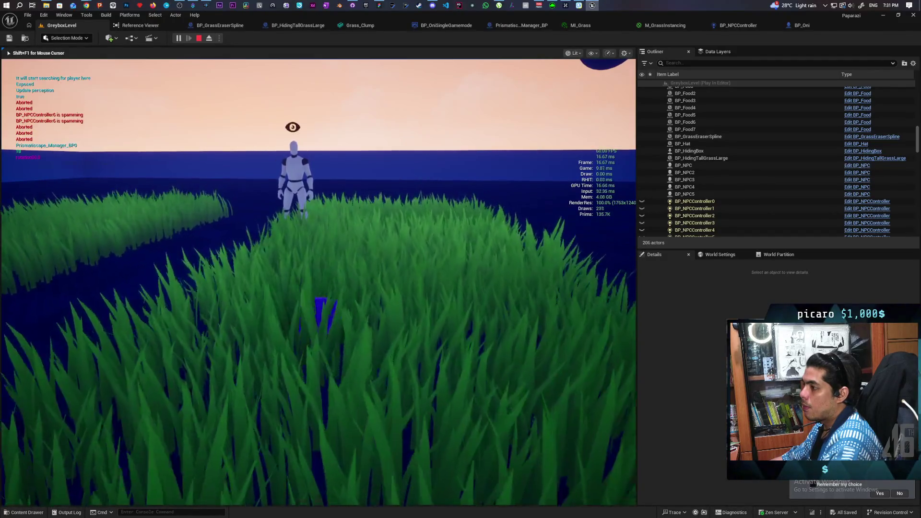
key("w")
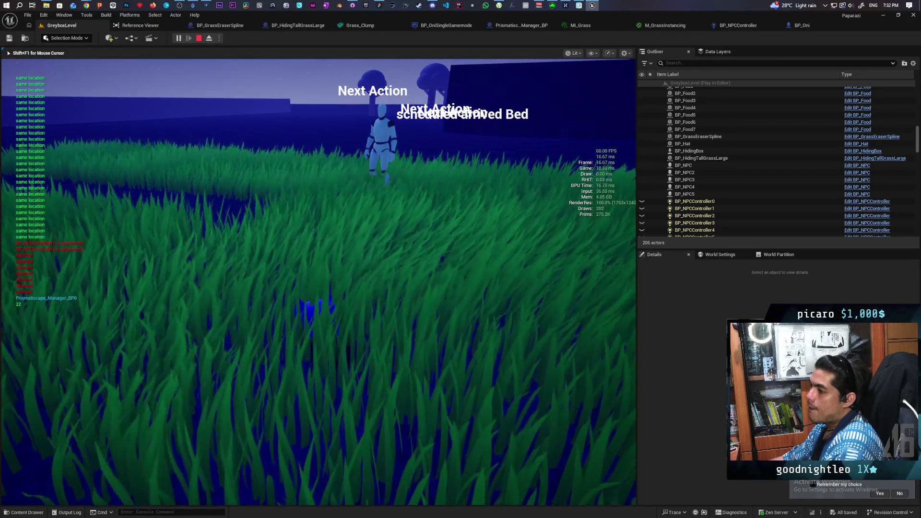
key("Escape")
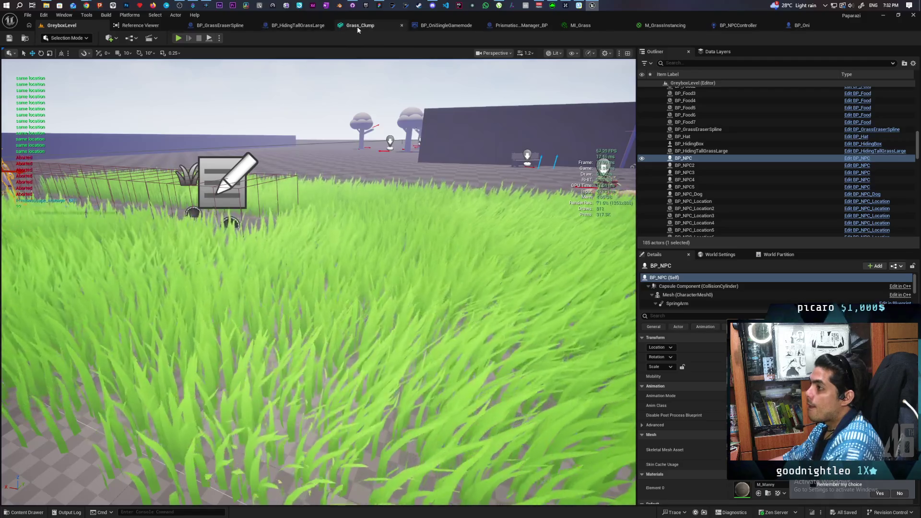
- Make Grass_Clump's collision Query Only with no mass contribution, and save it
left_click(357, 26)
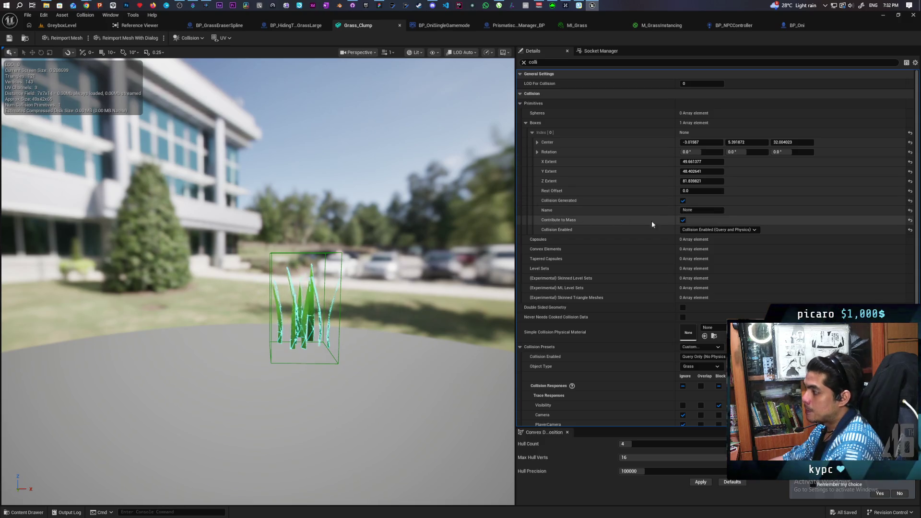
left_click(683, 220)
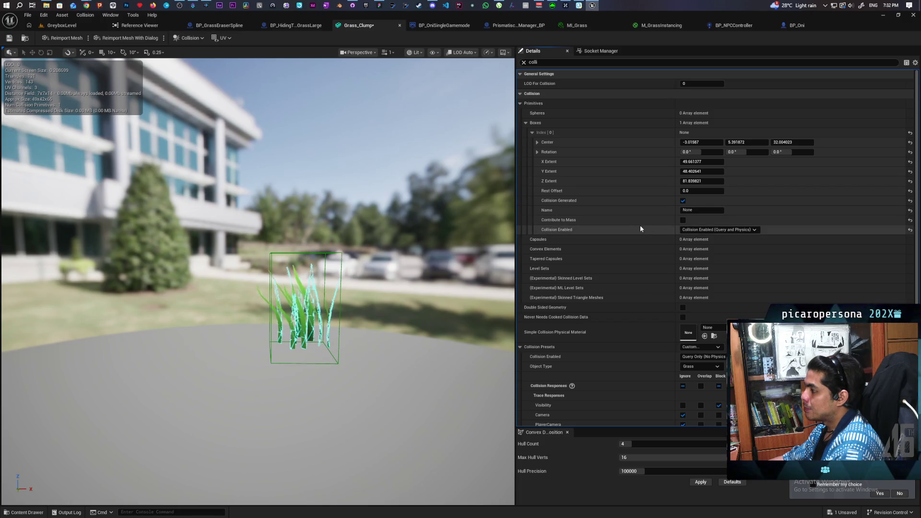
left_click(748, 230)
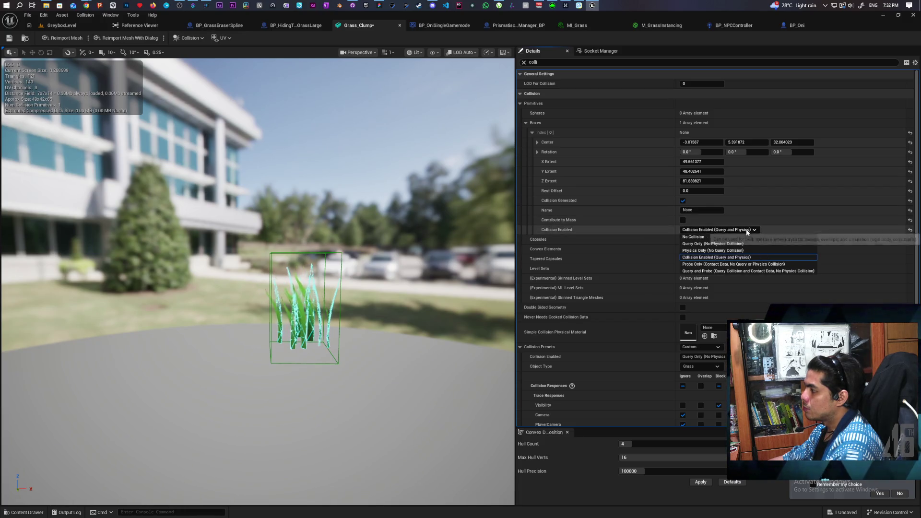
left_click(717, 244)
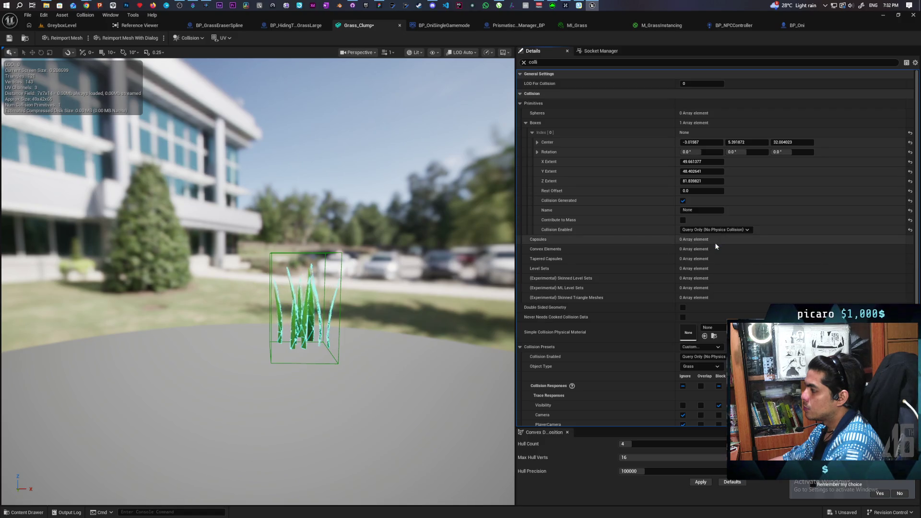
key("ctrl+s")
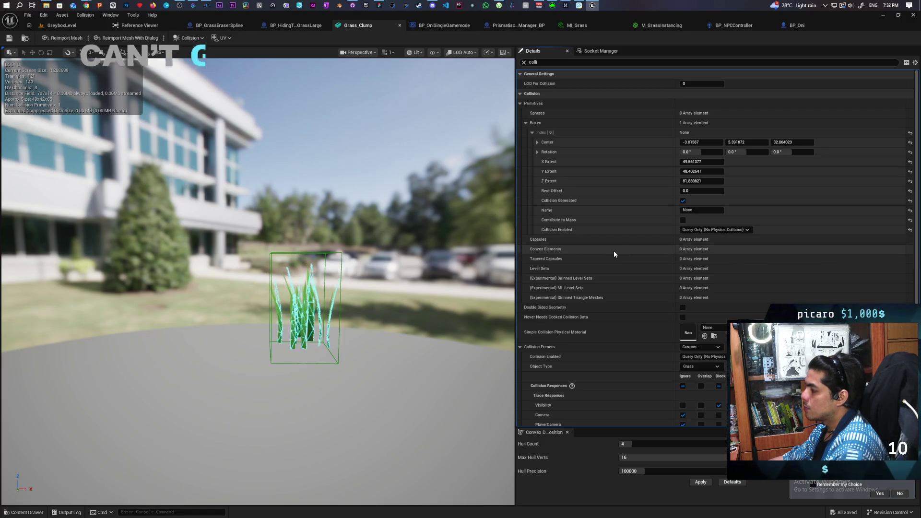
- Review the remaining collision settings, then return to GreyboxLevel and BP_Oni
scroll(614, 252, "down", 1)
scroll(614, 251, "down", 3)
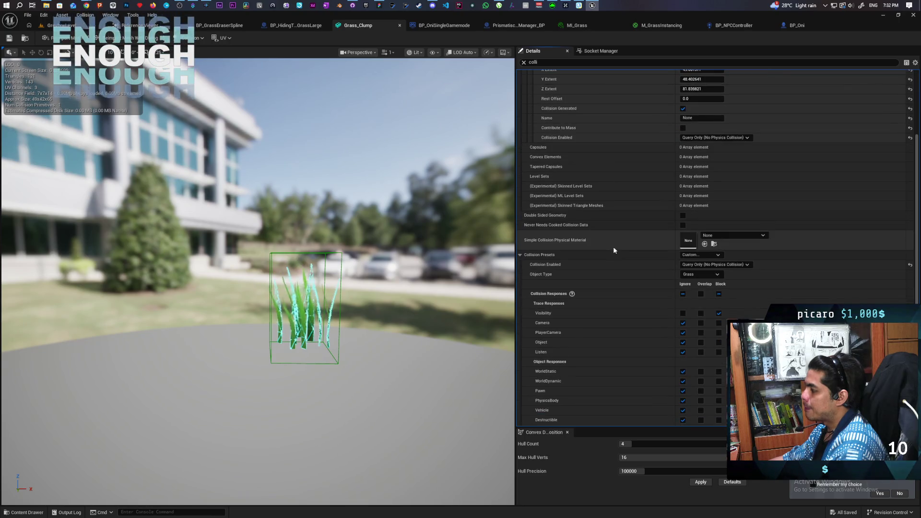
scroll(612, 241, "down", 2)
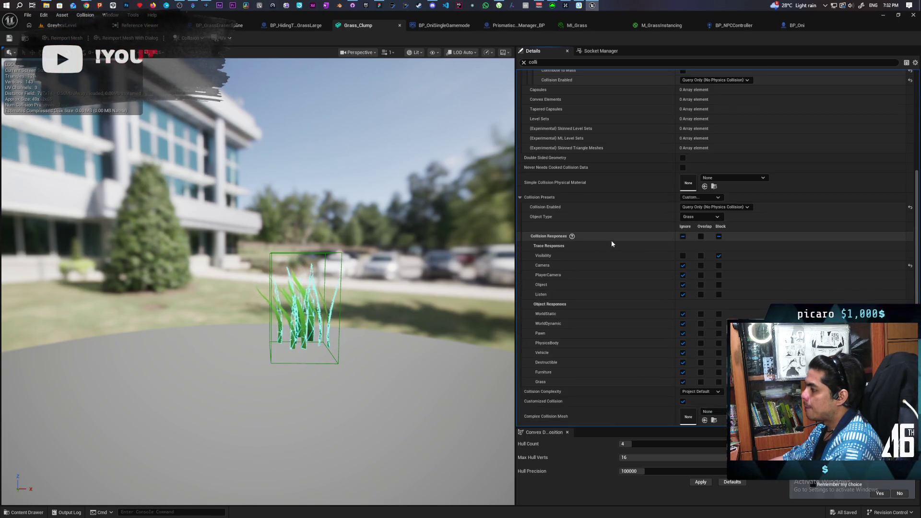
scroll(611, 244, "down", 1)
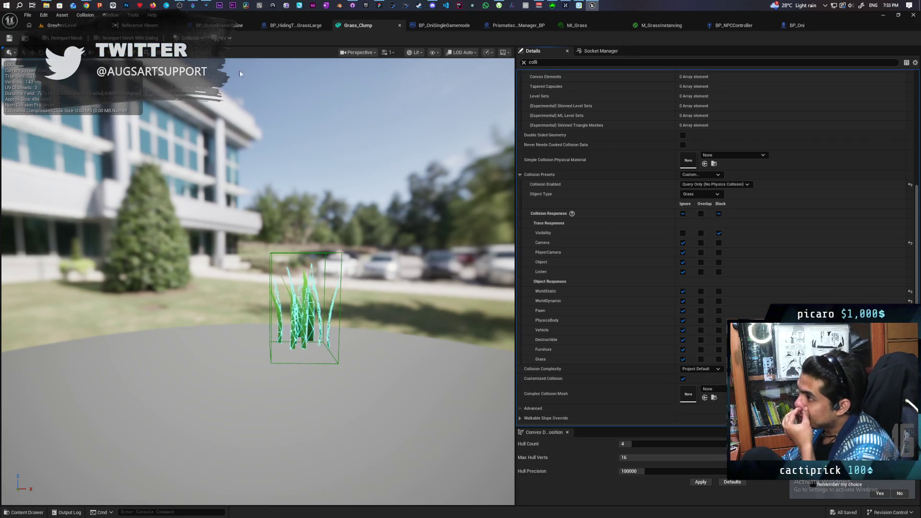
left_click(60, 25)
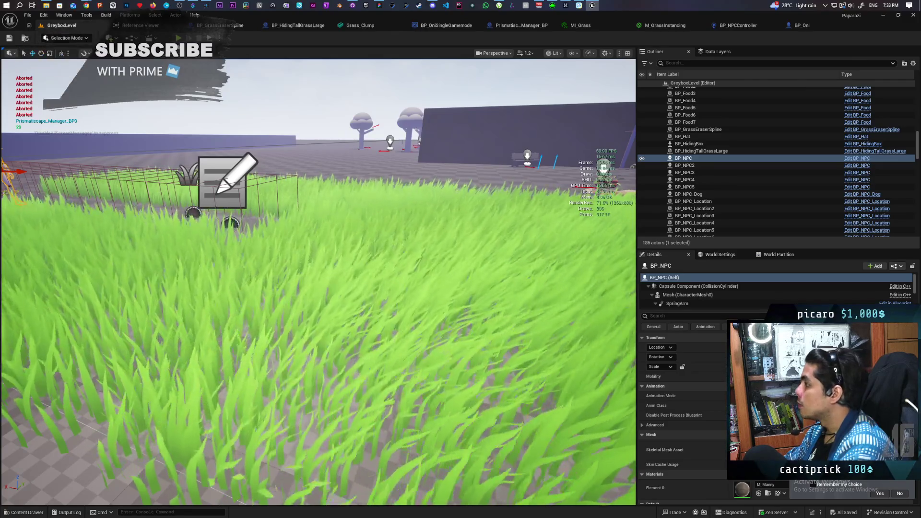
left_click(800, 25)
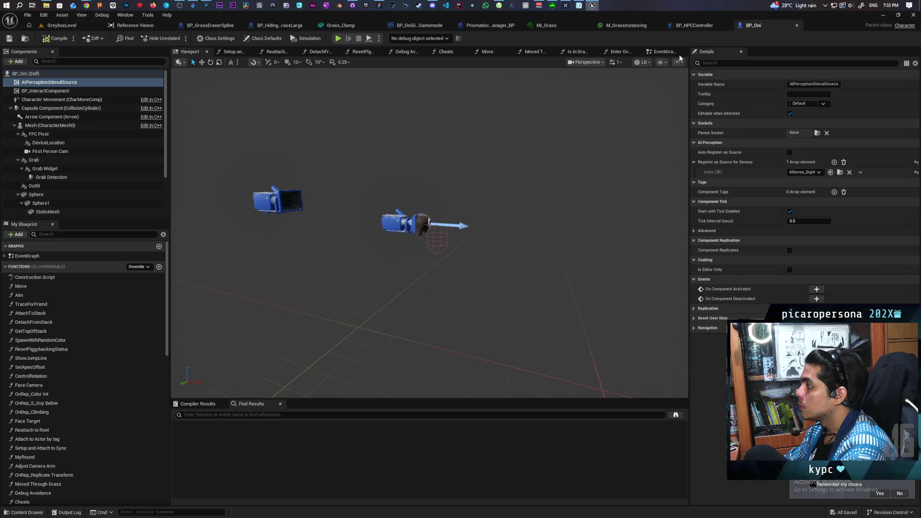
- Add a Capsule Trace For Objects node in BP_Oni's EventGraph, executed after Tick Anims
left_click(667, 55)
scroll(199, 153, "down", 3)
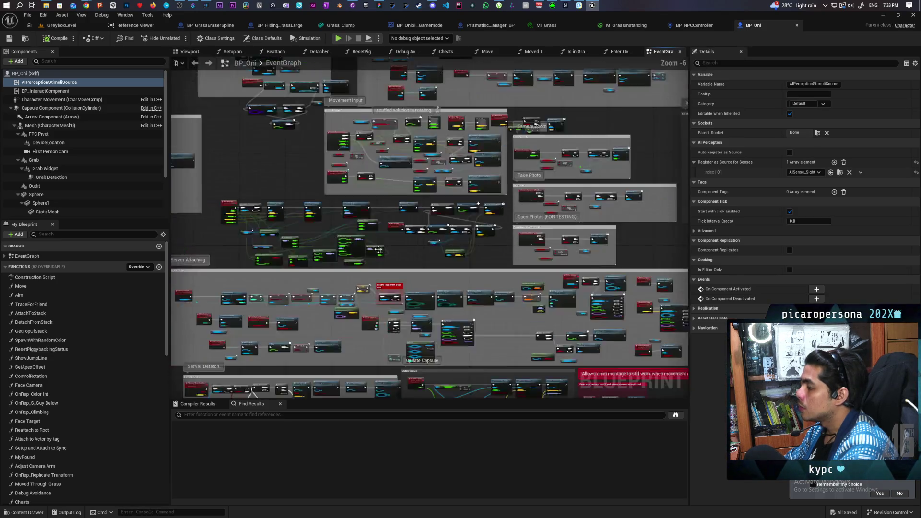
scroll(198, 153, "up", 3)
scroll(365, 278, "up", 6)
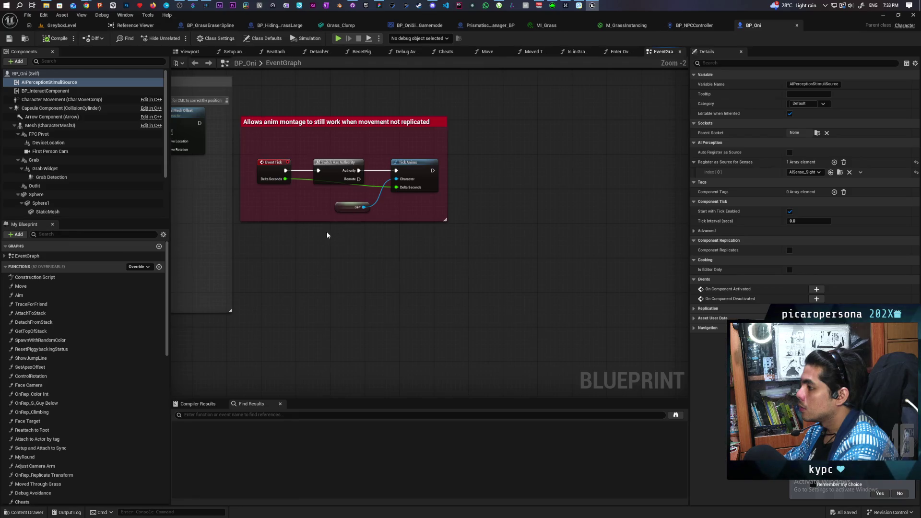
right_click(447, 188)
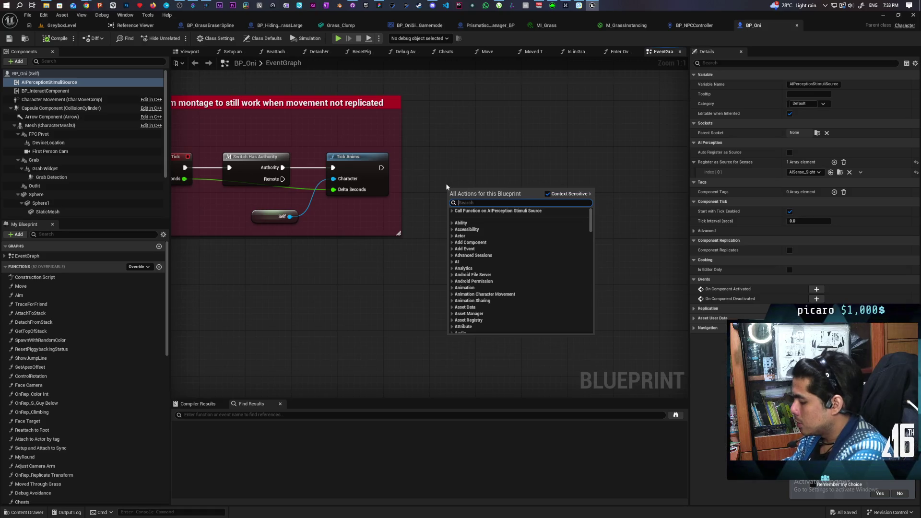
type("cap")
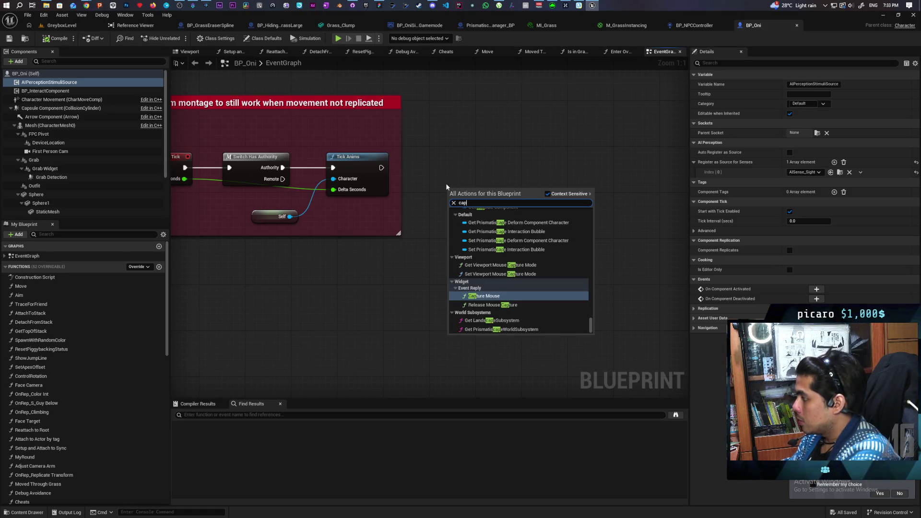
type("sule tra")
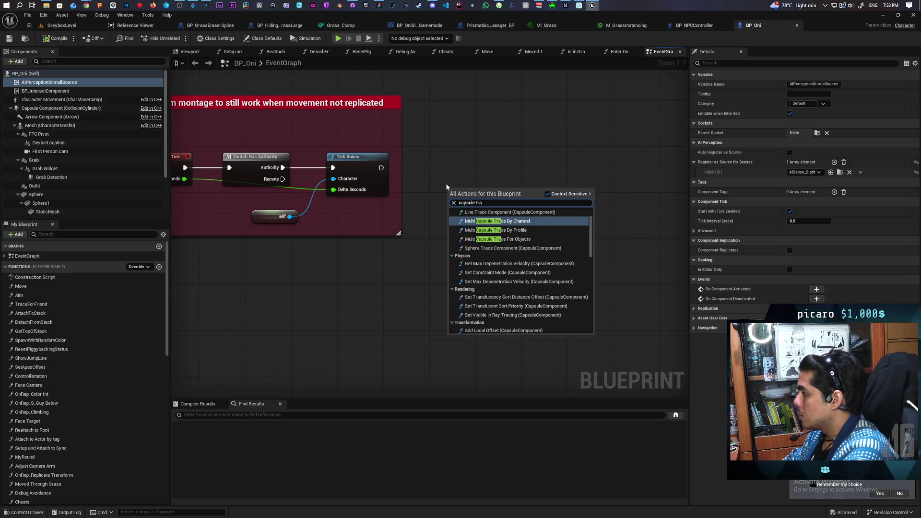
type("ce b")
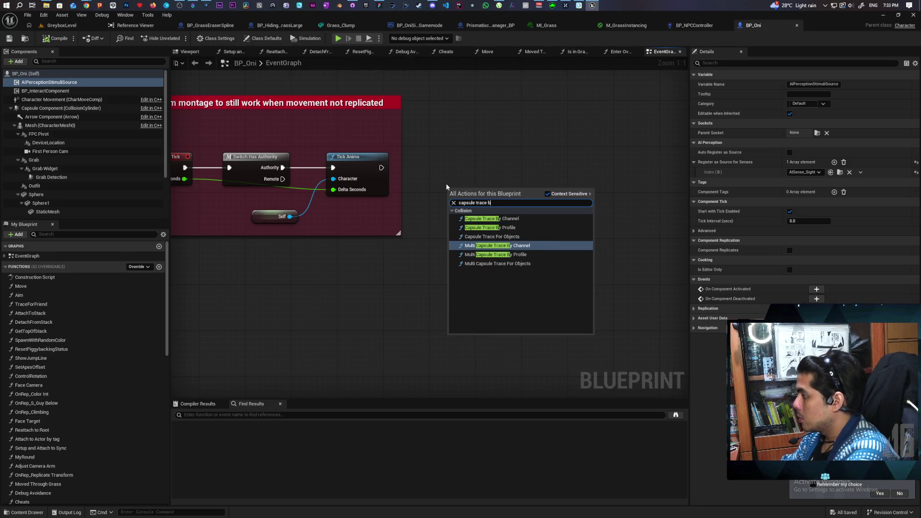
left_click(494, 237)
mouse_move(381, 167)
left_mouse_down()
mouse_move(477, 156)
mouse_move(506, 165)
left_mouse_up()
- Set the trace's Draw Debug Type to For One Frame
left_click(517, 286)
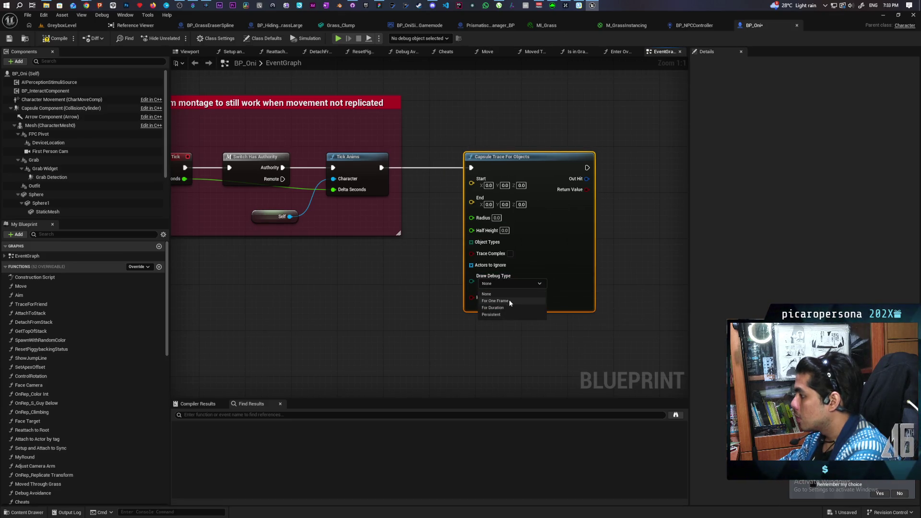
left_click(510, 301)
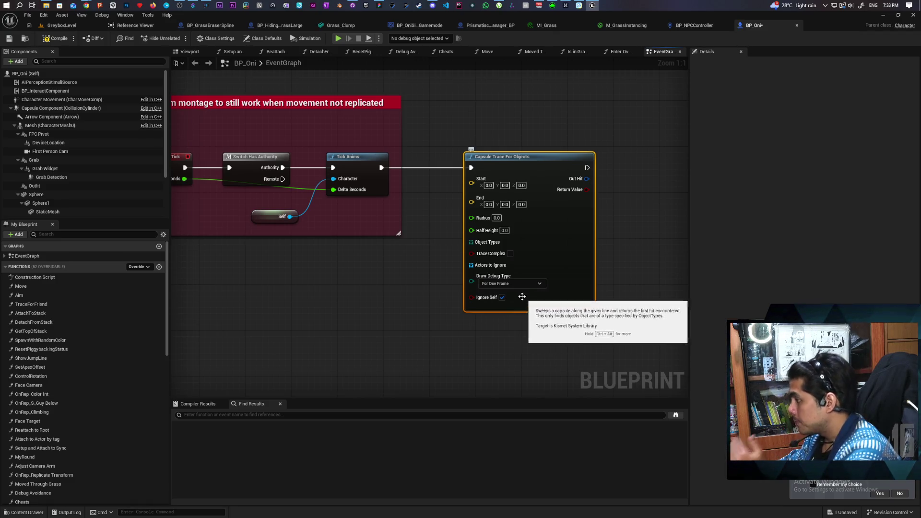
left_click(519, 287)
left_click(402, 300)
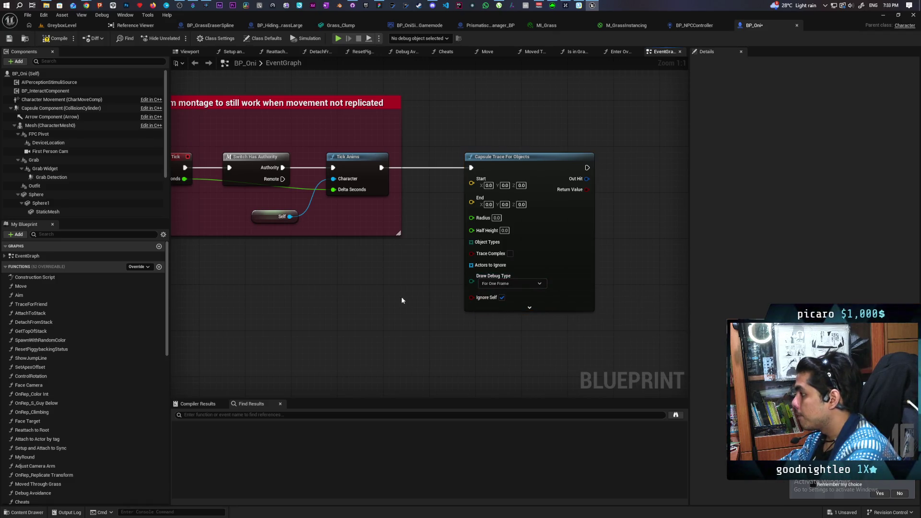
- Feed Get Actor Location into both the trace's Start and End
right_click(362, 290)
type("get")
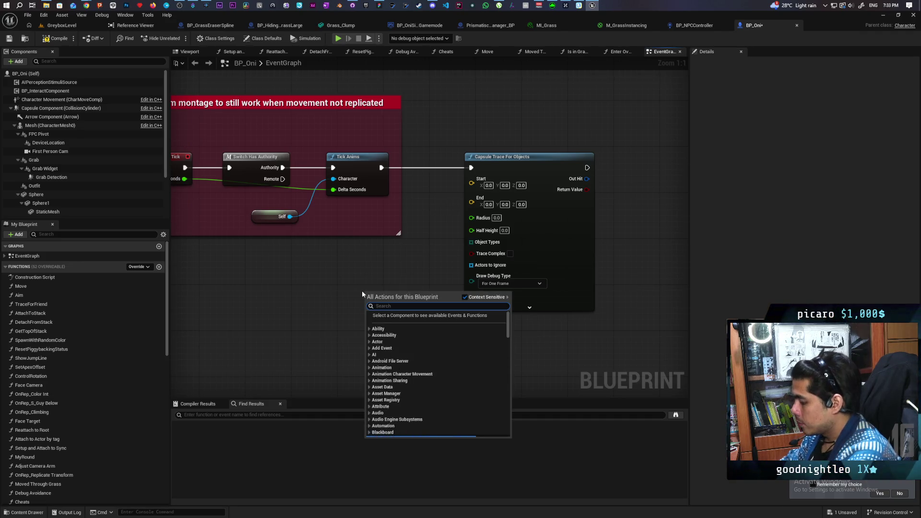
type(" actor locatio")
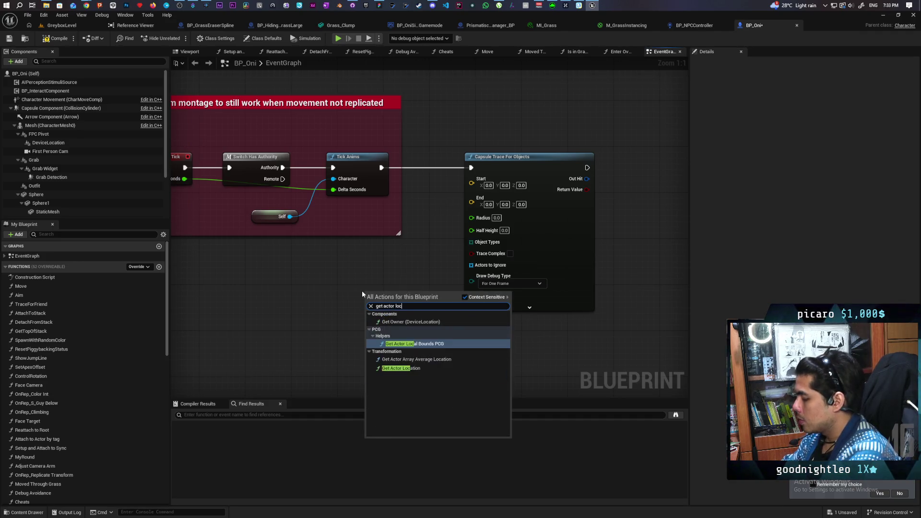
key("Return")
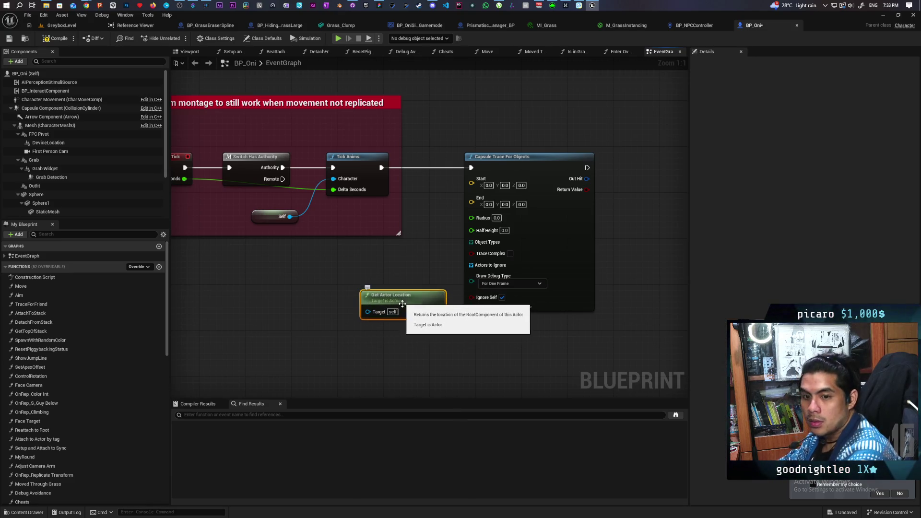
mouse_move(438, 311)
left_mouse_down()
mouse_move(471, 182)
mouse_move(455, 249)
mouse_move(475, 191)
left_mouse_up()
mouse_move(424, 294)
left_mouse_down()
mouse_move(368, 280)
mouse_move(365, 271)
left_mouse_up()
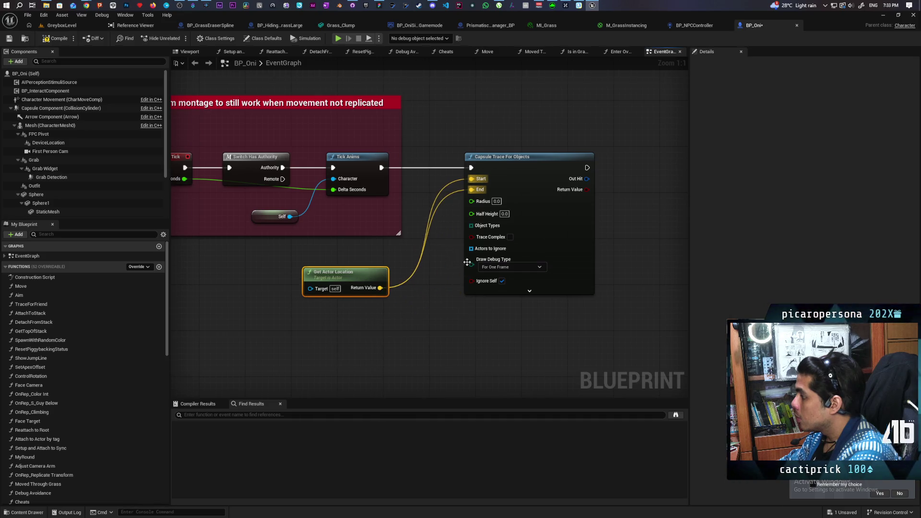
- Supply the trace's Object Types with a Make Array containing Grass
left_click_drag(472, 226, 428, 295)
type("make")
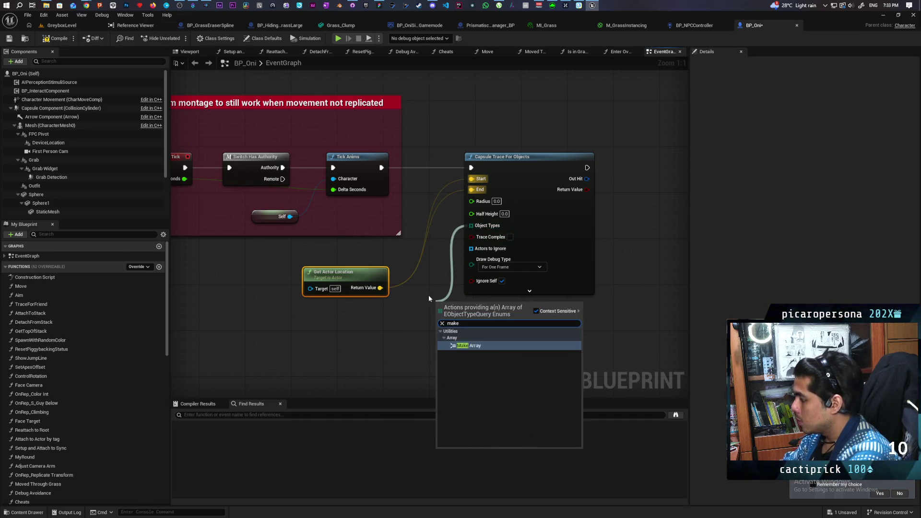
key("Return")
left_click(482, 318)
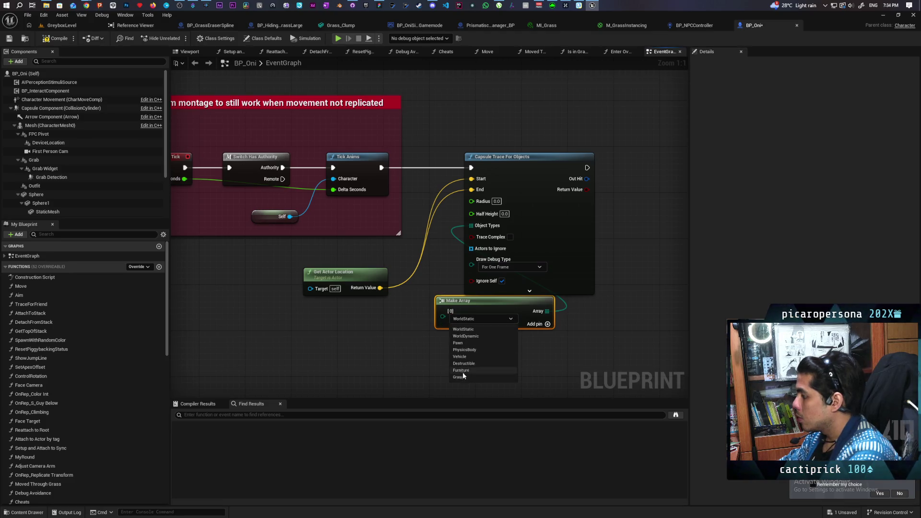
left_click(465, 377)
mouse_move(552, 316)
left_mouse_down()
mouse_move(357, 320)
mouse_move(382, 323)
mouse_move(416, 307)
left_mouse_up()
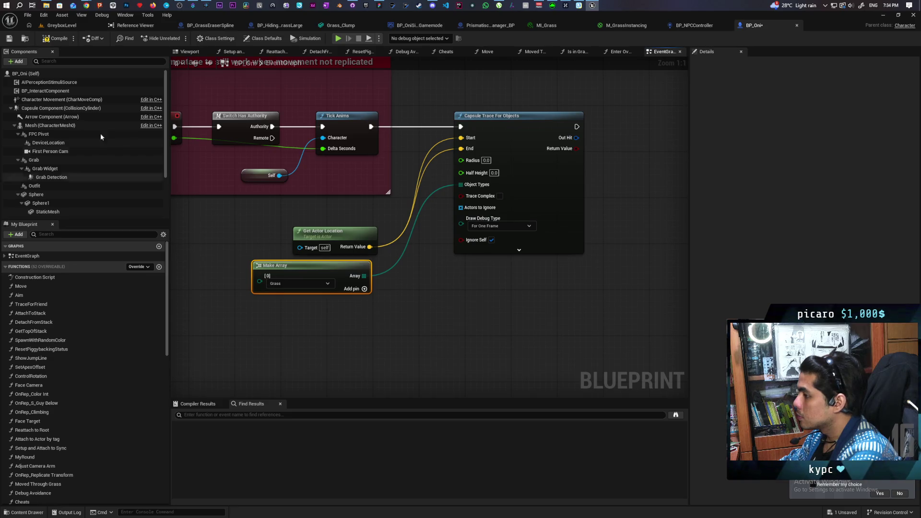
- Wire the Capsule Component's radius into the trace's Radius
mouse_move(48, 108)
left_mouse_down()
mouse_move(401, 319)
mouse_move(314, 320)
mouse_move(391, 335)
left_mouse_up()
type("get raius")
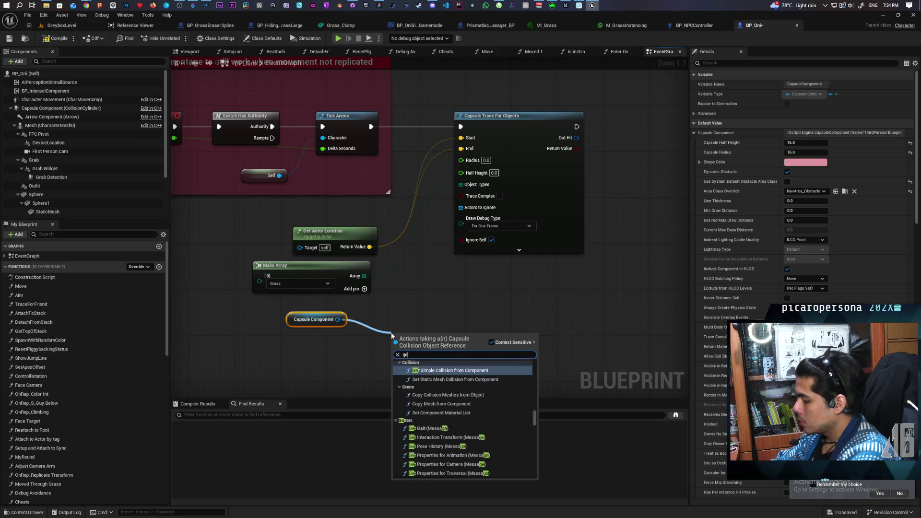
key("BackSpace")
key("BackSpace")
key("BackSpace")
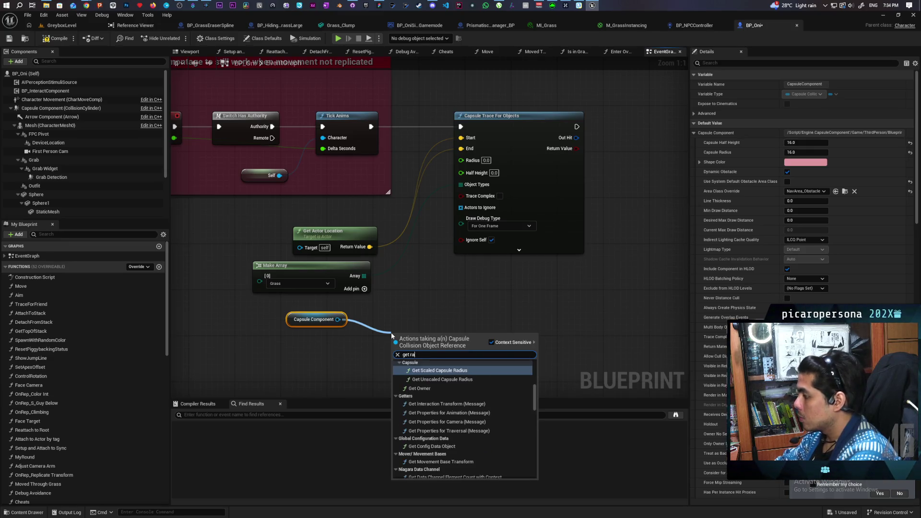
type("dius")
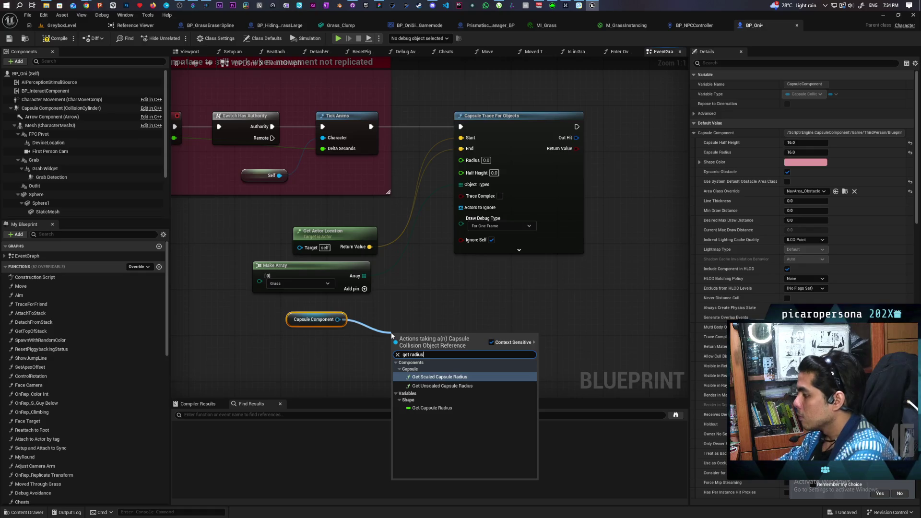
left_click(446, 408)
mouse_move(463, 336)
left_mouse_down()
mouse_move(450, 199)
mouse_move(461, 159)
left_mouse_up()
- Wire the capsule's half height into the trace and save the blueprint
left_click_drag(338, 319, 386, 315)
type("get half he")
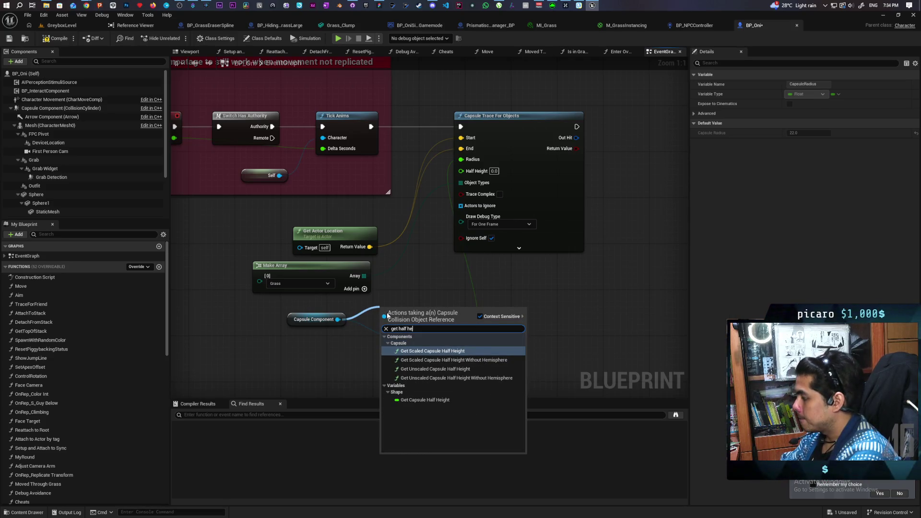
left_click(439, 400)
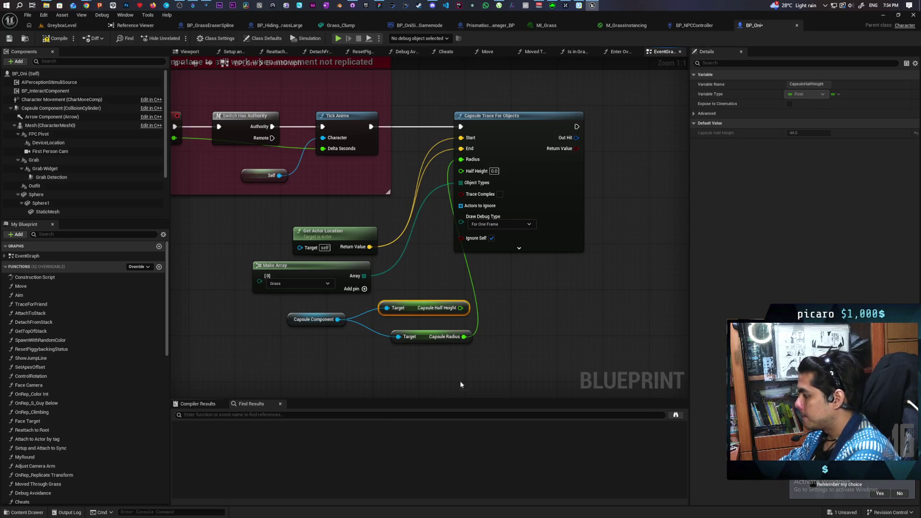
mouse_move(459, 308)
left_mouse_down()
mouse_move(434, 192)
mouse_move(461, 171)
left_mouse_up()
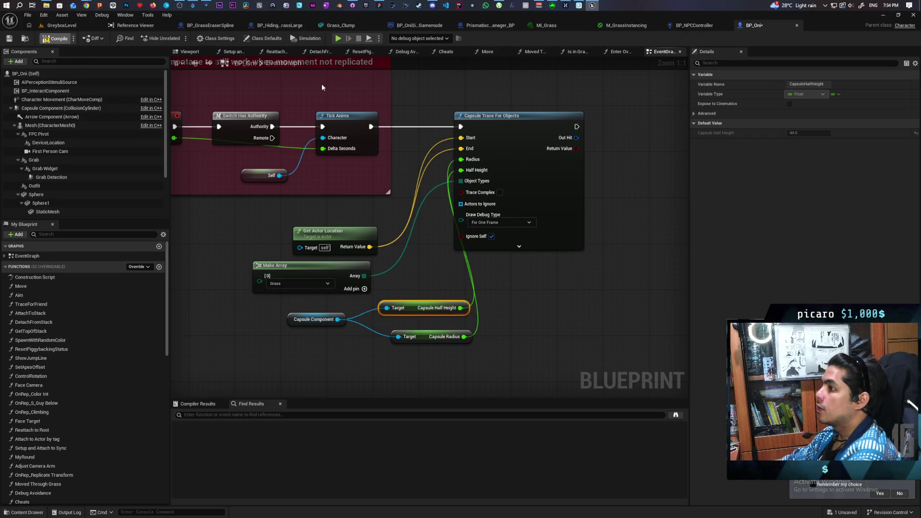
key("ctrl+s")
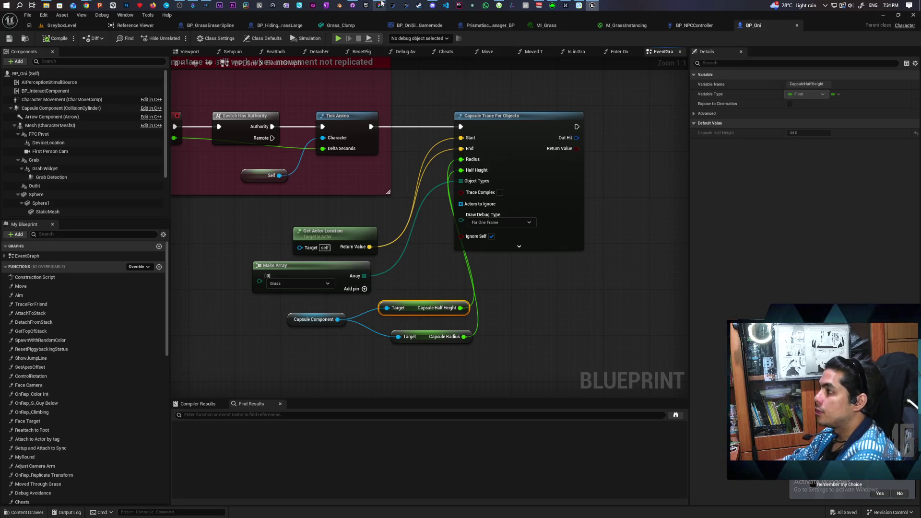
left_click(379, 5)
left_click(306, 441)
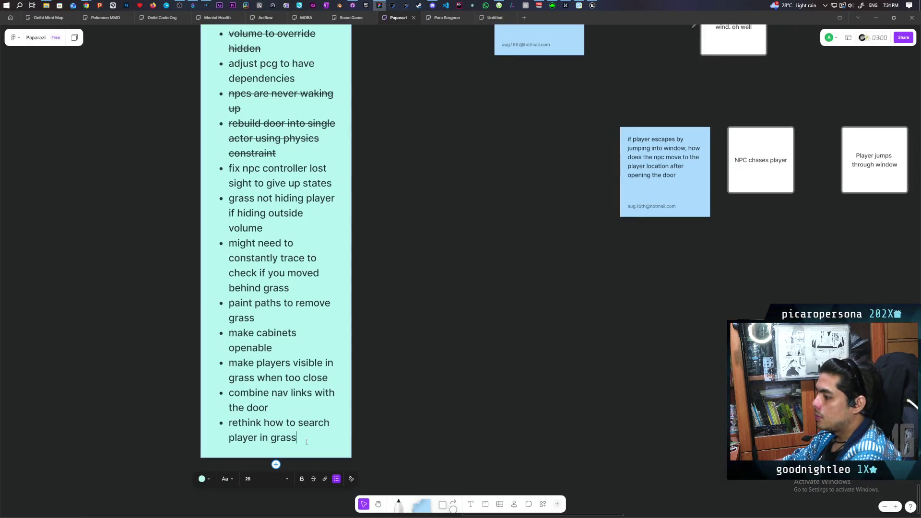
- Append a 'prototype ball mode' item to the to-do note and return to Unreal
key("Return")
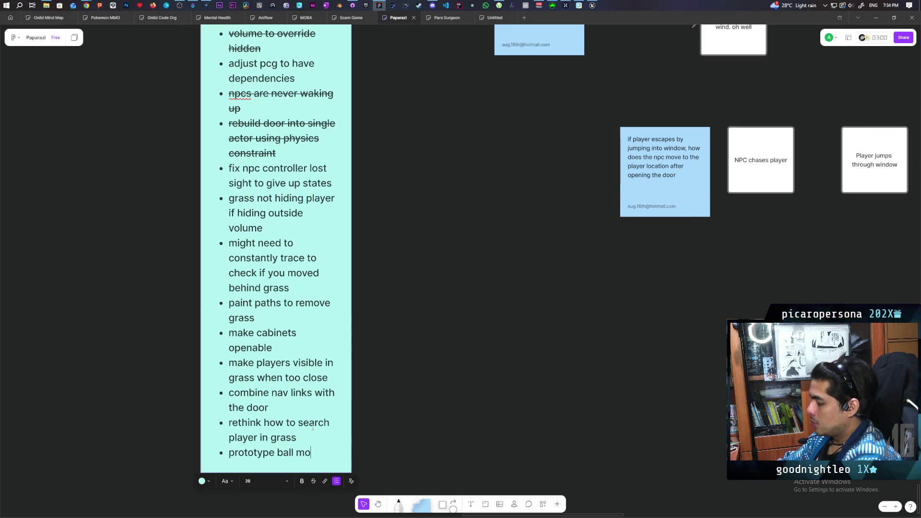
type("de")
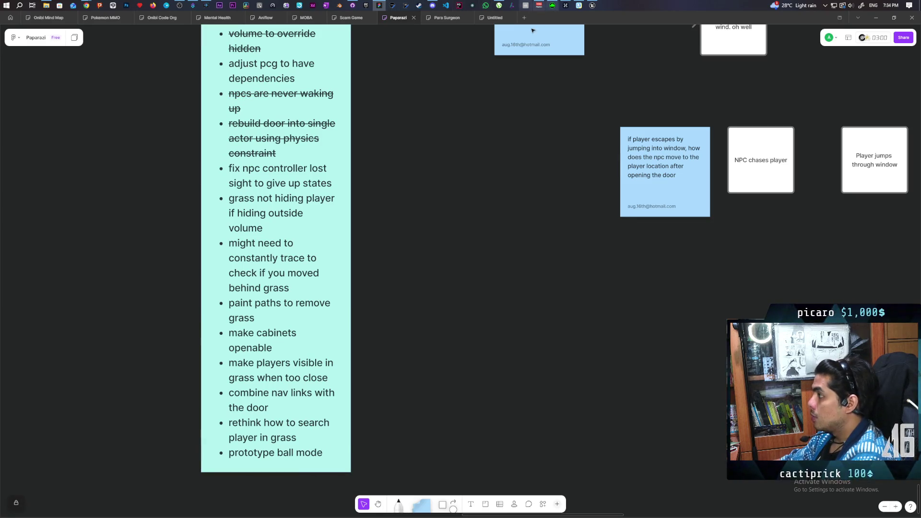
left_click(592, 5)
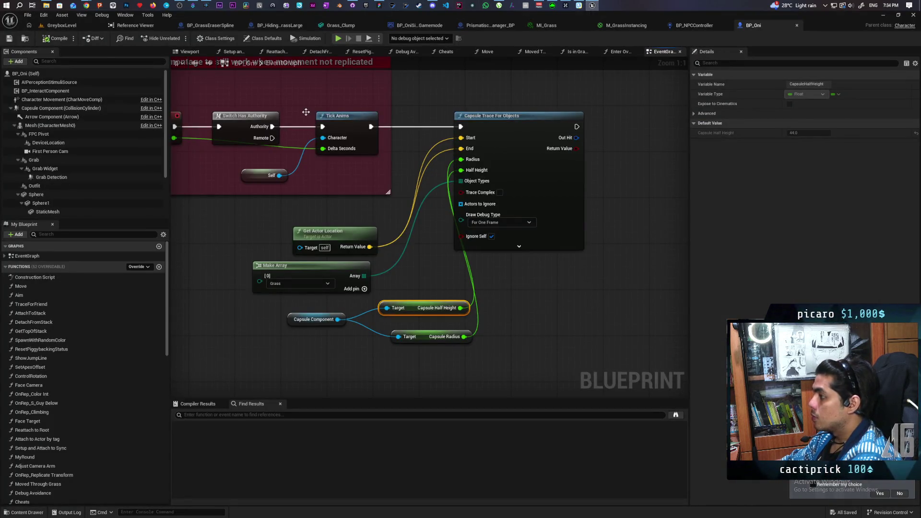
- Playtest GreyboxLevel walking the character into the bushes, then stop and reopen BP_Oni
left_click(61, 25)
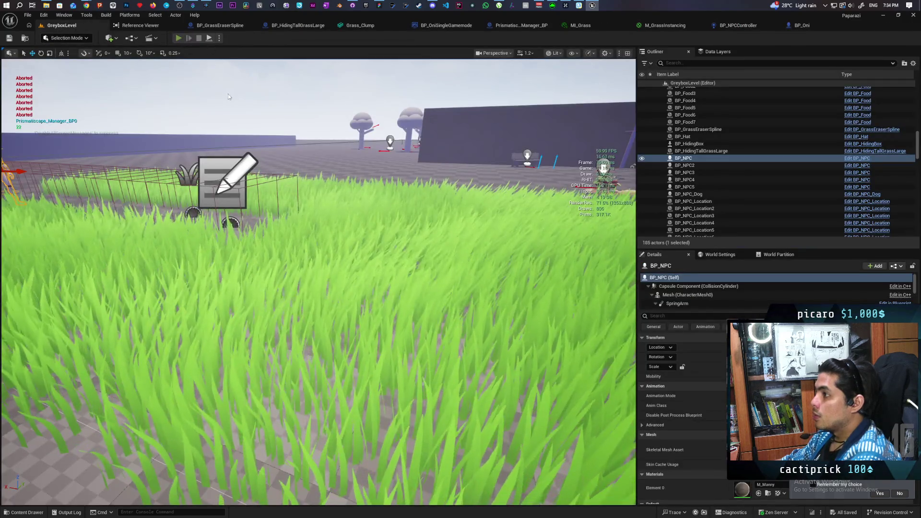
key("alt+p")
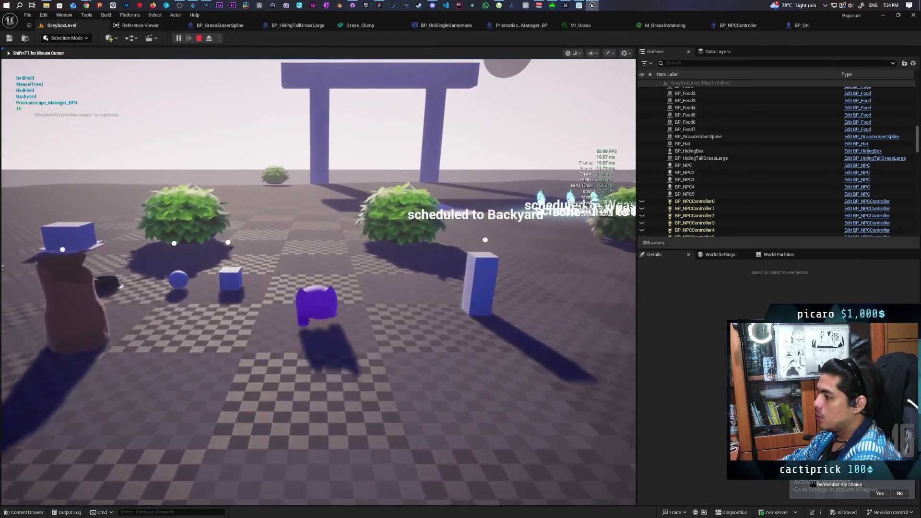
key("w")
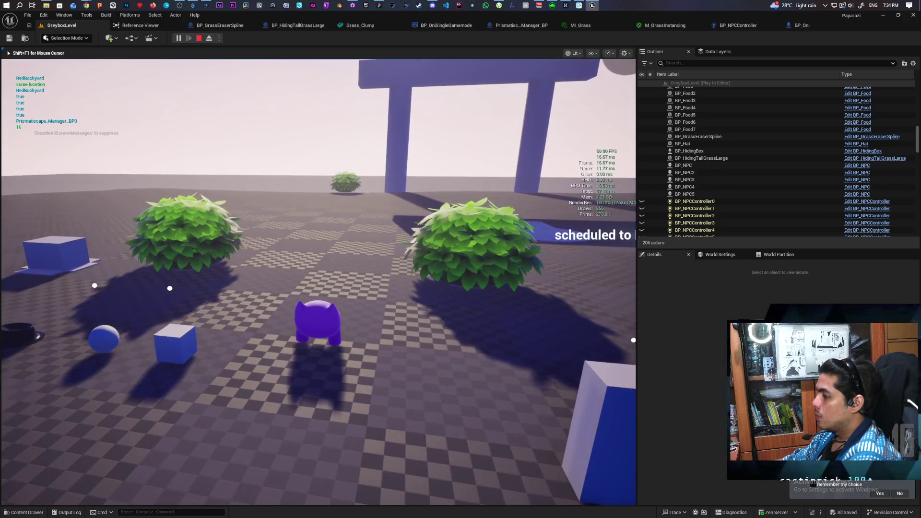
key("w")
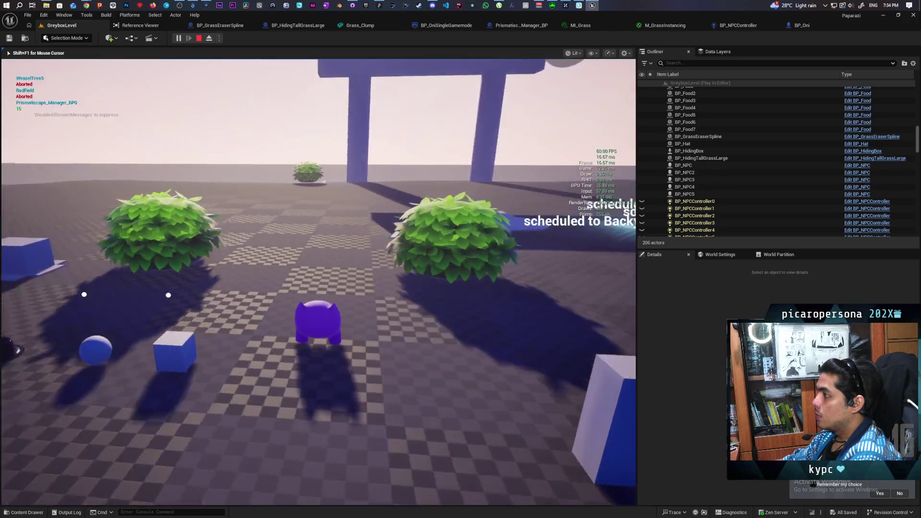
key("w")
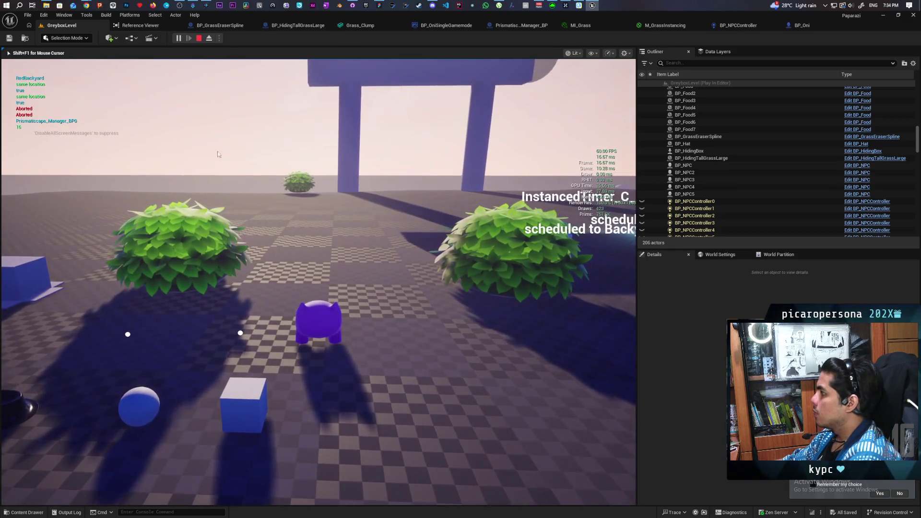
key("Escape")
left_click(799, 26)
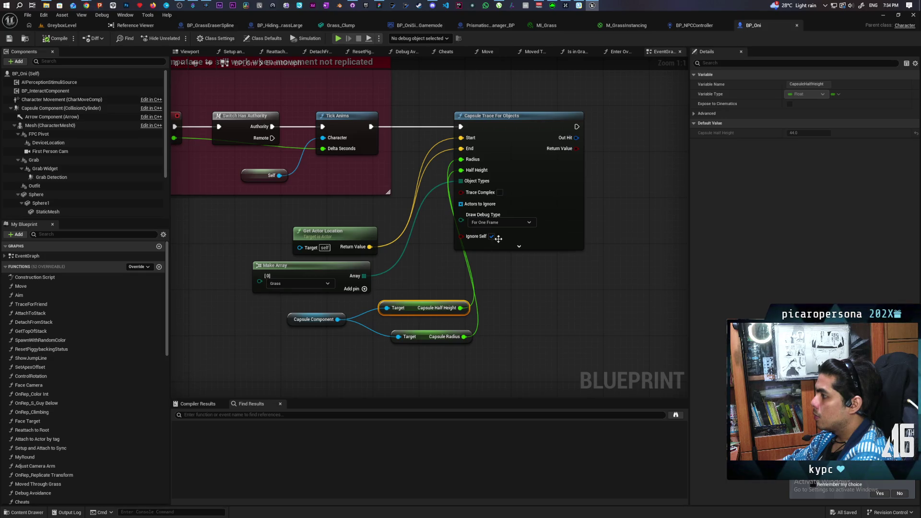
- Set the trace's debug drawing to For Duration with 5.0 draw time and compile
left_click(514, 223)
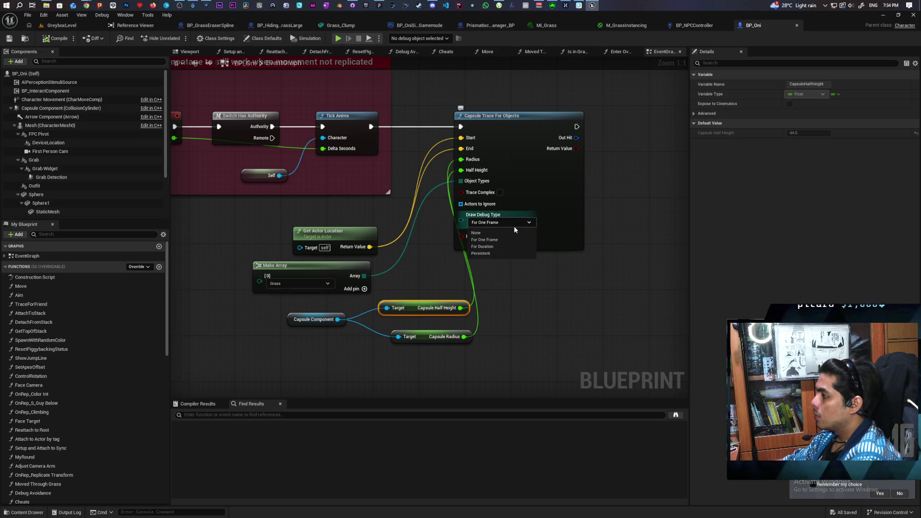
left_click(480, 247)
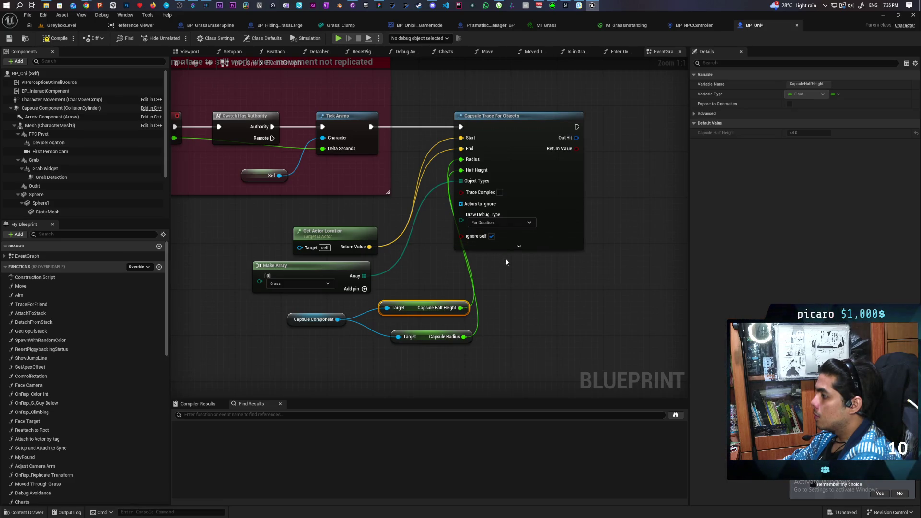
left_click(519, 246)
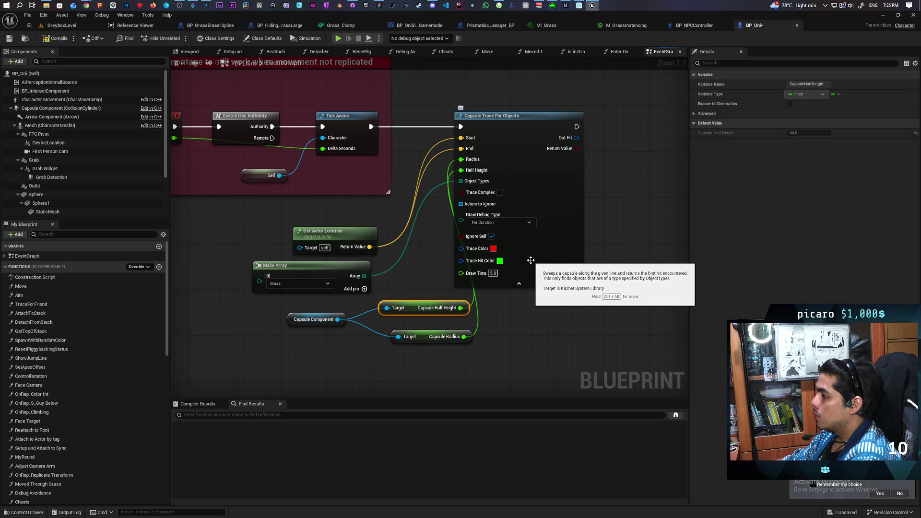
left_click(63, 40)
mouse_move(211, 198)
left_mouse_down()
mouse_move(256, 205)
mouse_move(384, 270)
mouse_move(312, 221)
mouse_move(295, 230)
left_mouse_up()
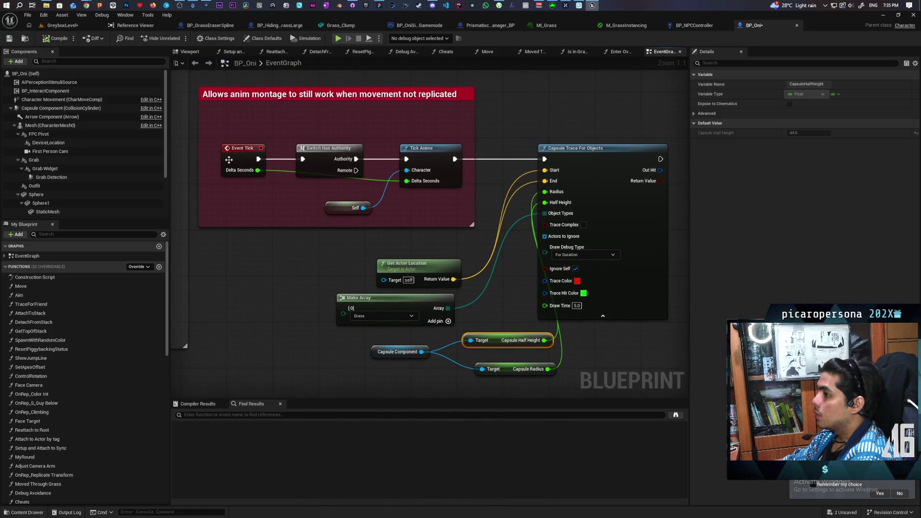
- Check BP_Oni's Class Defaults, then start playing GreyboxLevel to test the trace
left_click(266, 39)
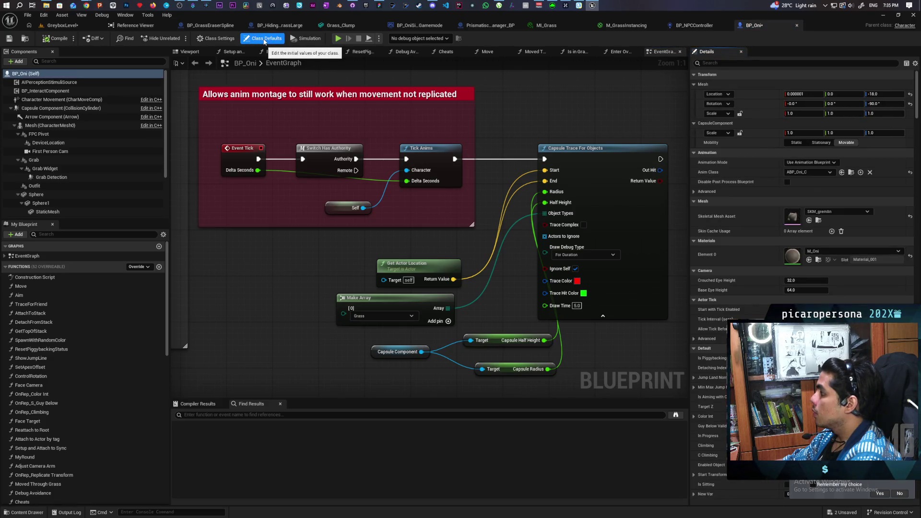
left_click(70, 25)
left_click(179, 38)
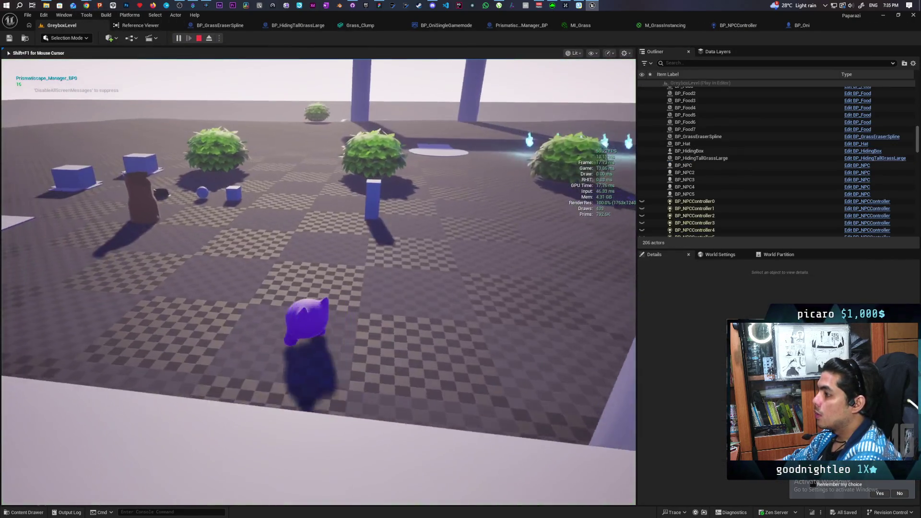
- Connect Switch Has Authority's Remote output to Tick Anims in BP_Oni
key("Escape")
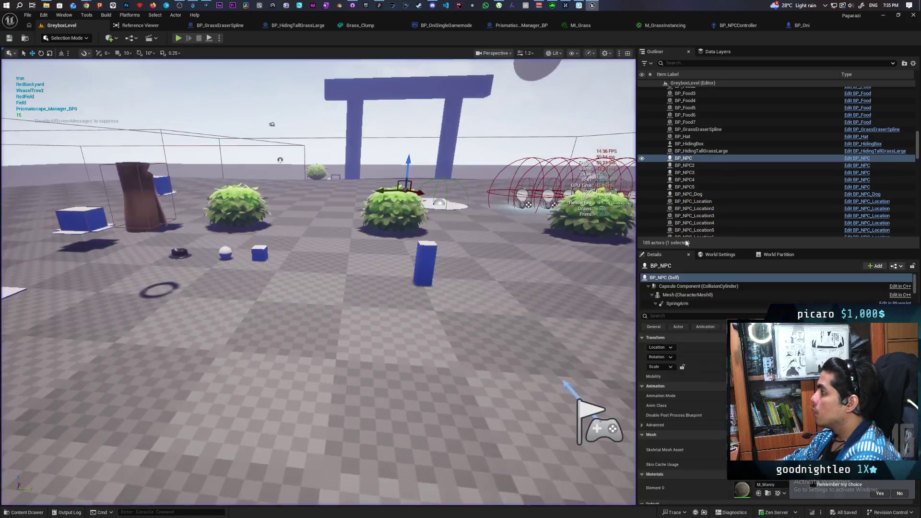
left_click(744, 26)
left_click(770, 26)
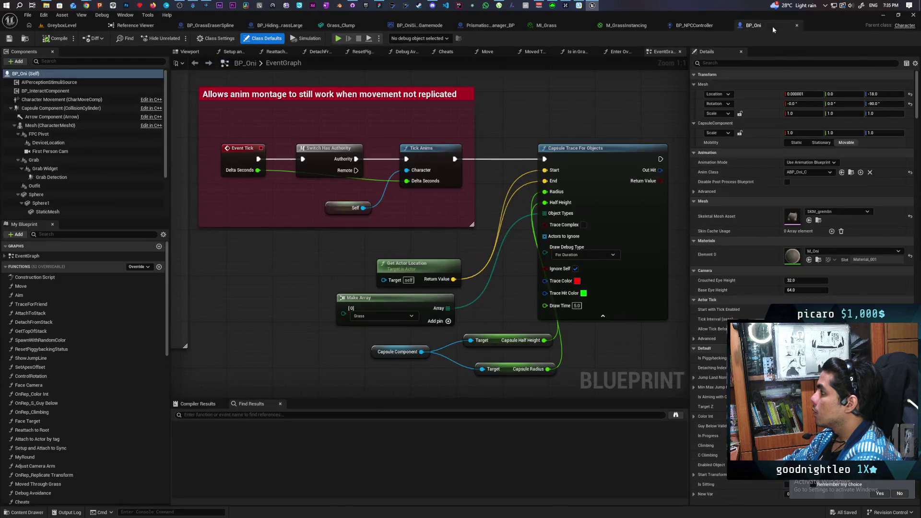
mouse_move(548, 289)
left_mouse_down()
mouse_move(508, 313)
mouse_move(482, 311)
left_mouse_up()
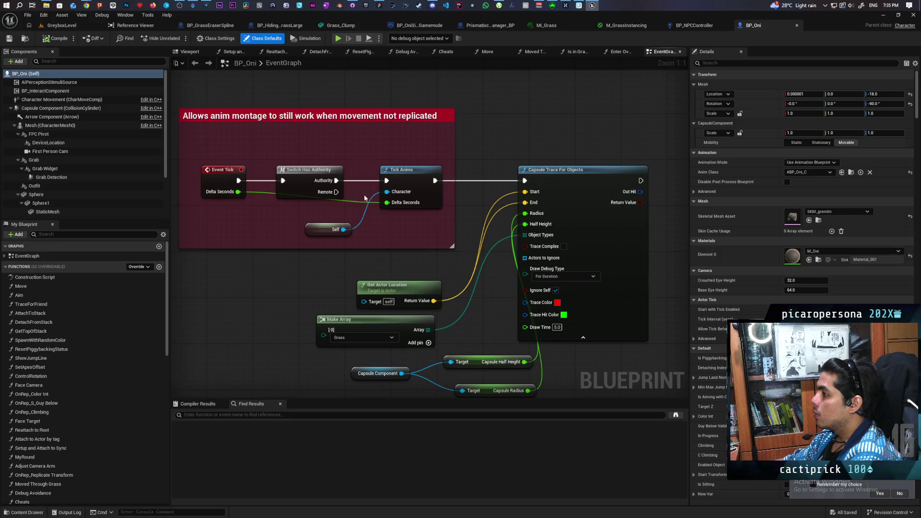
left_click_drag(337, 192, 525, 181)
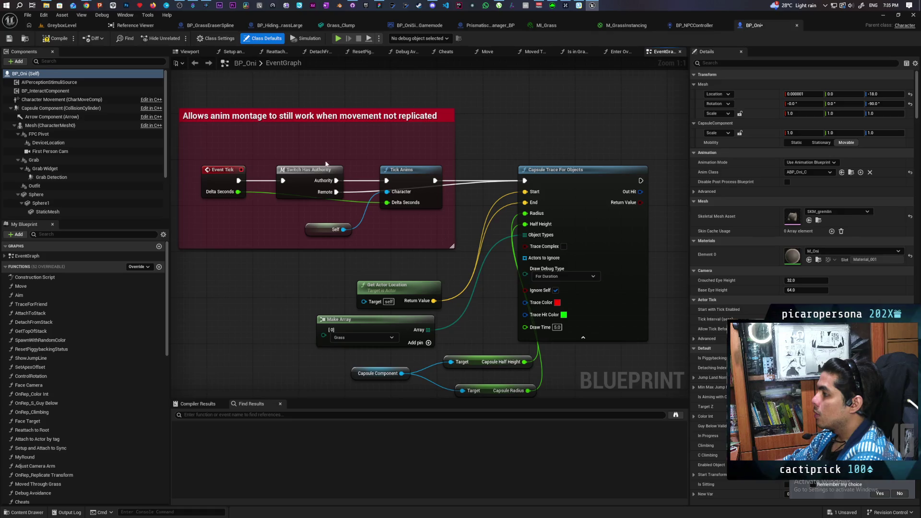
- Playtest walking the character past the bushes, then return to BP_Oni's graph
left_click(61, 25)
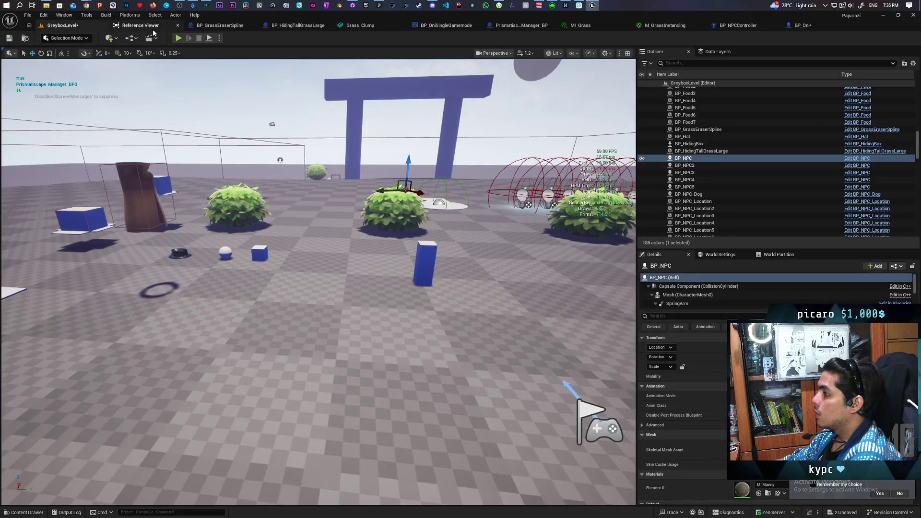
key("alt+p")
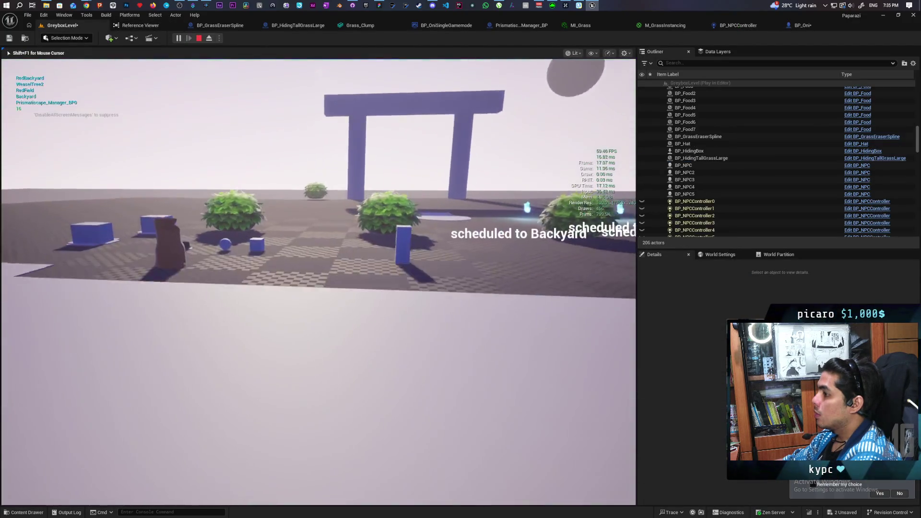
key("w")
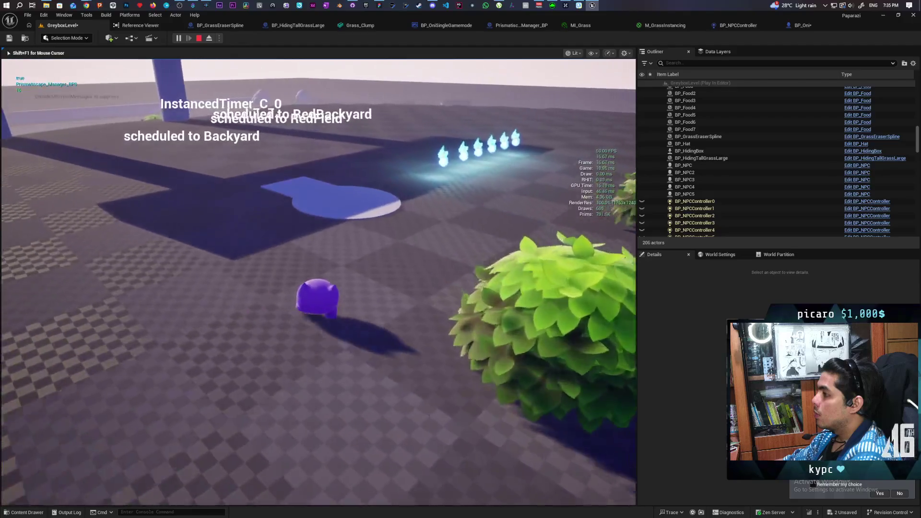
key("Escape")
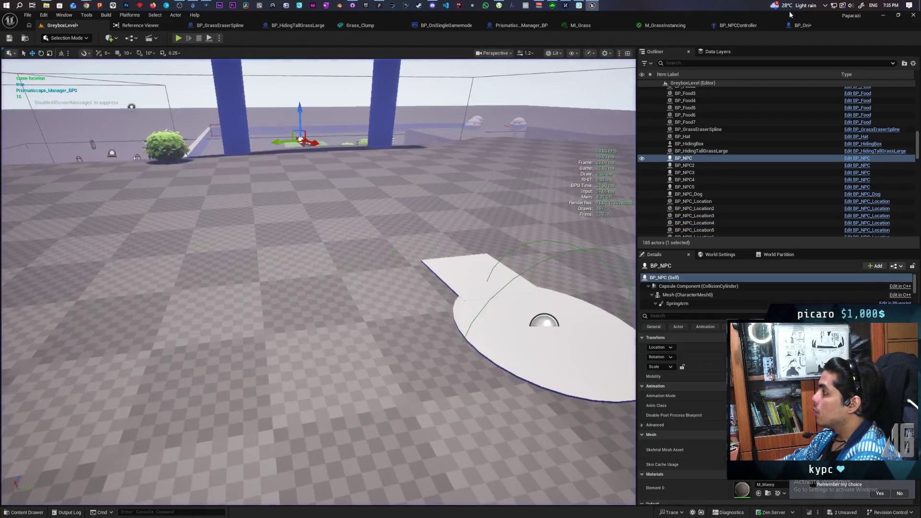
left_click(799, 25)
left_click_drag(485, 247, 486, 211)
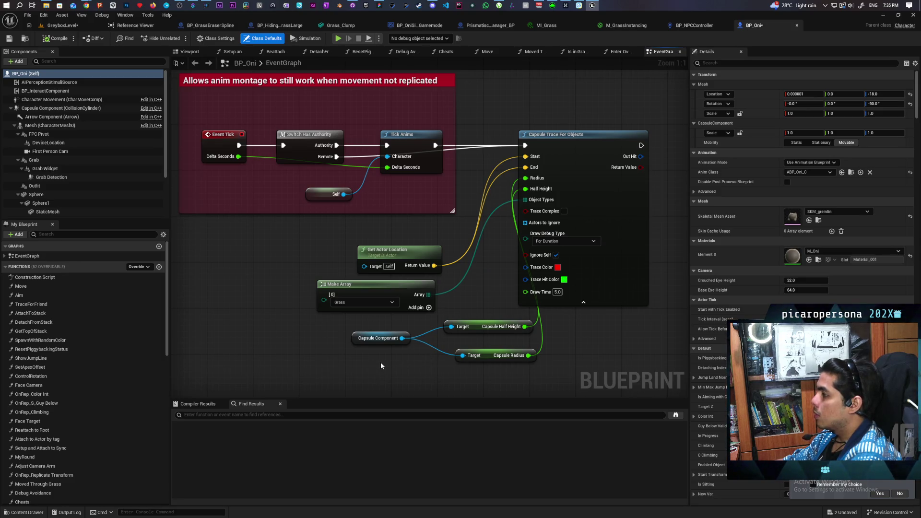
- Add a Print String node saying Hello after the Capsule Trace For Objects
left_click_drag(581, 251, 405, 296)
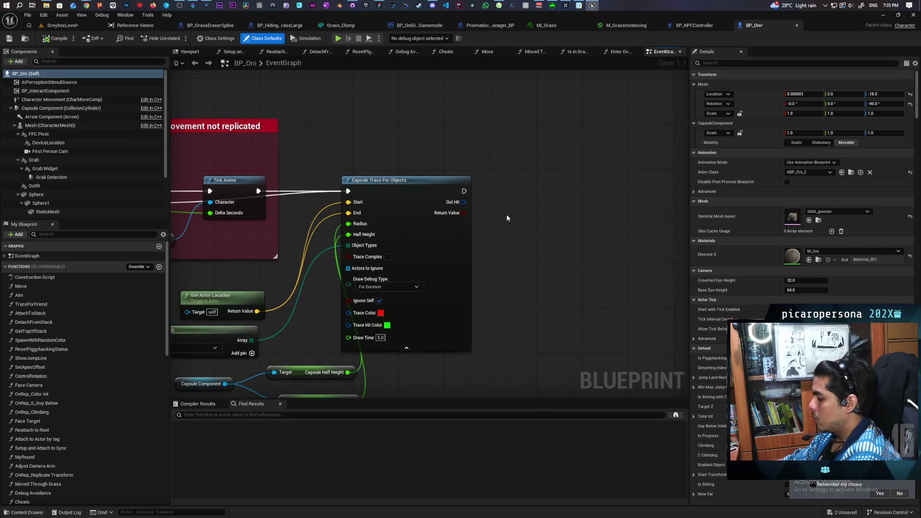
left_click(518, 177)
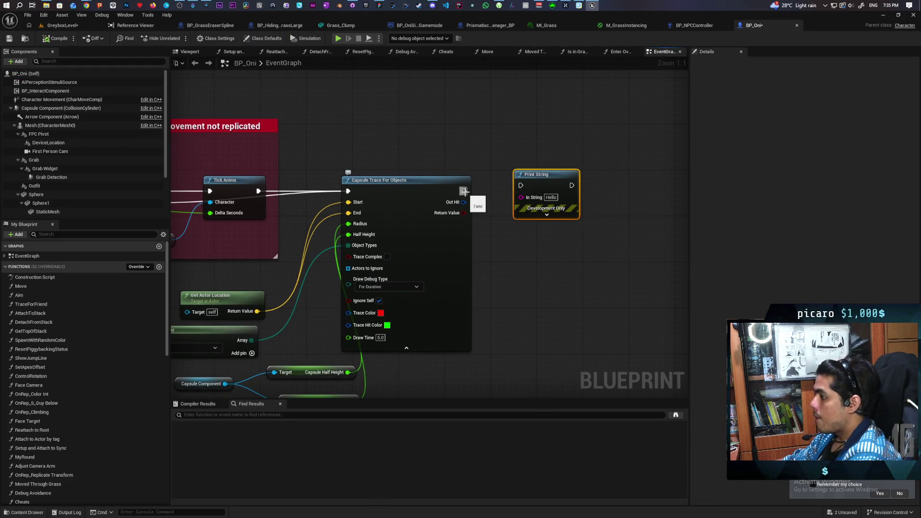
left_click_drag(463, 191, 525, 188)
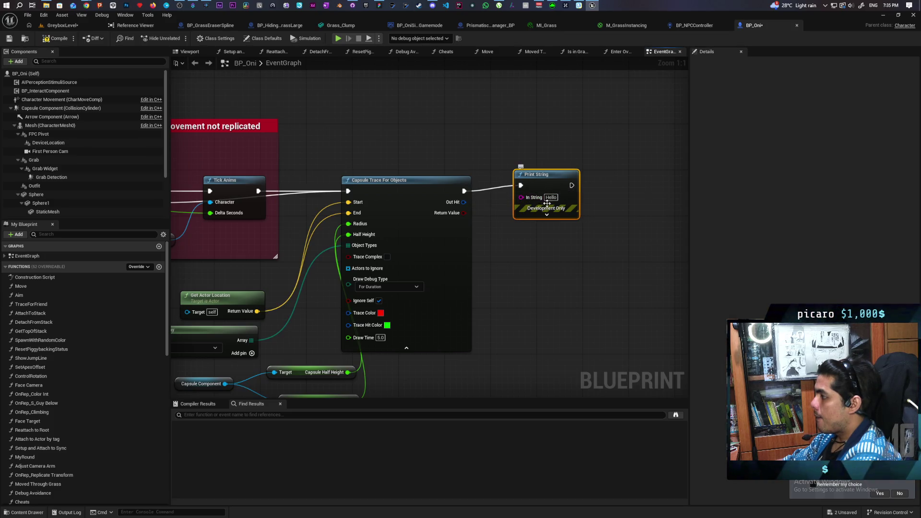
- Play GreyboxLevel to confirm the Hello messages print, then return to BP_Oni
left_click(72, 26)
key("alt+p")
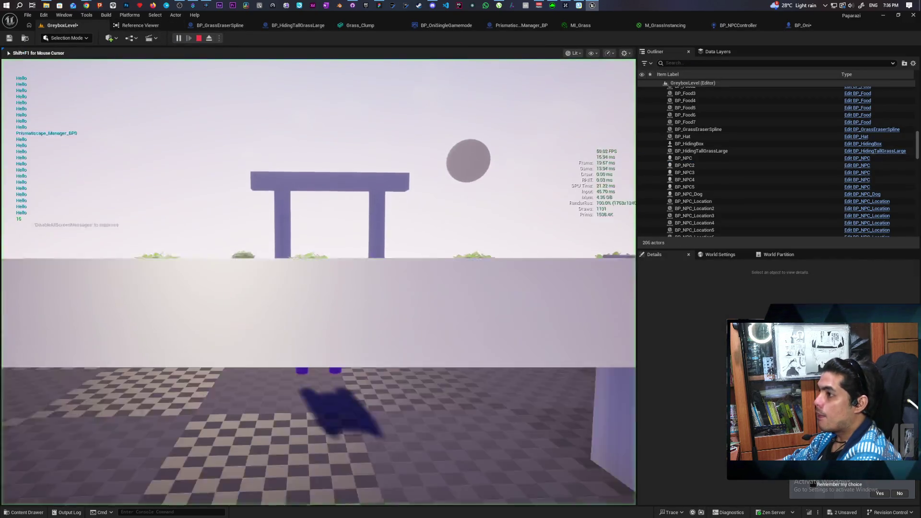
key("Escape")
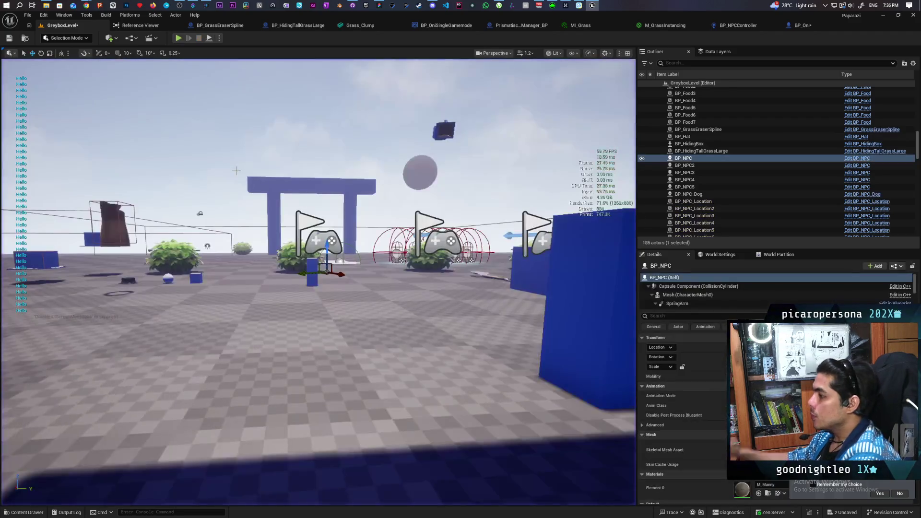
left_click(802, 25)
left_click_drag(614, 264, 599, 275)
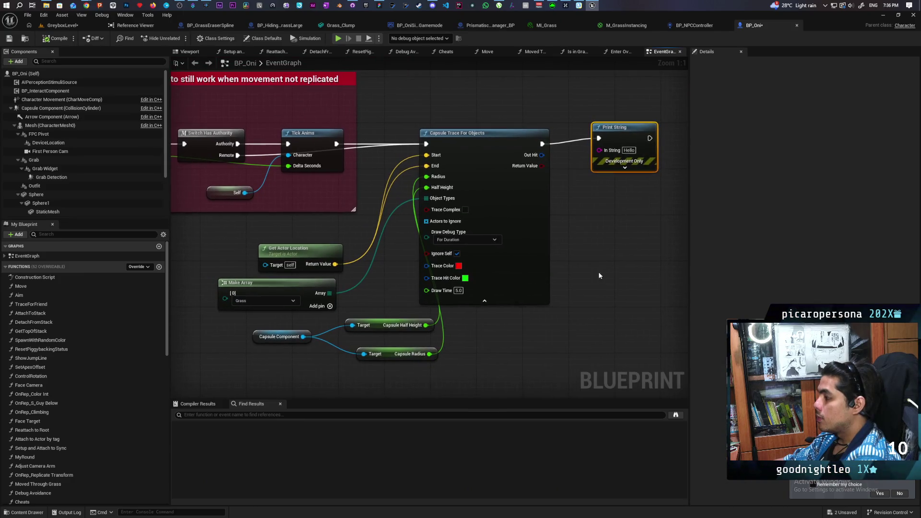
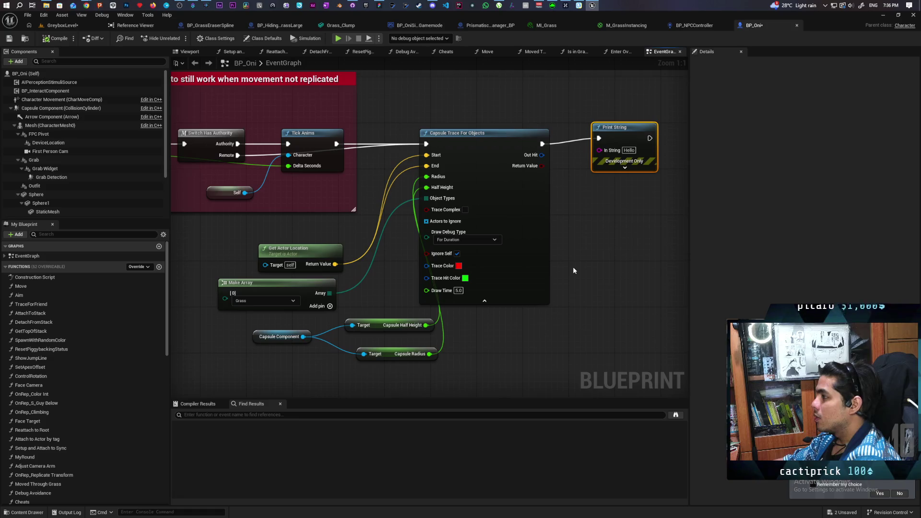
- Set the capsule trace's Draw Debug Type to Persistent, then play-test GreyboxLevel
mouse_move(531, 326)
left_mouse_down()
mouse_move(591, 307)
mouse_move(662, 351)
mouse_move(539, 341)
mouse_move(633, 326)
mouse_move(606, 343)
mouse_move(530, 355)
mouse_move(609, 331)
mouse_move(534, 325)
left_mouse_up()
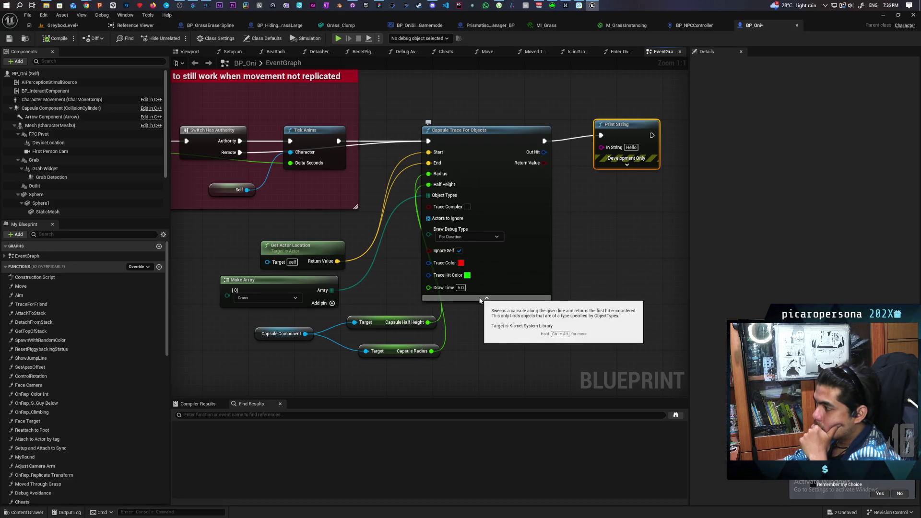
left_click(480, 298)
left_click(492, 262)
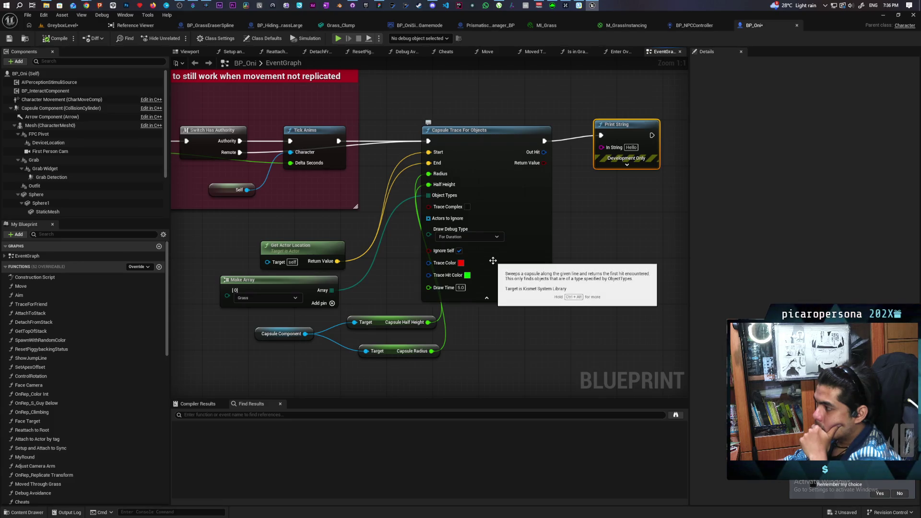
left_click(491, 299)
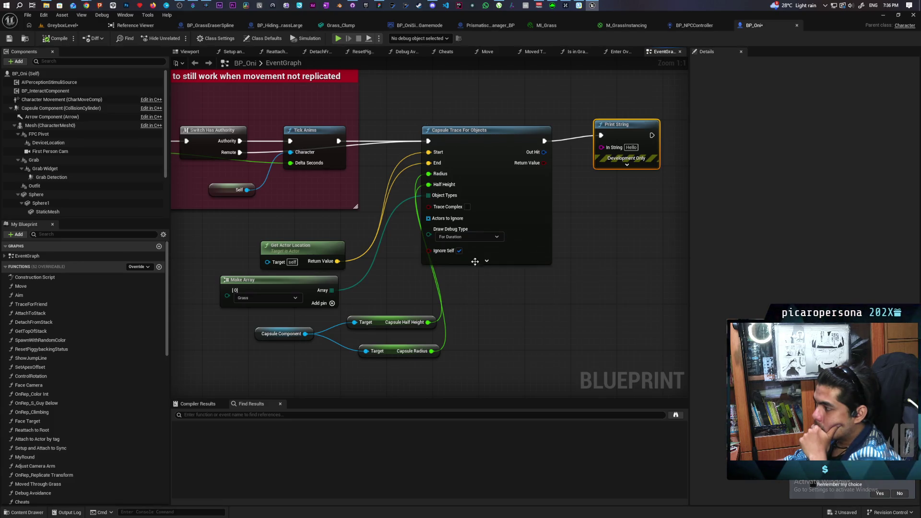
left_click(468, 237)
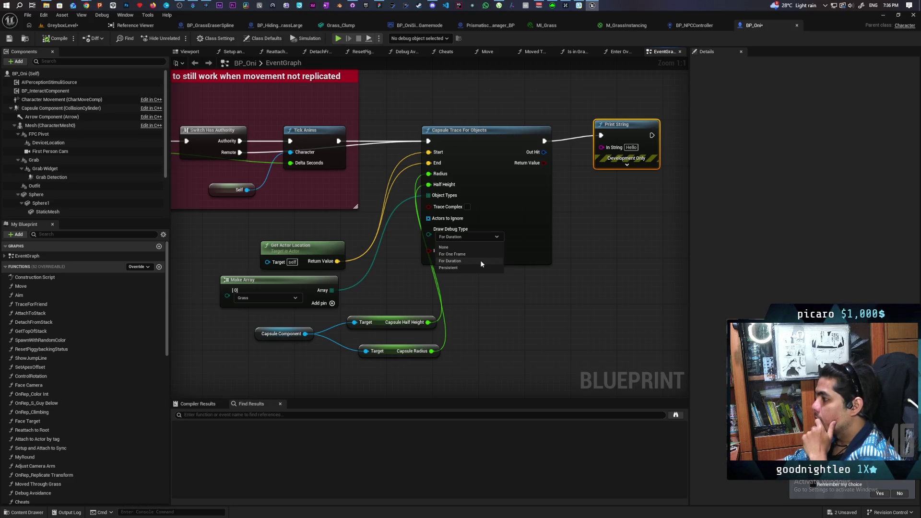
left_click(480, 267)
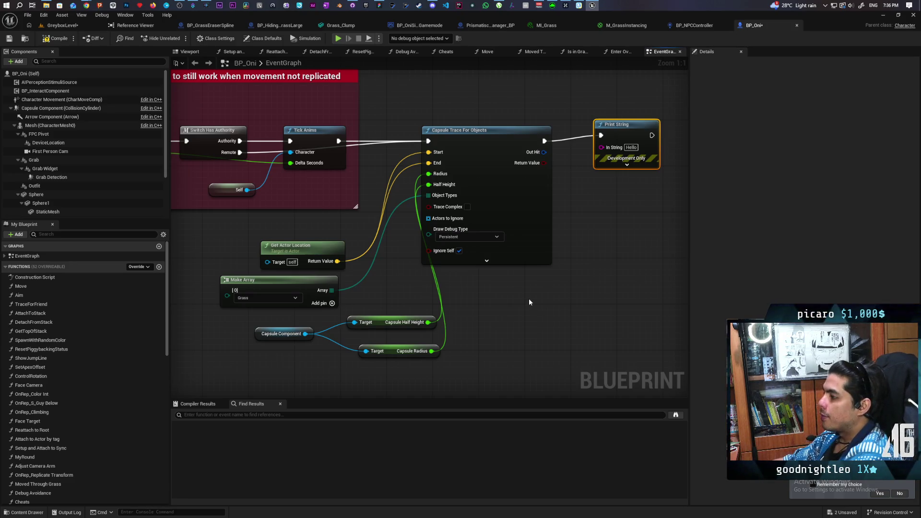
left_click(62, 25)
left_click(177, 38)
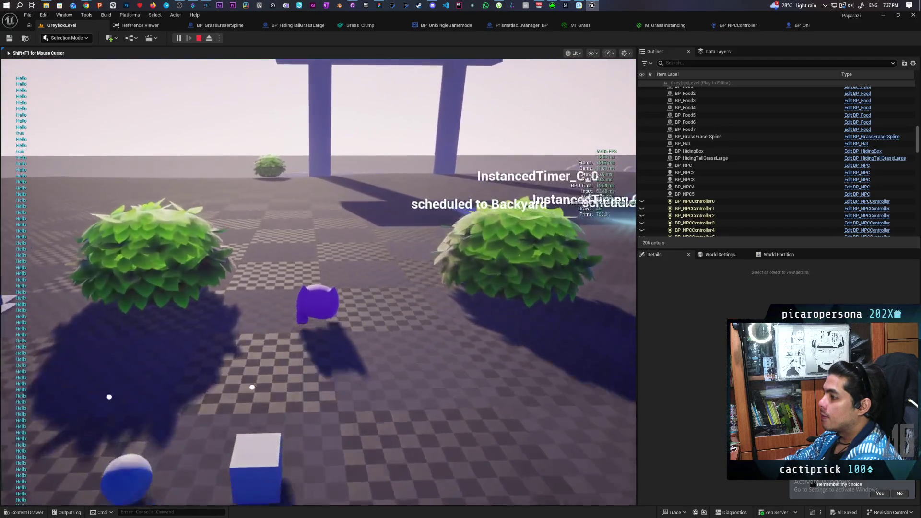
- Stop the play-test and replace the trace's component-driven Radius and Half Height with 16
key("Escape")
left_click(801, 26)
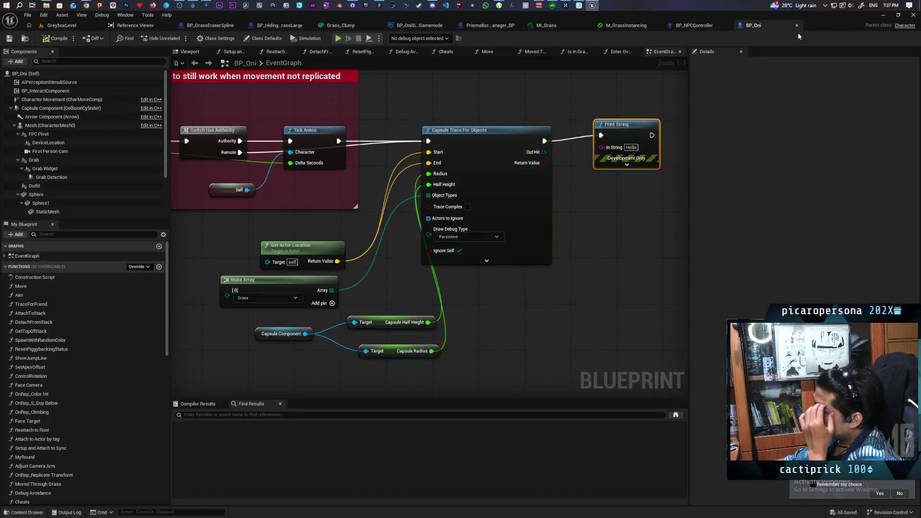
left_click_drag(518, 241, 499, 221)
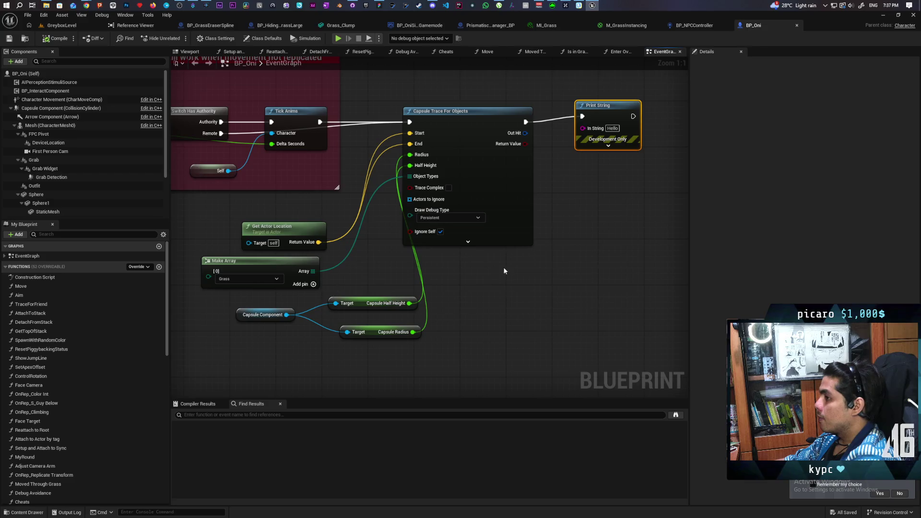
left_click_drag(465, 277, 462, 280)
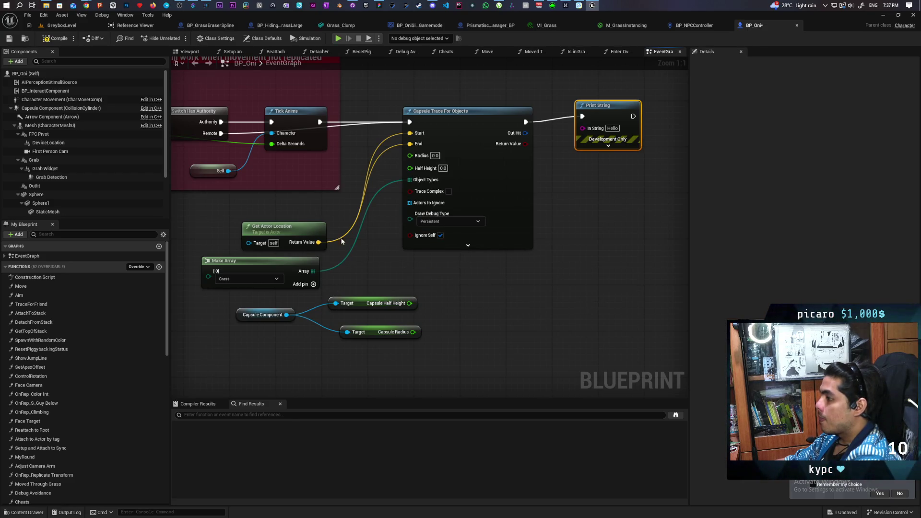
left_click(39, 109)
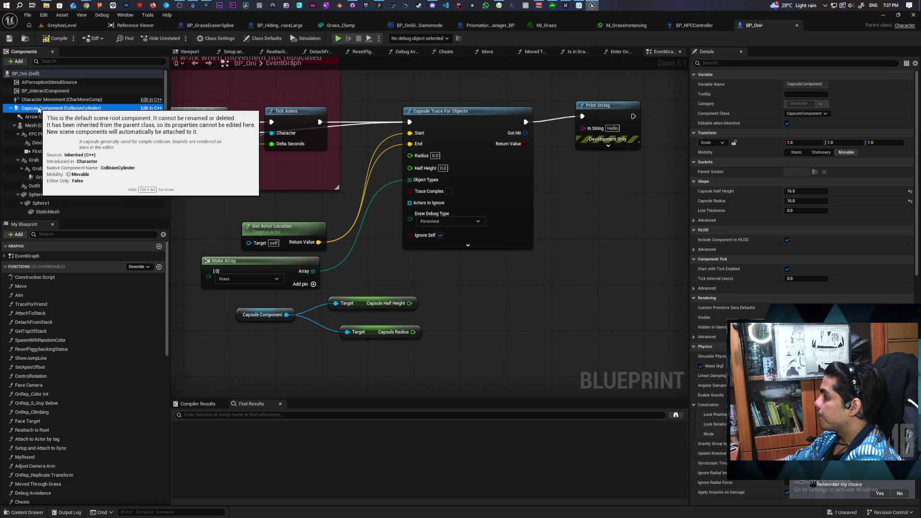
left_click(436, 156)
left_click(443, 168)
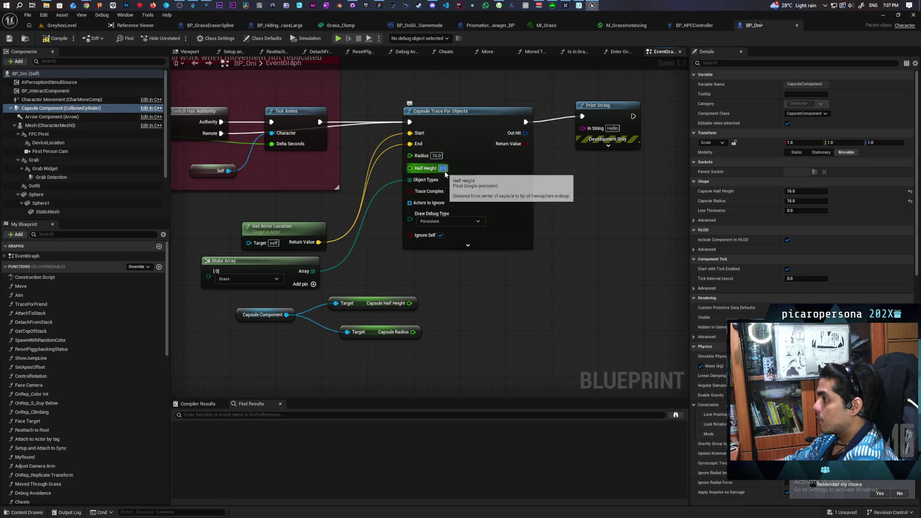
type("16")
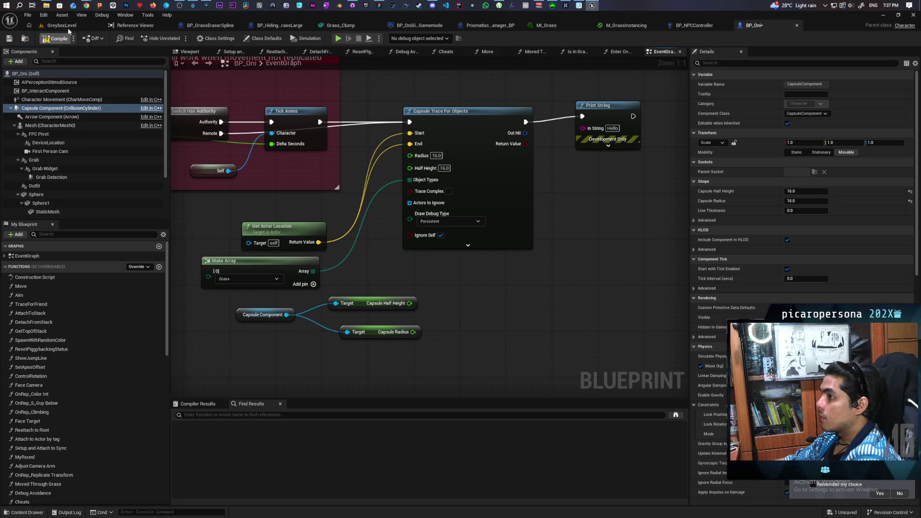
- Play-test GreyboxLevel, select the tall hiding grass actor, and return to BP_Oni's graph
left_click(69, 26)
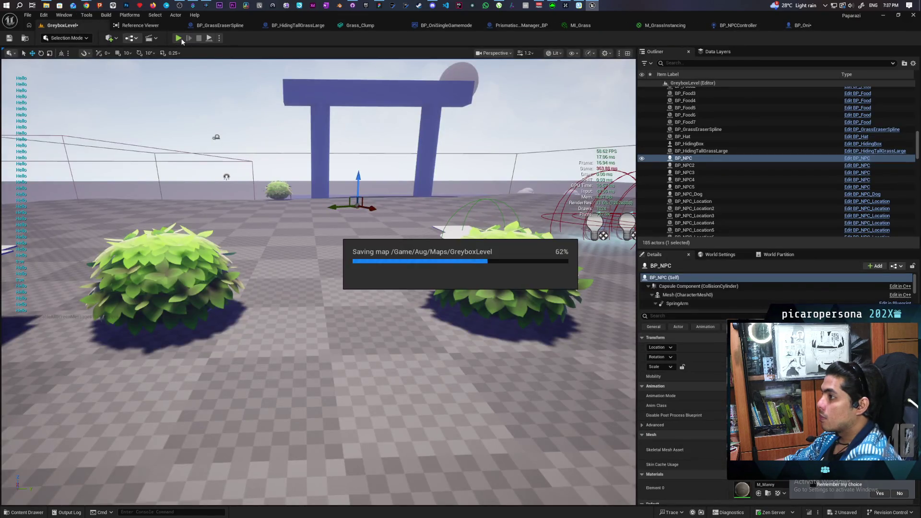
left_click(179, 38)
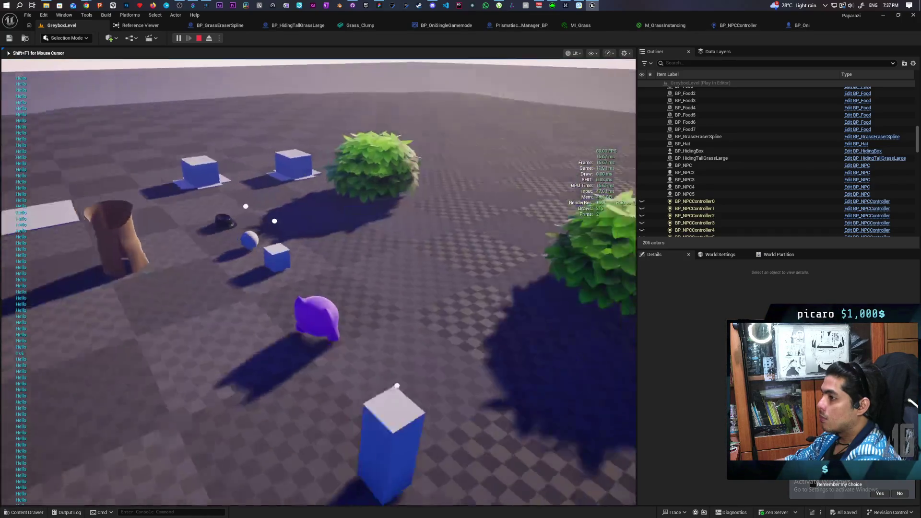
key("shift+F1")
left_click(750, 158)
left_click(802, 24)
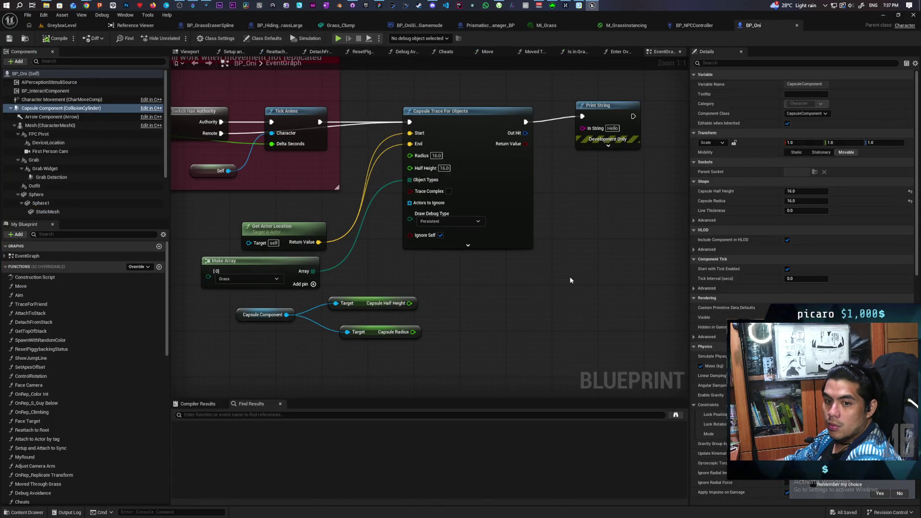
- Add a Draw Debug Capsule node to BP_Oni's event graph
left_click_drag(563, 289, 541, 305)
left_click_drag(444, 290, 478, 307)
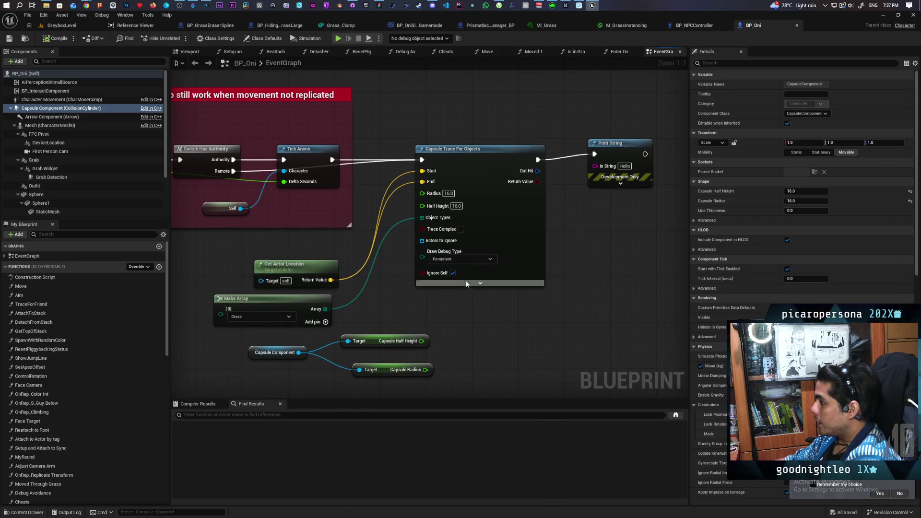
right_click(475, 329)
type("draw ")
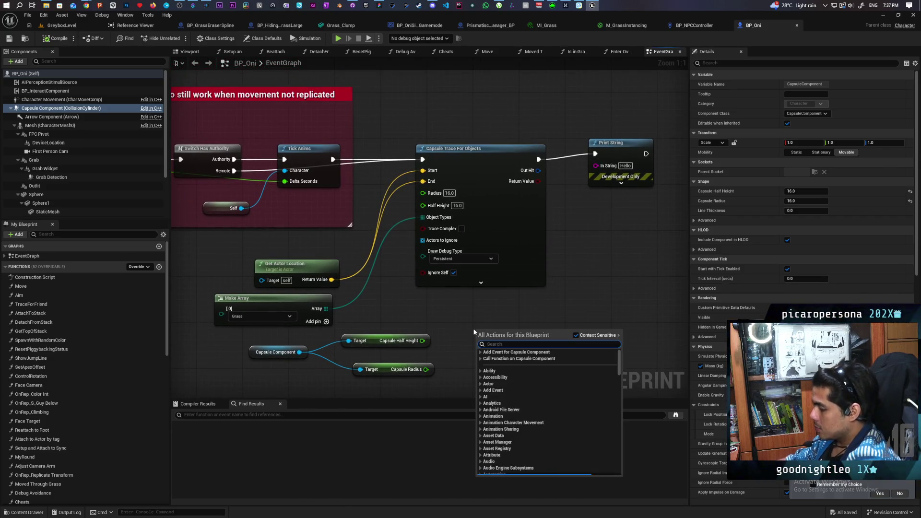
type("debug")
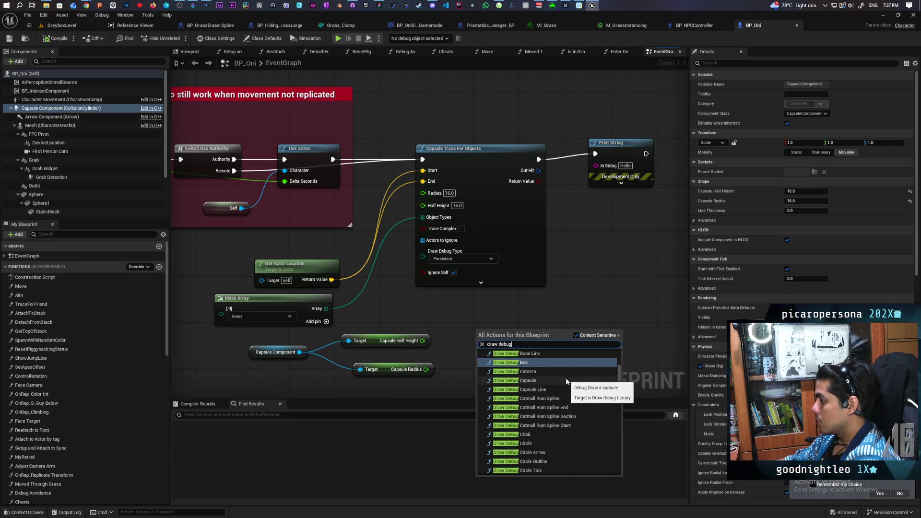
left_click(528, 381)
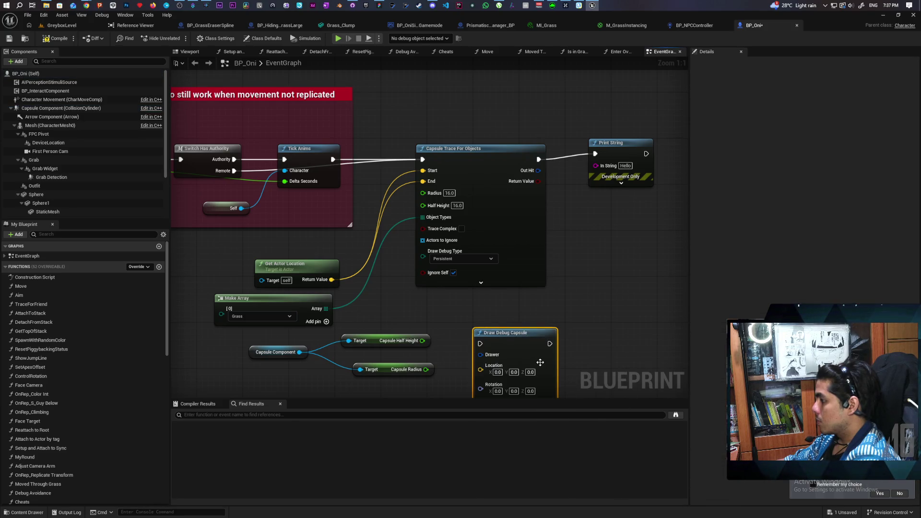
key("ctrl+z")
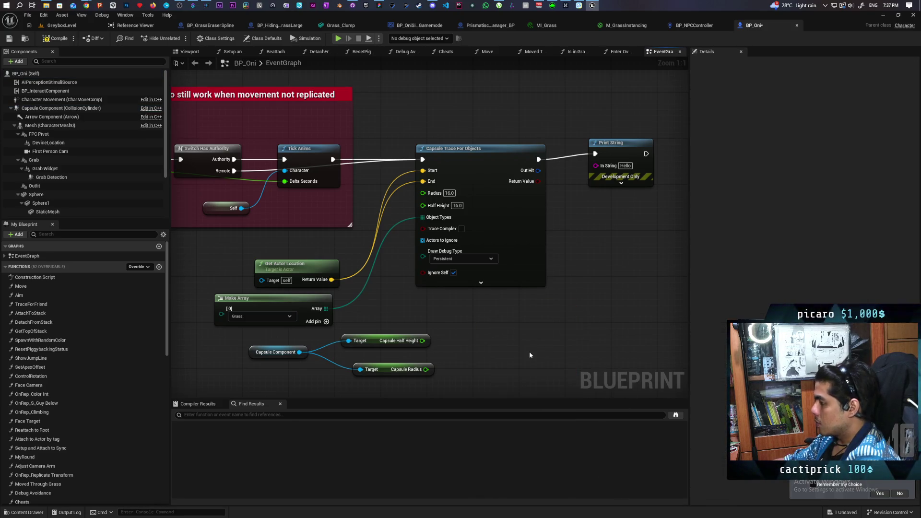
right_click(529, 352)
type("draw debug")
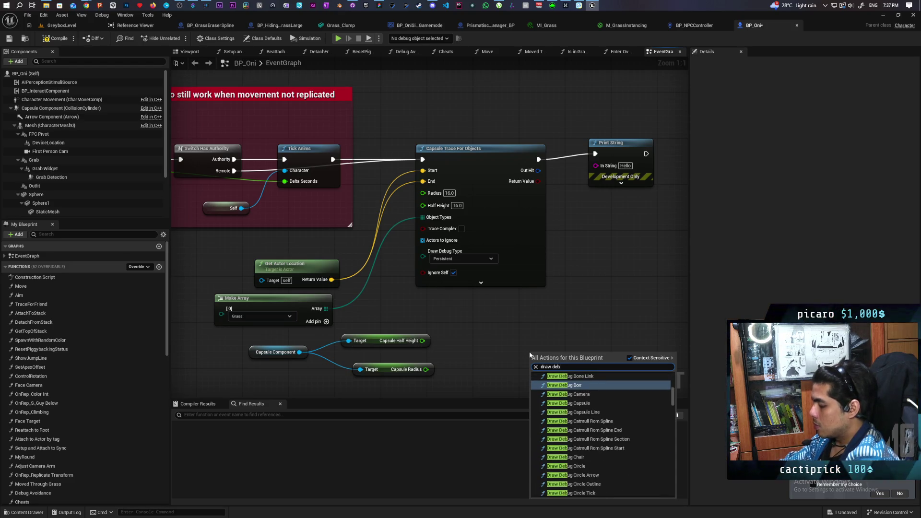
type(" capsu")
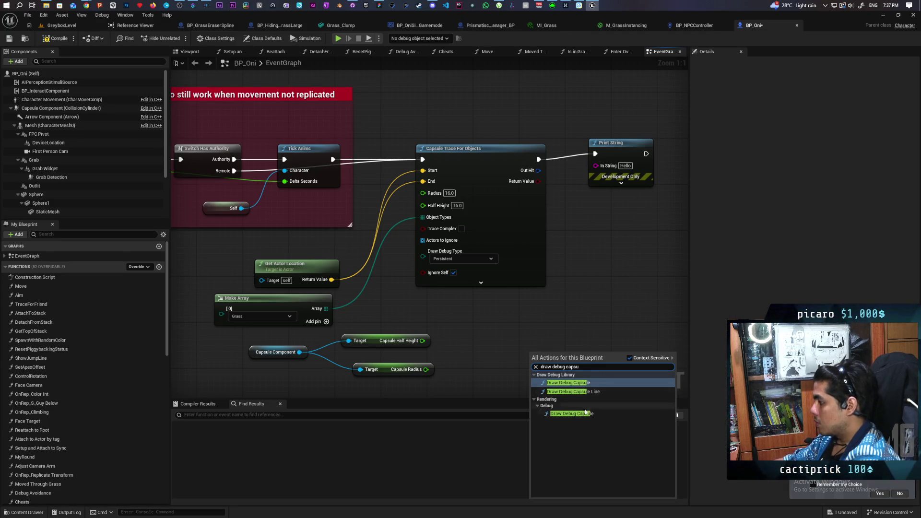
left_click(585, 413)
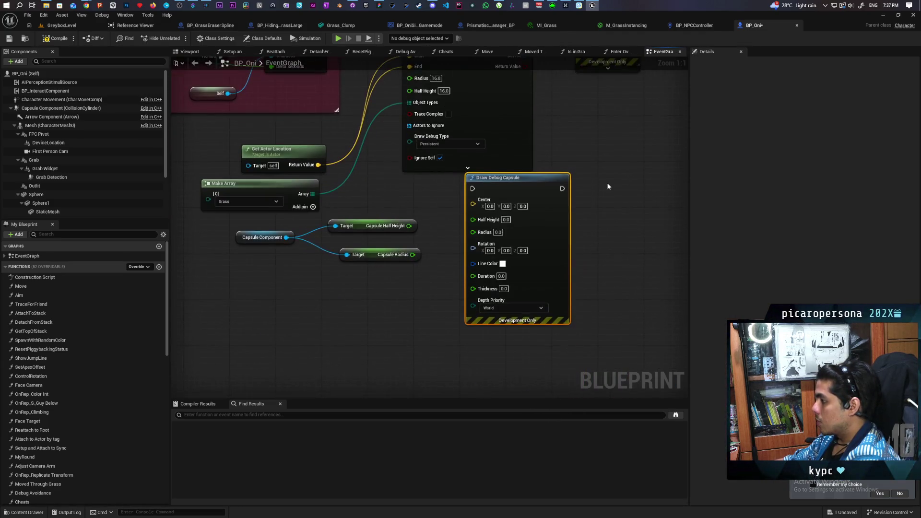
- Feed the actor location into the debug capsule's Center and run it after the trace
left_click_drag(328, 183, 482, 222)
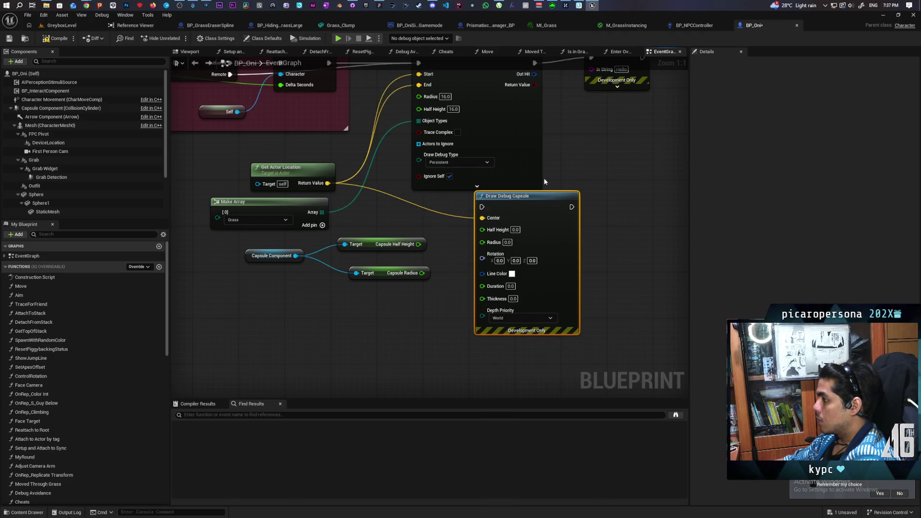
left_click_drag(583, 135, 556, 86)
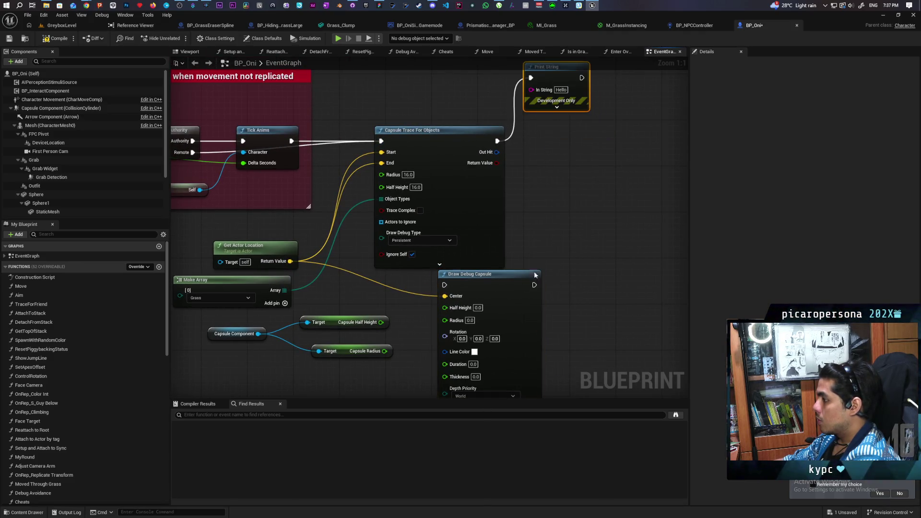
left_click_drag(536, 275, 651, 119)
left_click_drag(498, 141, 560, 130)
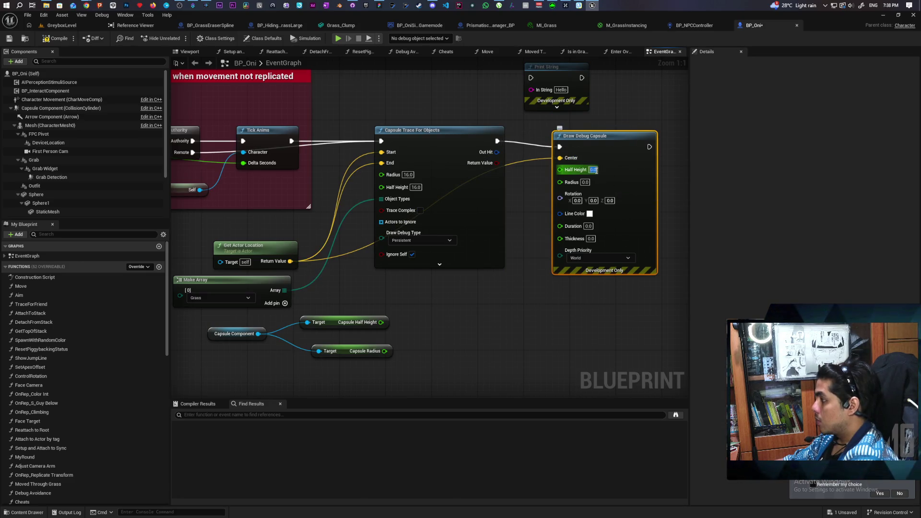
- Give the Draw Debug Capsule a radius of 16 and a duration of 0.01
type("16")
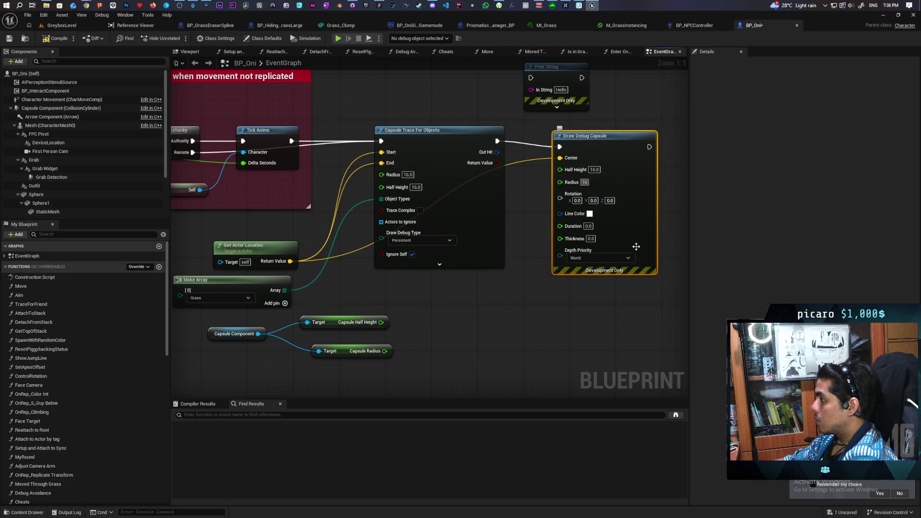
left_click(626, 334)
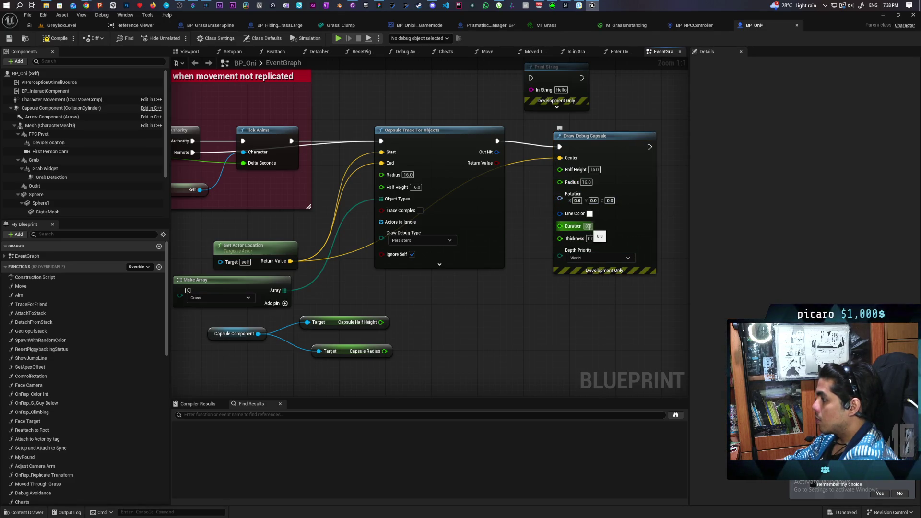
left_click(594, 228)
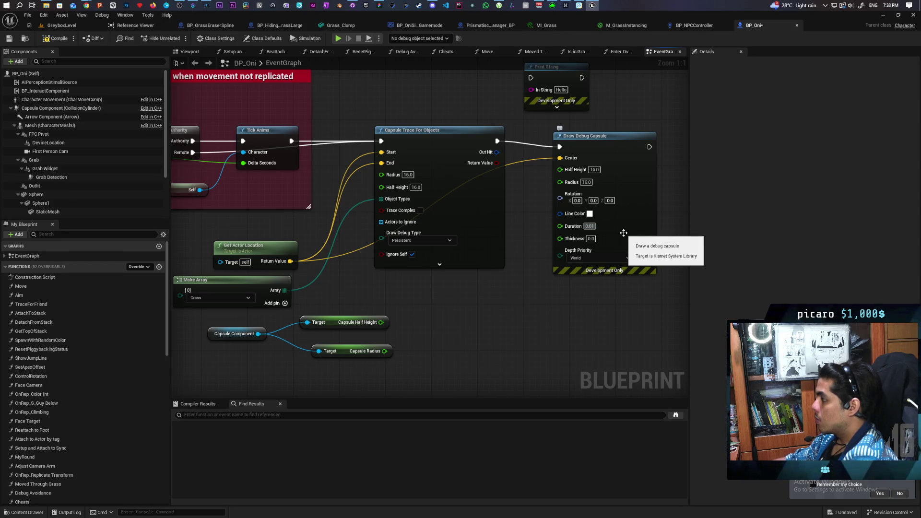
left_click(571, 298)
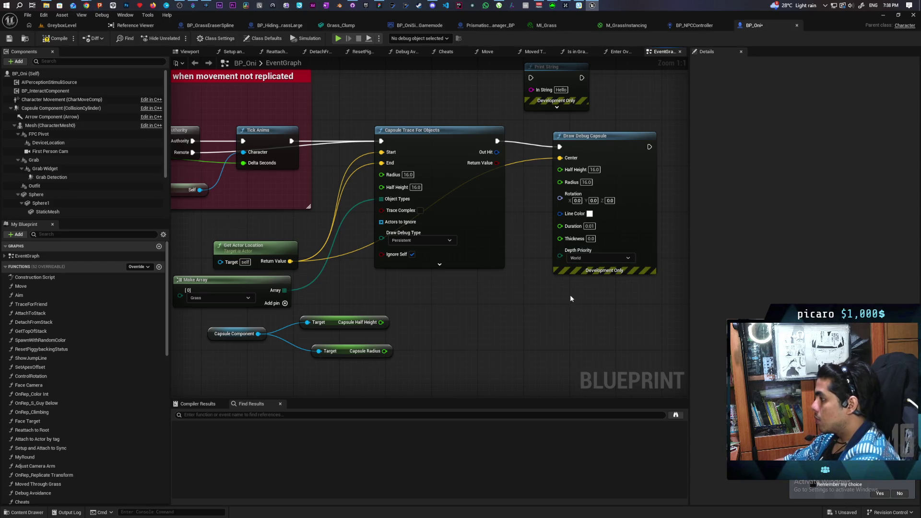
left_click(67, 27)
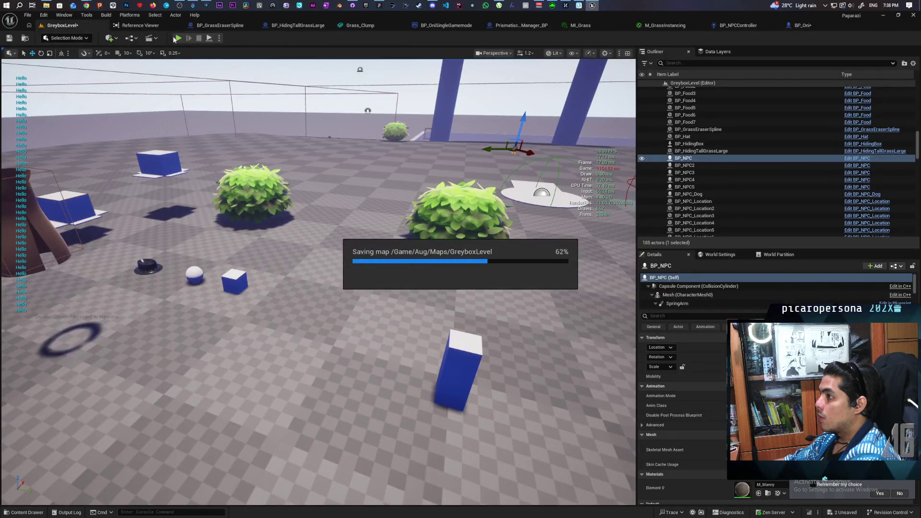
left_click(178, 39)
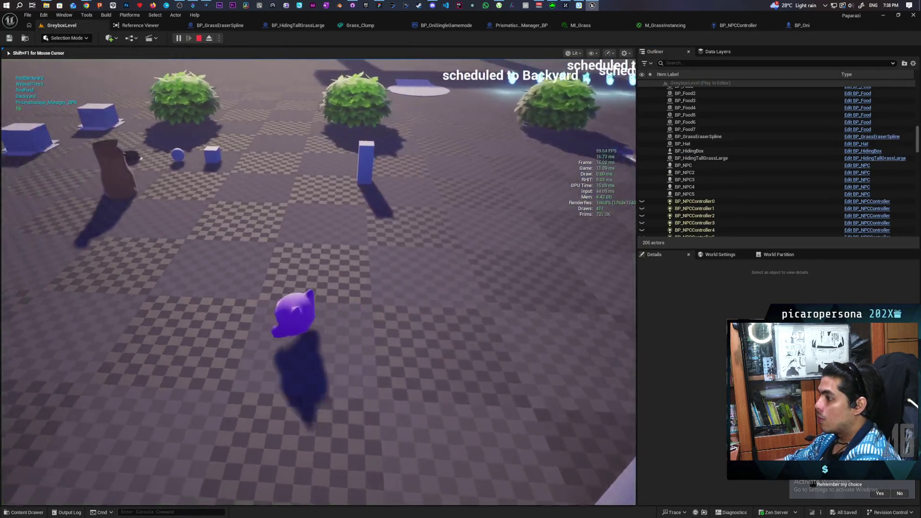
key("w")
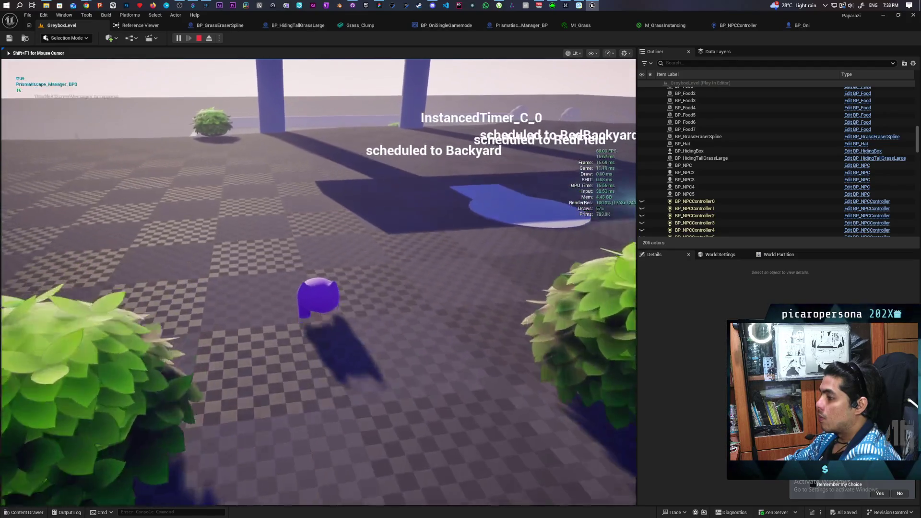
key("shift+F1")
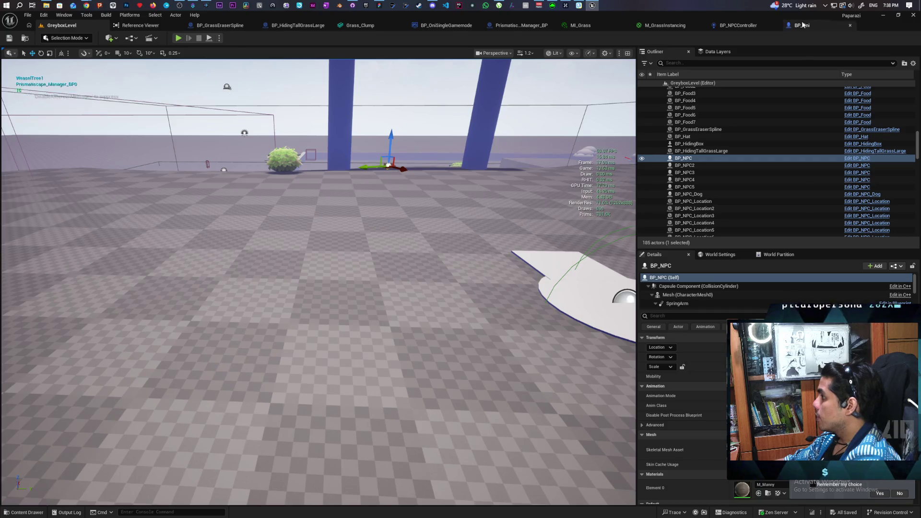
left_click(801, 25)
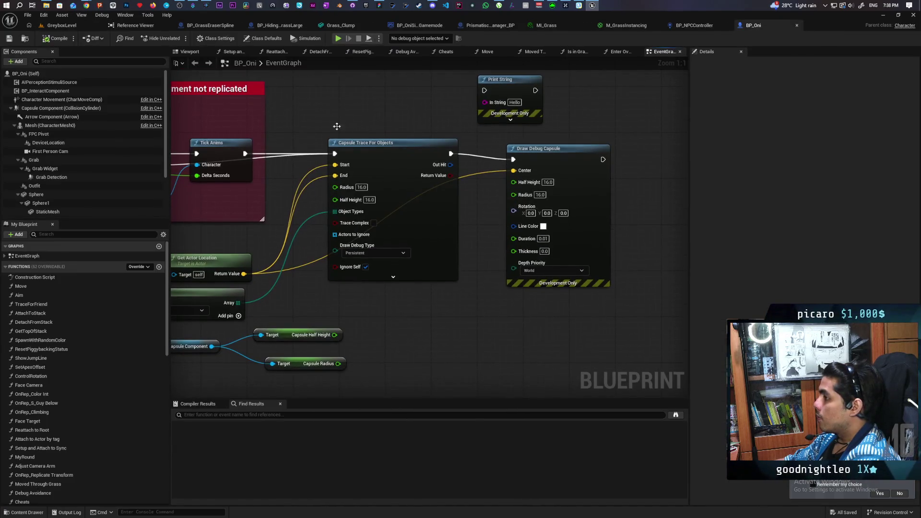
left_click(61, 25)
scroll(470, 278, "down", 5)
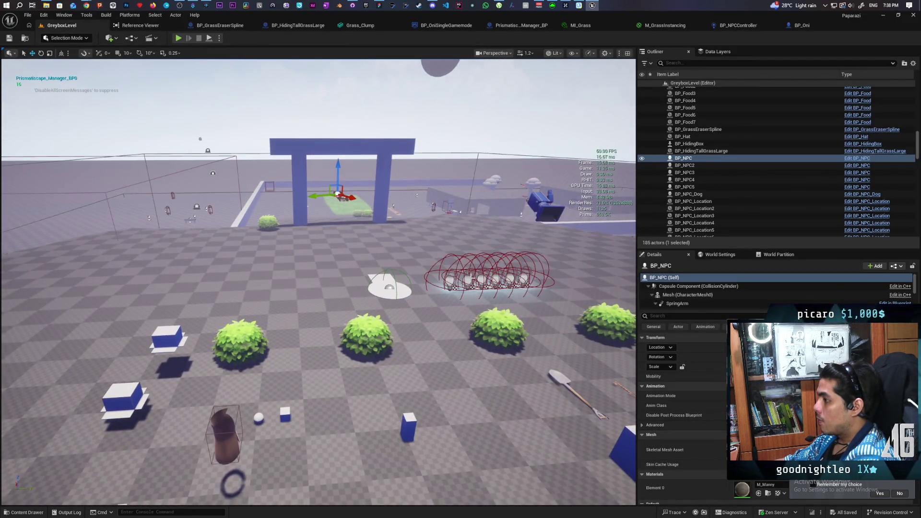
scroll(318, 282, "up", 5)
scroll(319, 288, "down", 5)
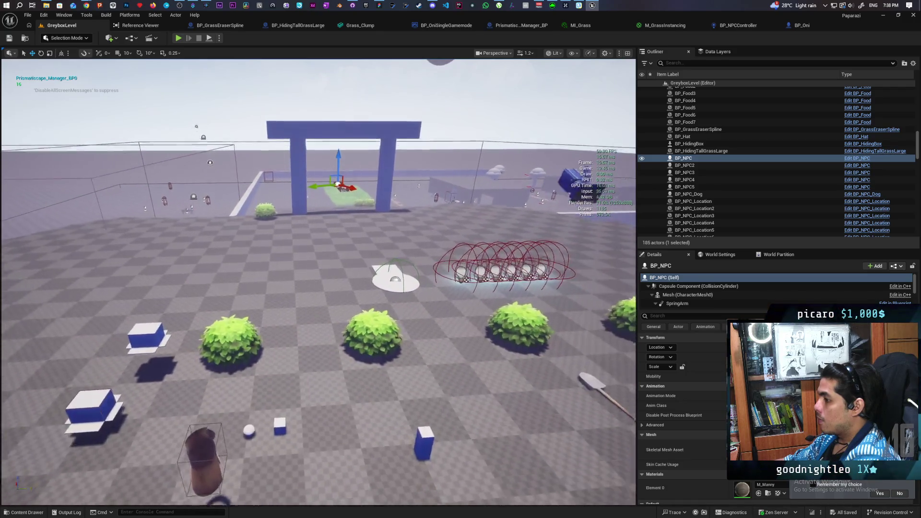
scroll(318, 287, "up", 4)
left_click(184, 40)
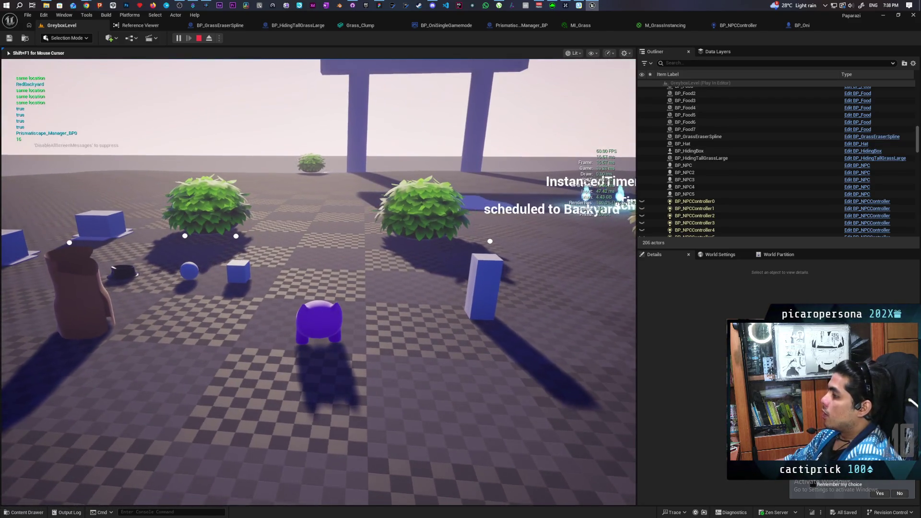
key("Escape")
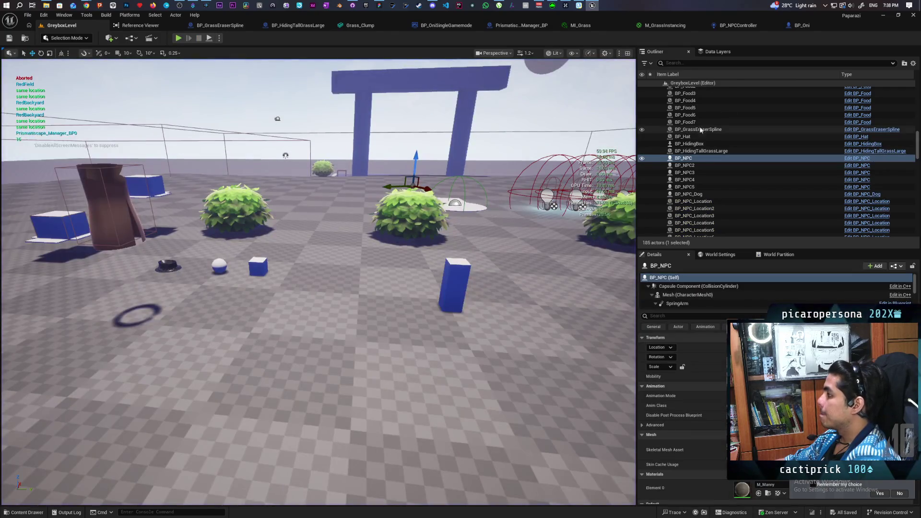
left_click(797, 26)
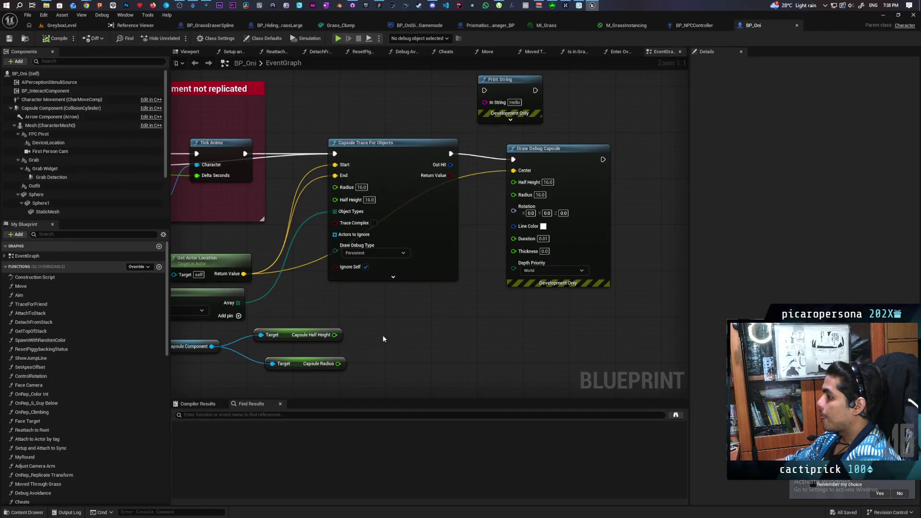
- Move Draw Debug Capsule aside and print Get Actor Location's value right after the trace
left_click_drag(562, 214, 613, 311)
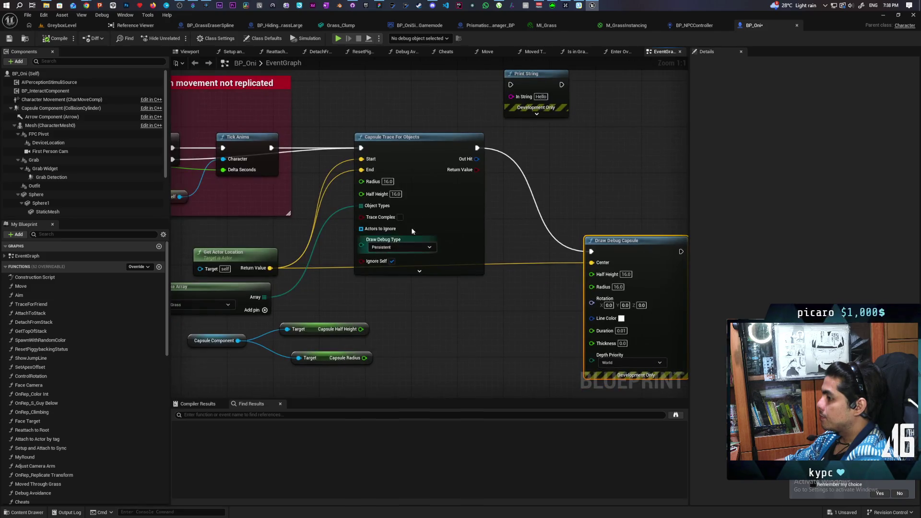
mouse_move(271, 268)
left_mouse_down()
mouse_move(511, 96)
mouse_move(526, 145)
mouse_move(516, 132)
left_mouse_up()
key("Escape")
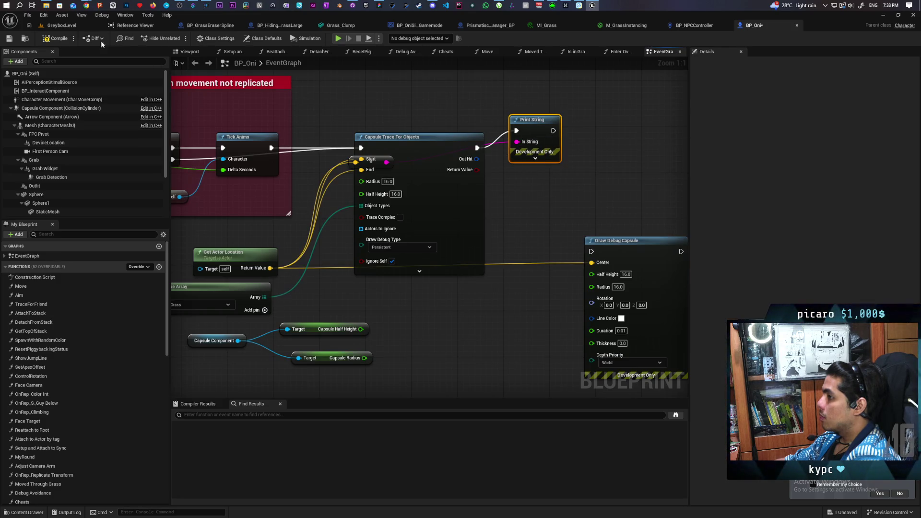
- Save GreyboxLevel, walk around in a play-test watching the printed X/Y/Z location, then stop
left_click(62, 27)
key("ctrl+s")
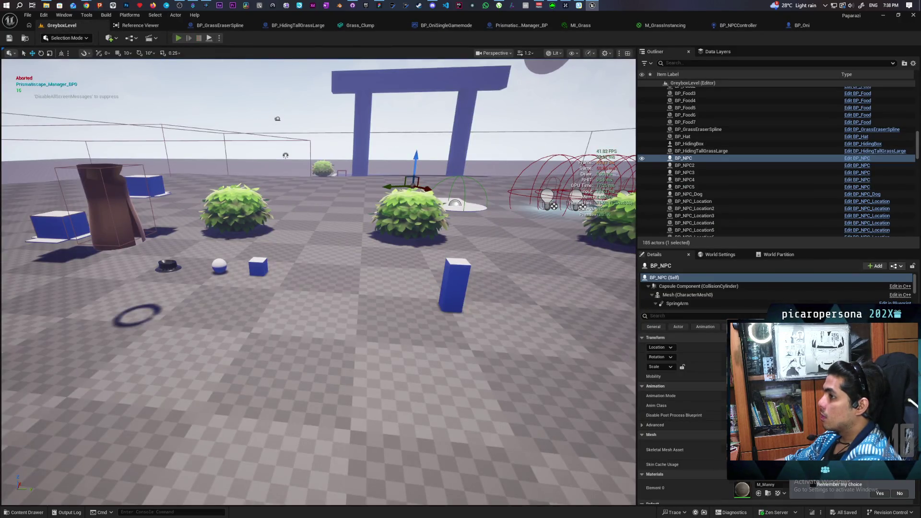
left_click(182, 39)
key("w")
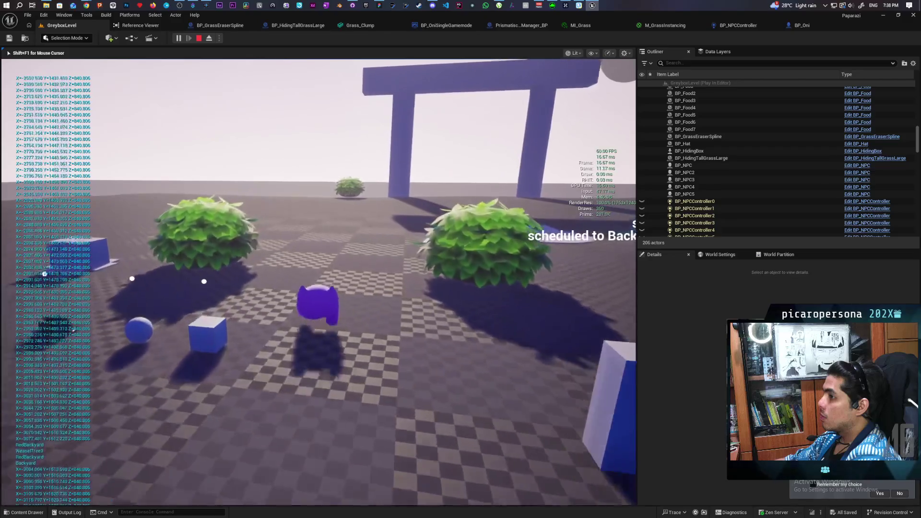
key("w")
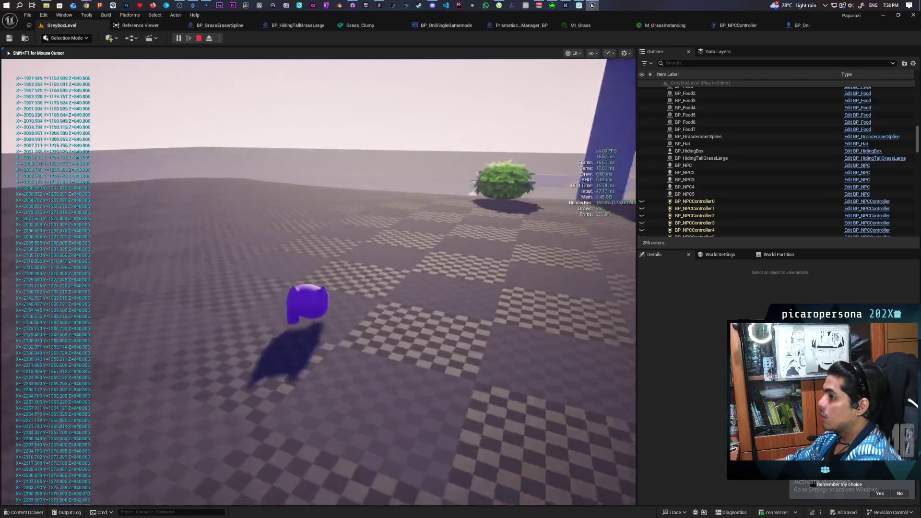
key("w")
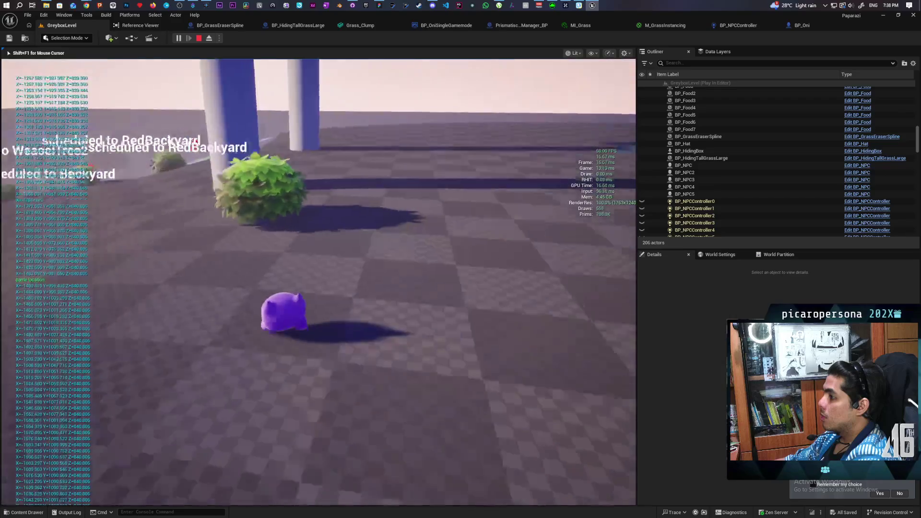
key("w")
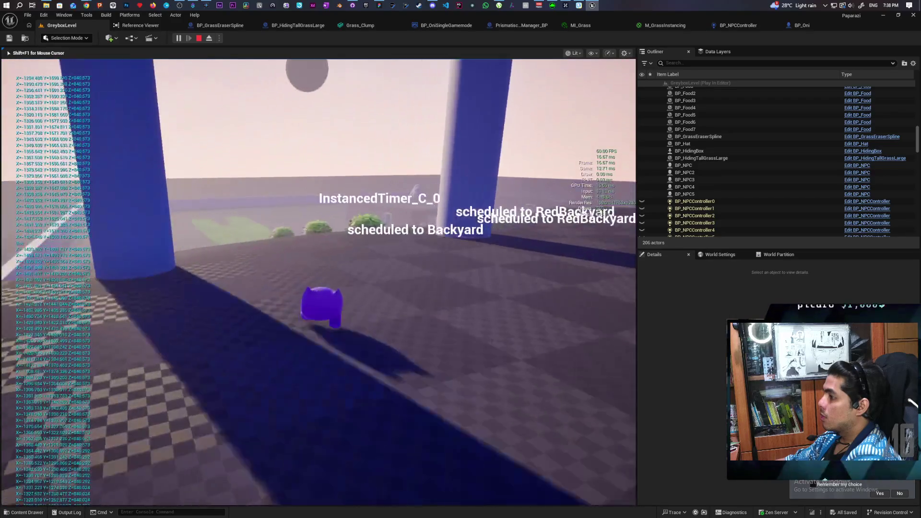
key("w")
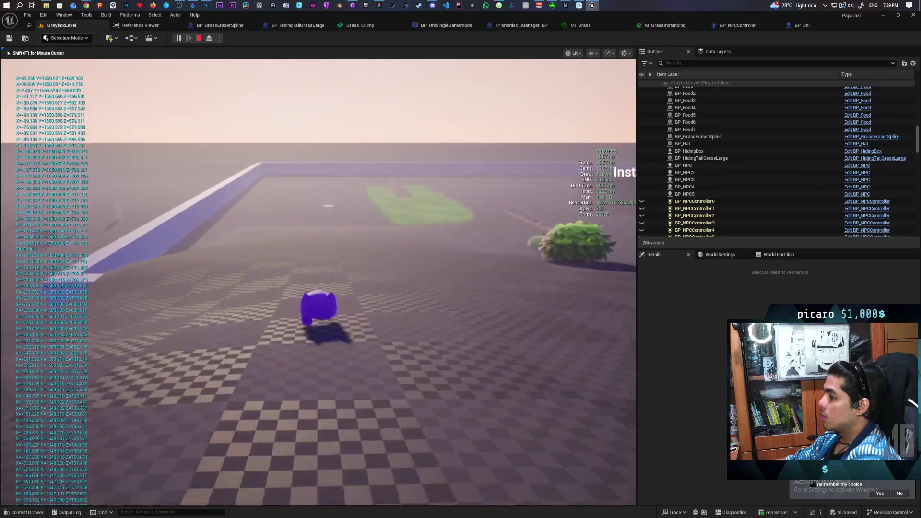
key("Escape")
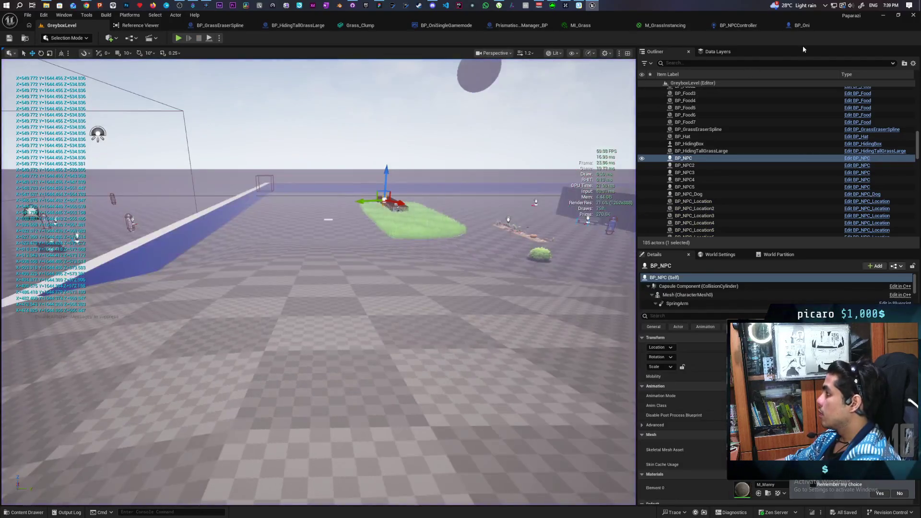
left_click(796, 26)
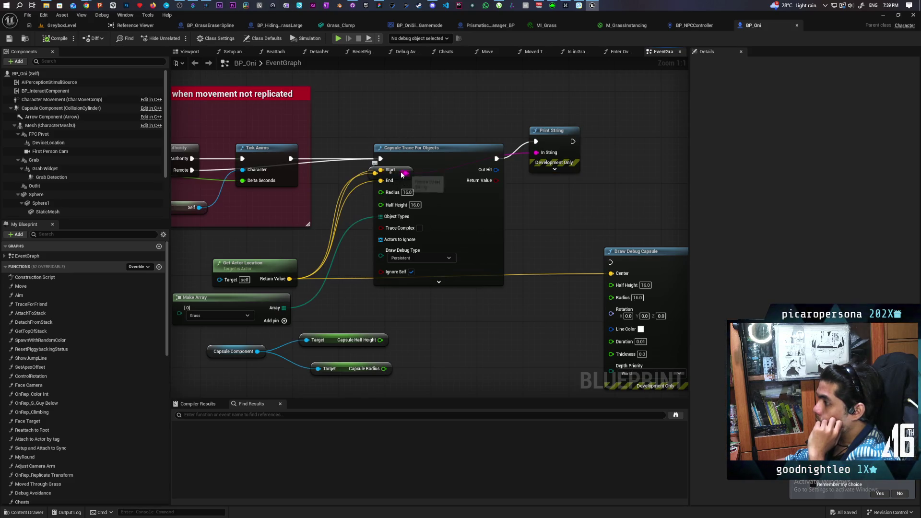
- Move the reroute knot and trace node, and disconnect the trace's End input
left_click_drag(400, 173, 438, 109)
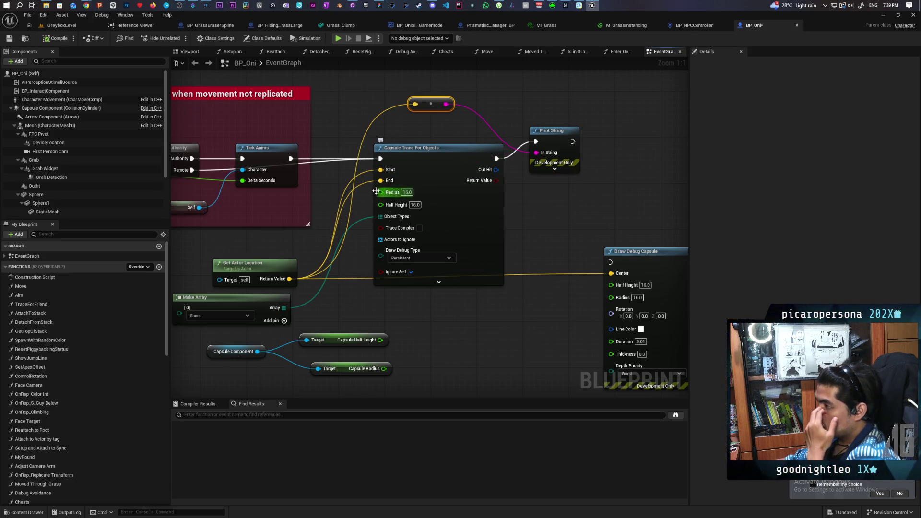
left_click_drag(422, 177, 468, 188)
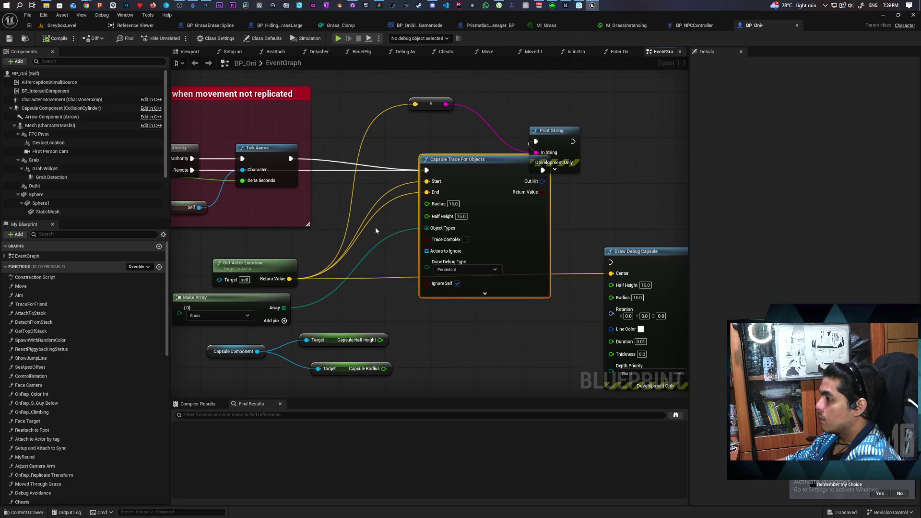
left_click(427, 192, "alt")
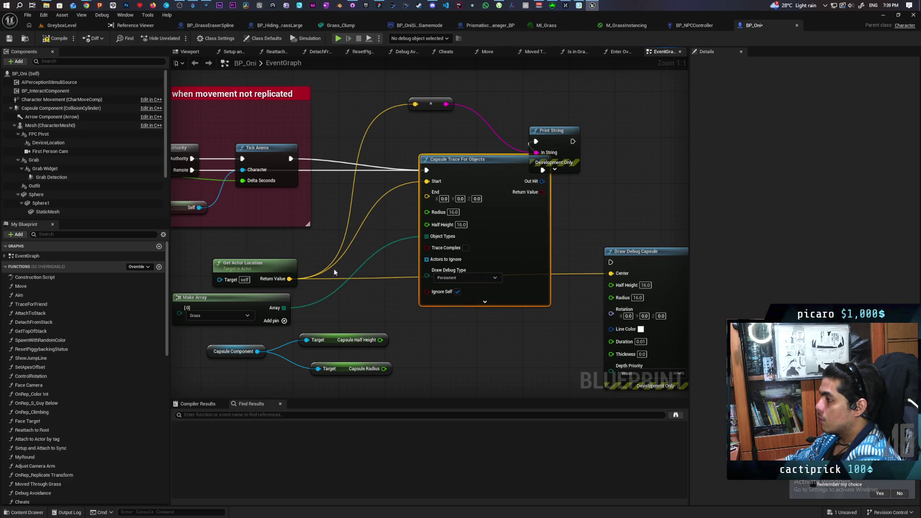
- Wire the actor location plus a Z offset of 1000 into the trace's End
left_click_drag(289, 279, 330, 308)
type("add")
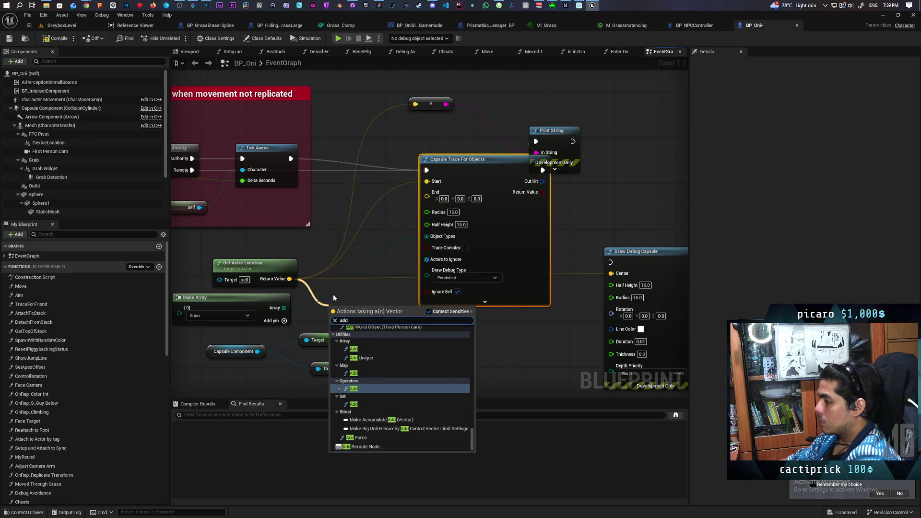
key("Return")
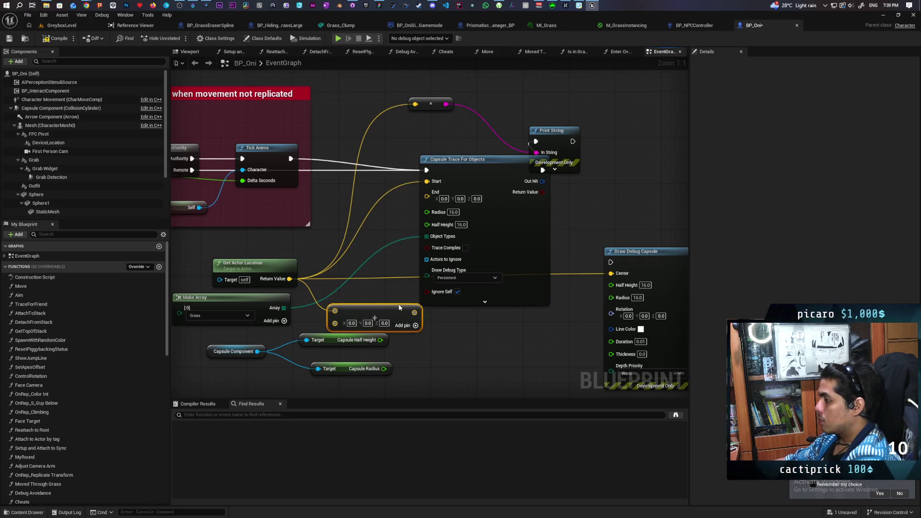
left_click_drag(413, 313, 427, 192)
left_click(384, 323)
type("1000")
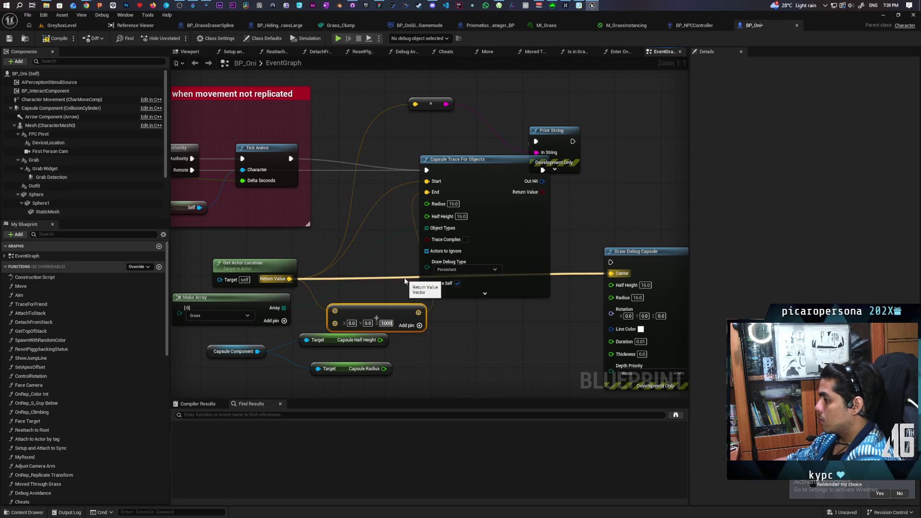
left_click(405, 282)
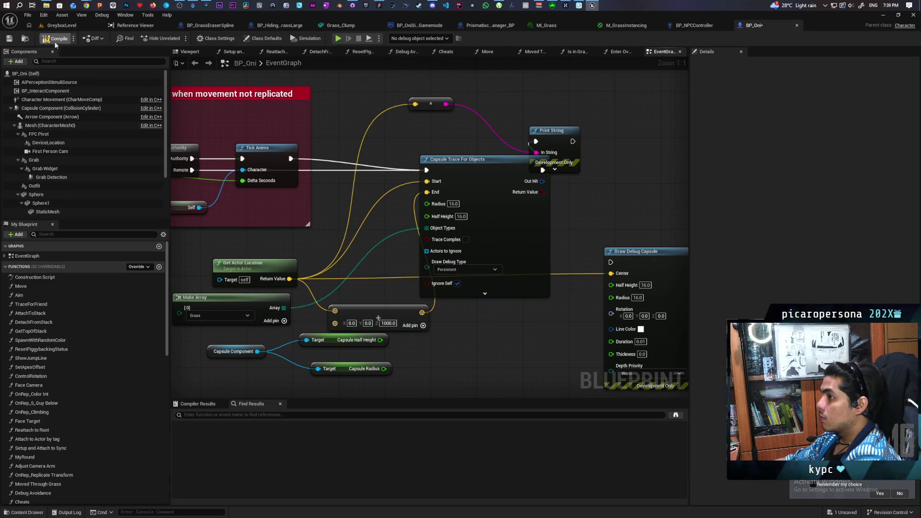
left_click(62, 26)
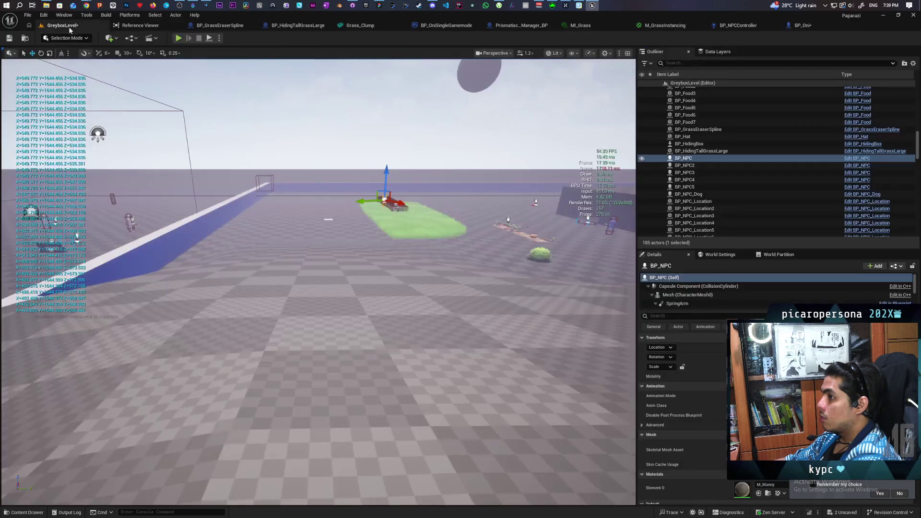
- Play-test the raised 1000-unit trace by walking, then end it and reopen BP_Oni's graph
left_click(178, 38)
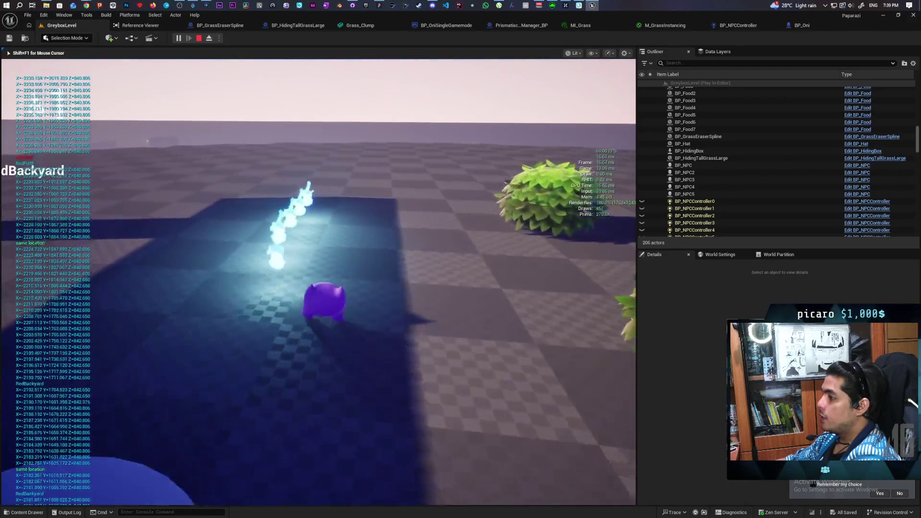
key("w")
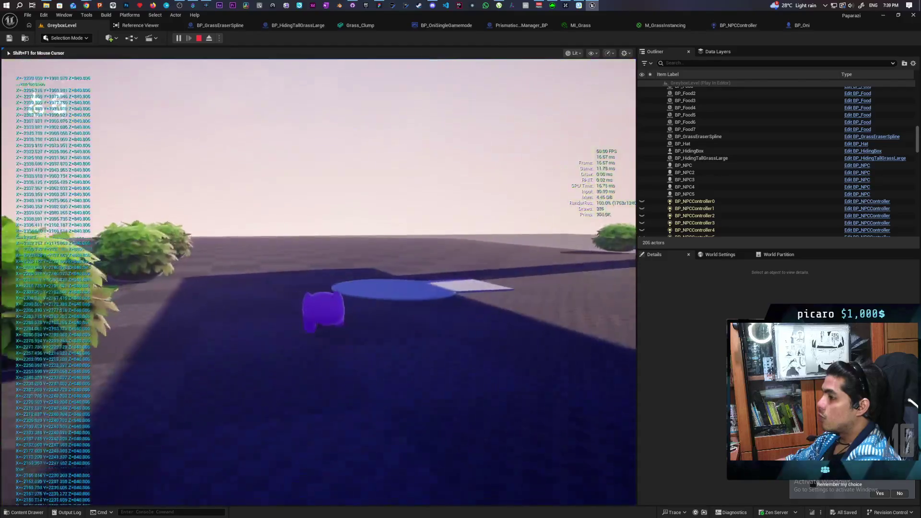
key("F8")
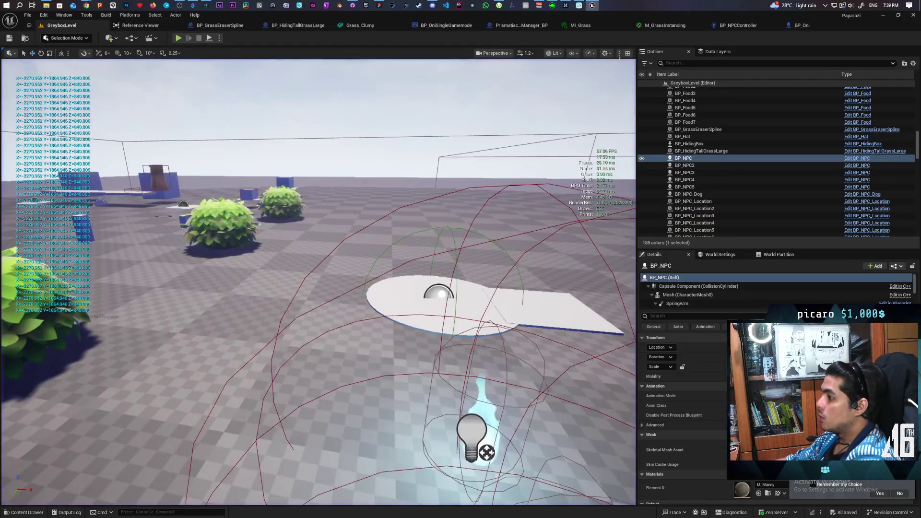
left_click(798, 25)
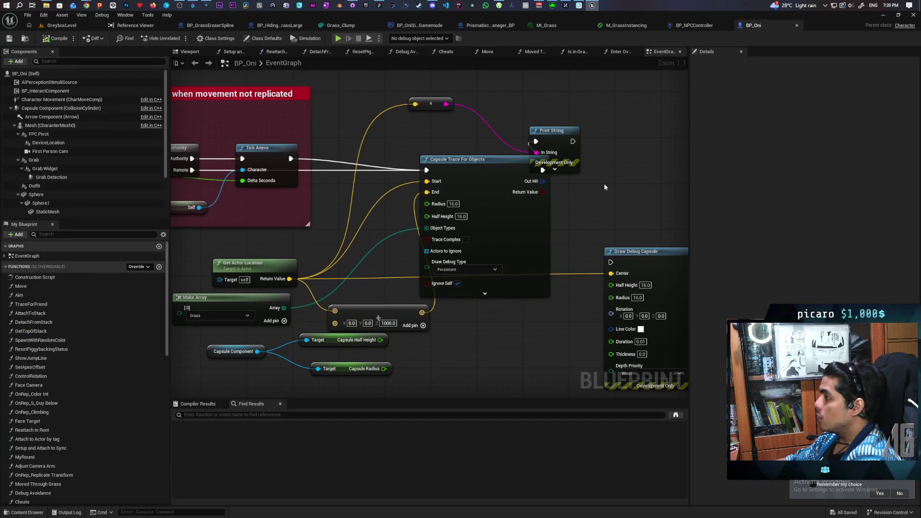
- Connect Print String's execution output to Draw Debug Capsule in BP_Oni's graph
scroll(603, 171, "down", 2)
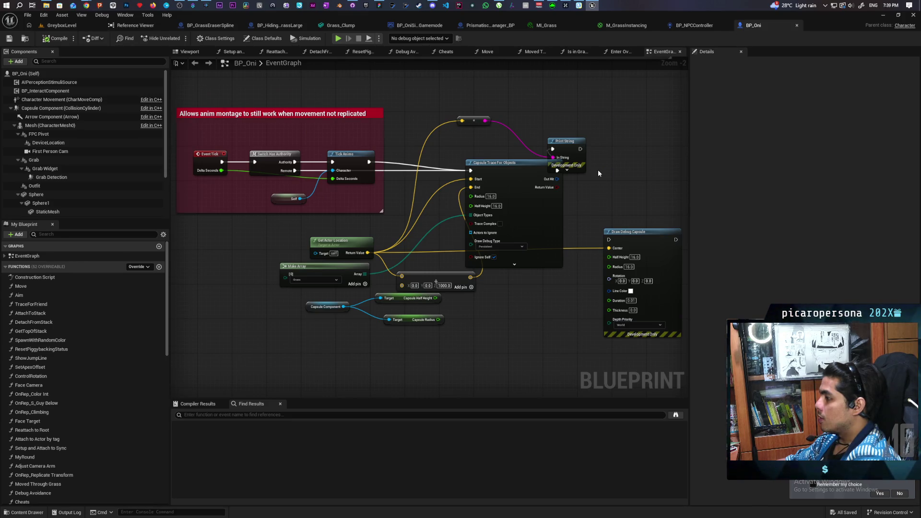
left_click_drag(606, 180, 495, 186)
mouse_move(459, 147)
left_mouse_down()
mouse_move(476, 139)
mouse_move(501, 146)
mouse_move(502, 235)
left_mouse_up()
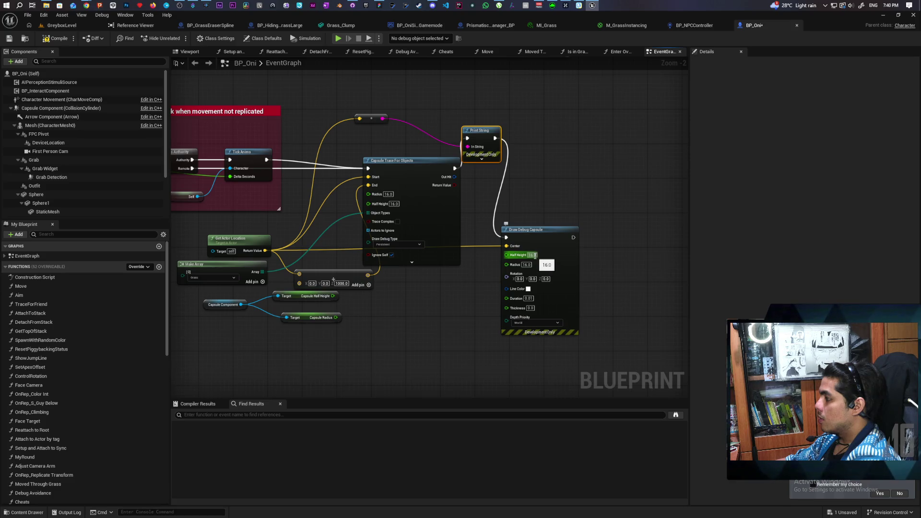
left_click(67, 26)
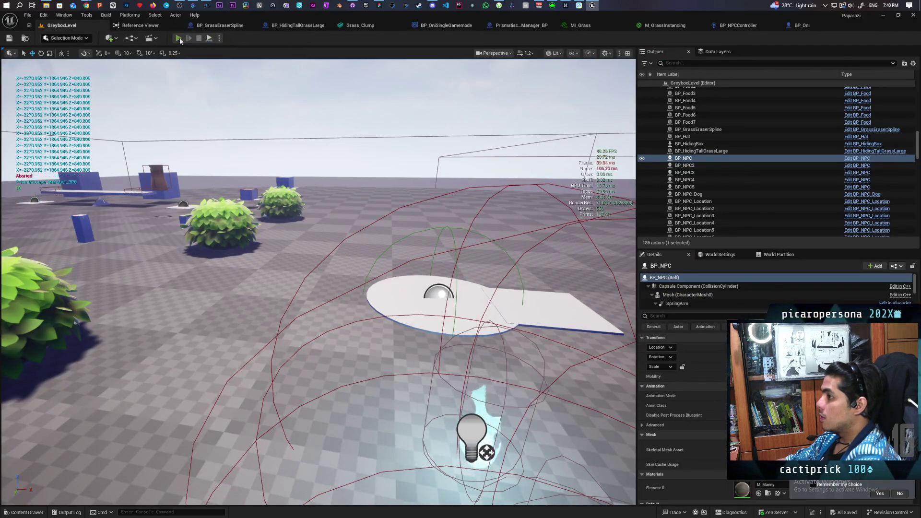
- Play-test GreyboxLevel walking toward the pillars and bushes, then open the Content Drawer
left_click(178, 38)
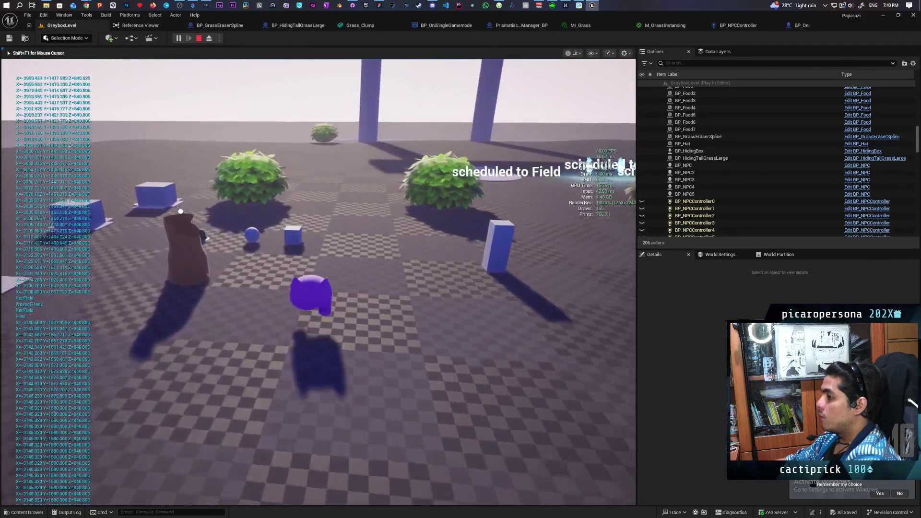
key("w")
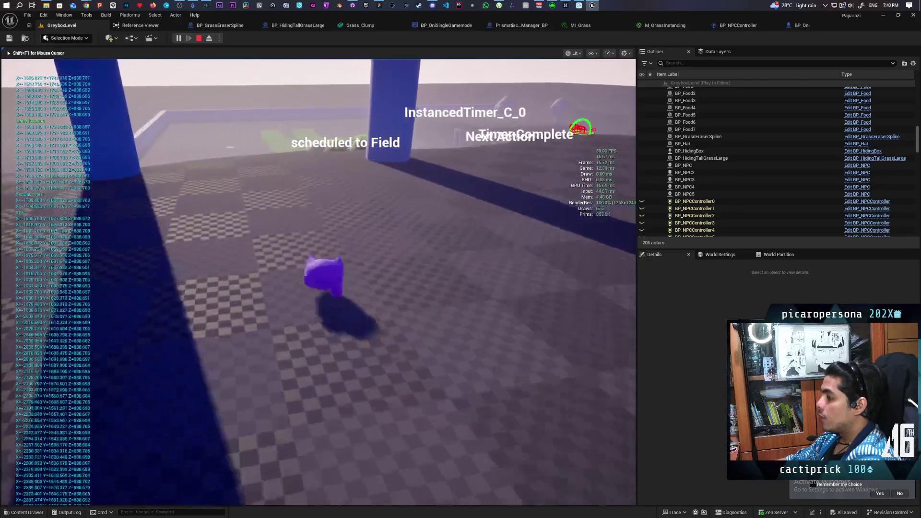
key("w")
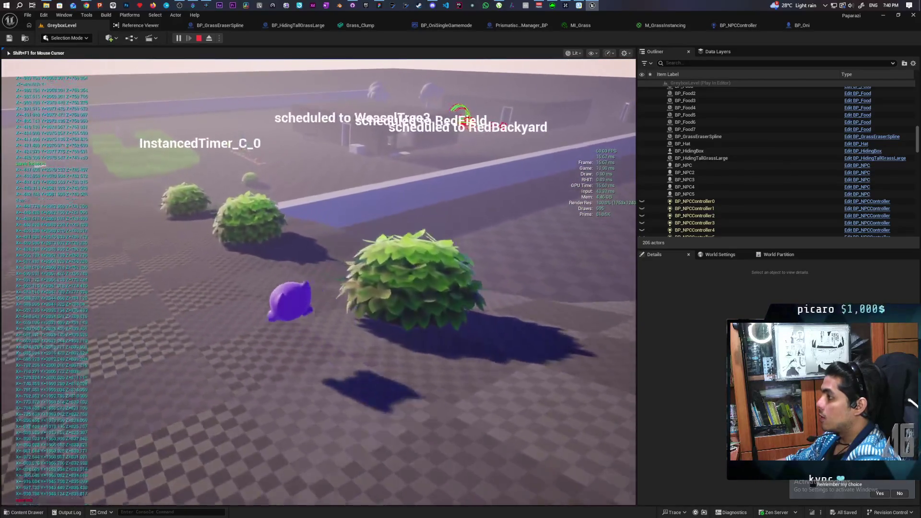
key("w")
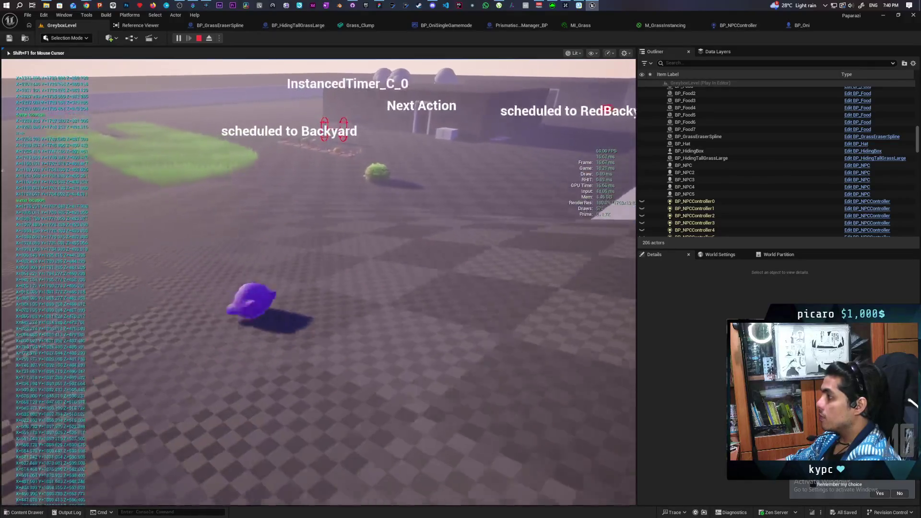
key("Escape")
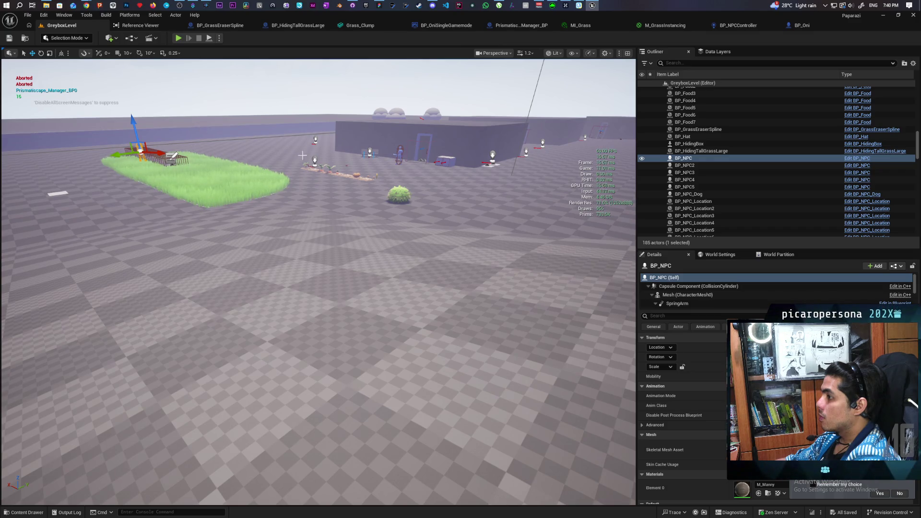
key("ctrl+space")
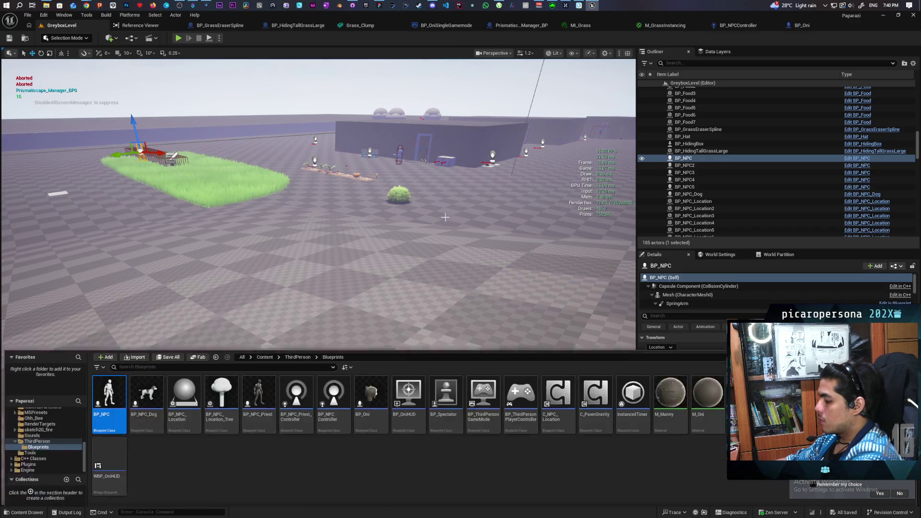
- Open BP_NPC and set the Debug Avoid variable's default value to false
double_click(110, 376)
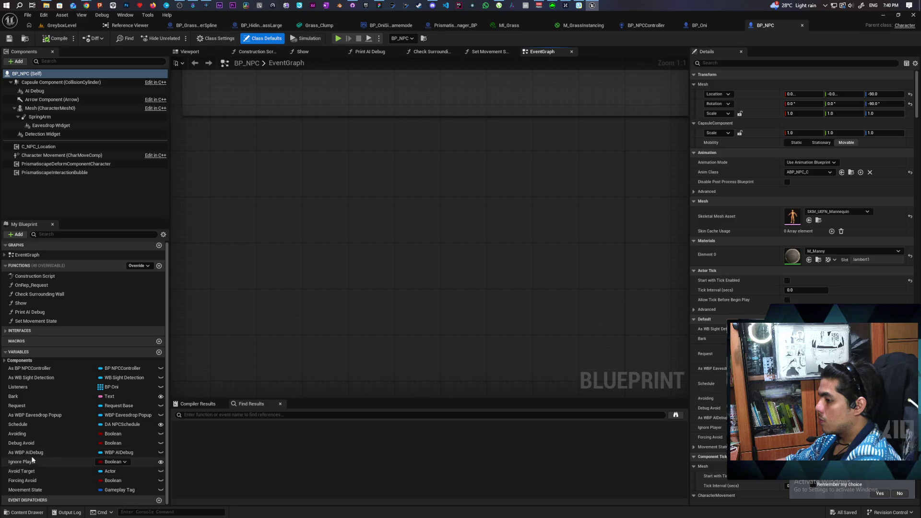
left_click(34, 444)
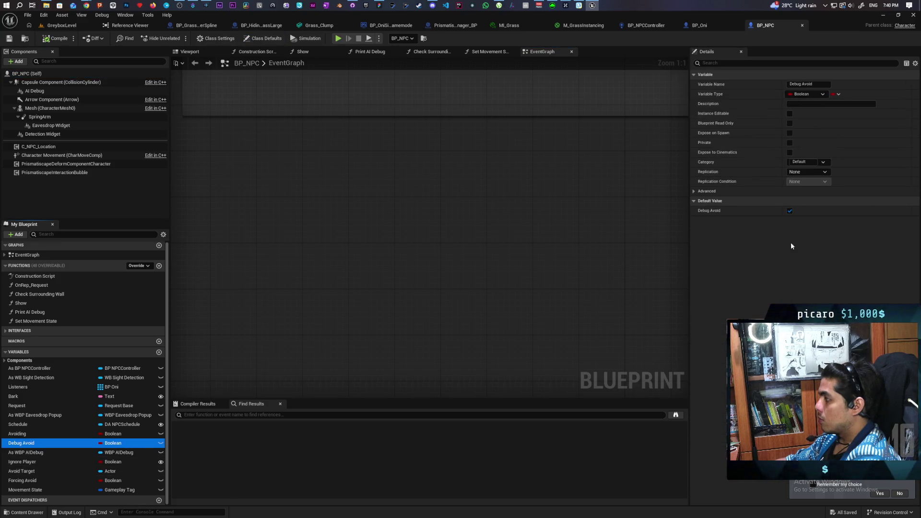
left_click(790, 212)
- Play-test GreyboxLevel briefly toward the bushes, then go back to BP_NPC
key("alt+p")
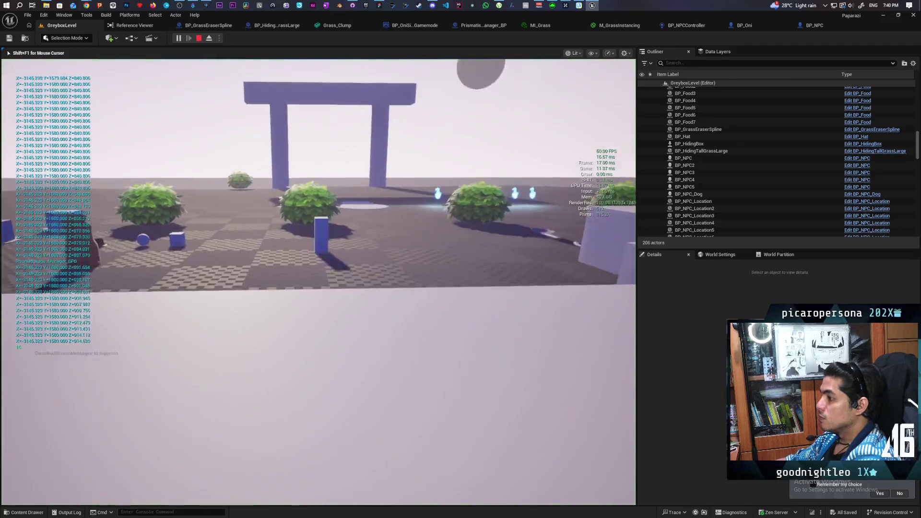
key("w")
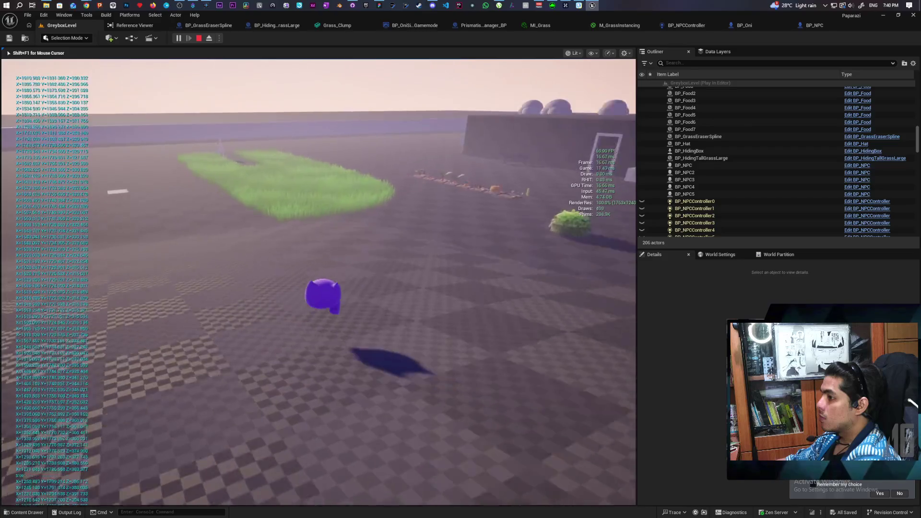
key("Escape")
left_click(813, 27)
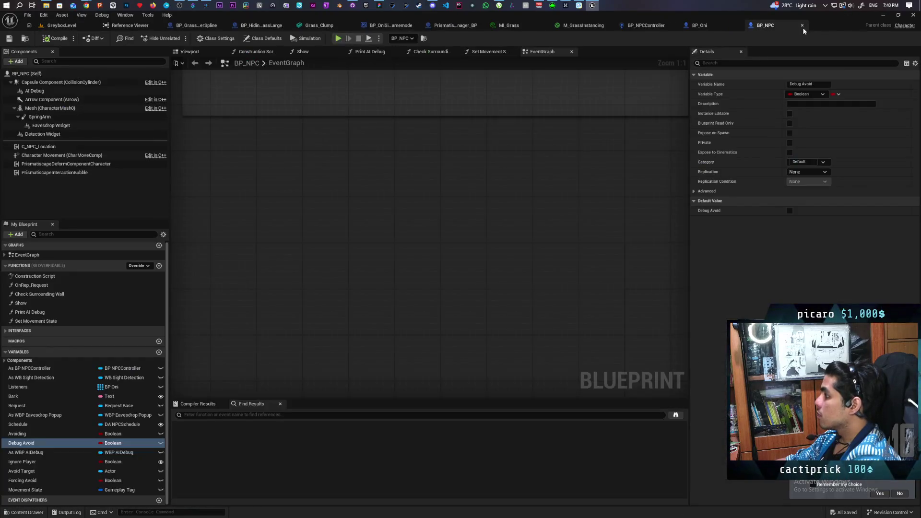
- In BP_Oni, print the trace's Return Value, use Get Actor Location as End, then play Greybox
left_click(708, 27)
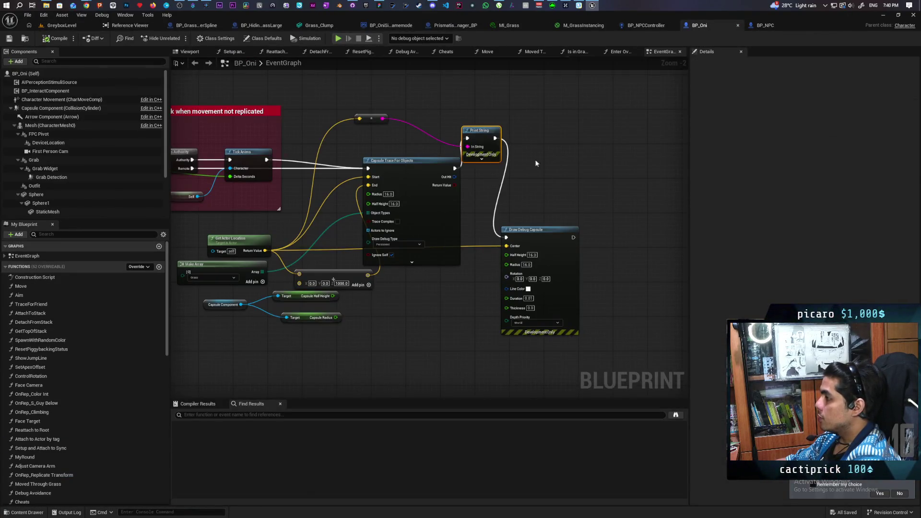
left_click_drag(481, 138, 529, 120)
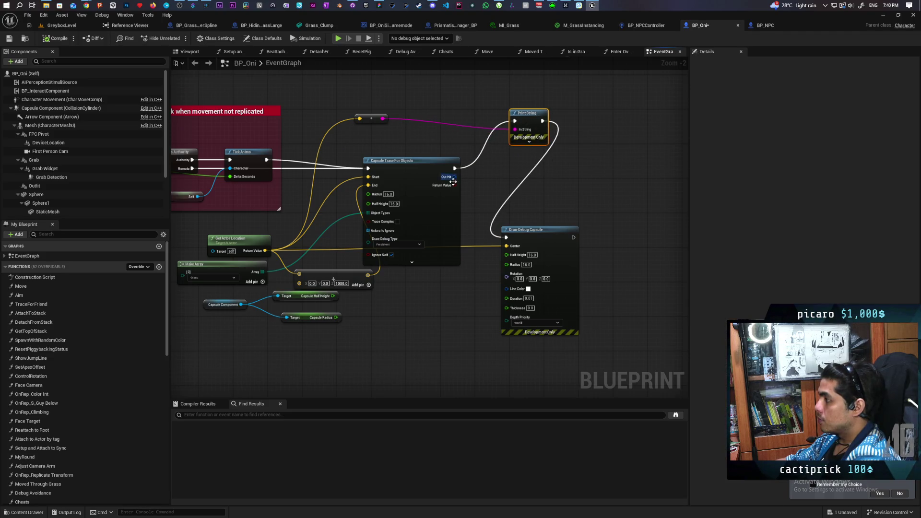
left_click_drag(453, 185, 515, 130)
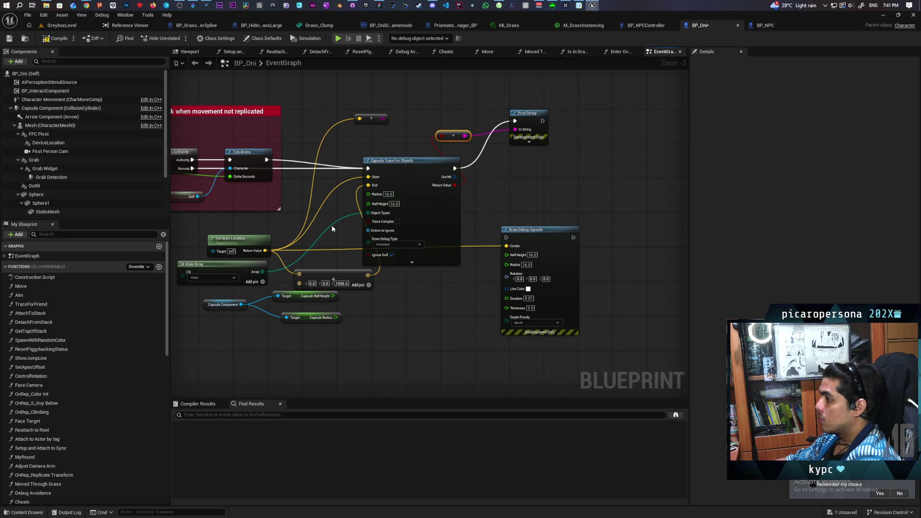
left_click_drag(266, 251, 368, 185)
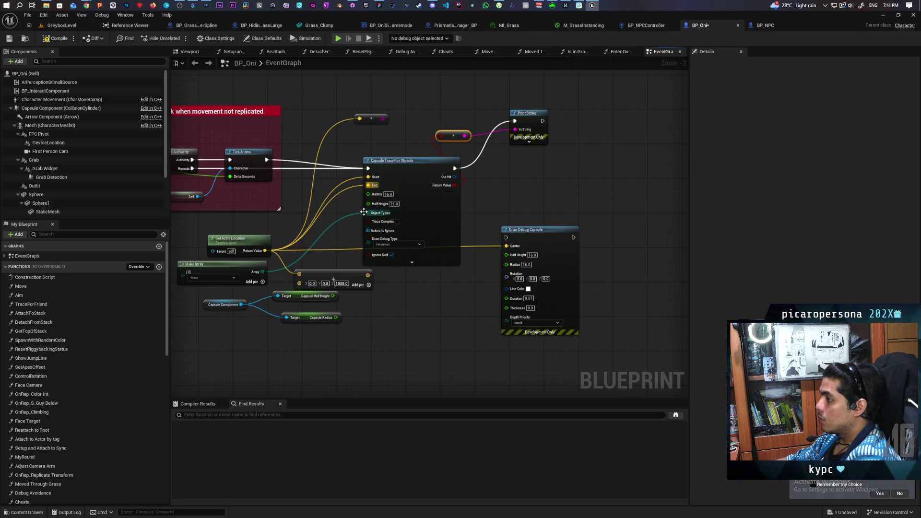
left_click(62, 25)
left_click(179, 38)
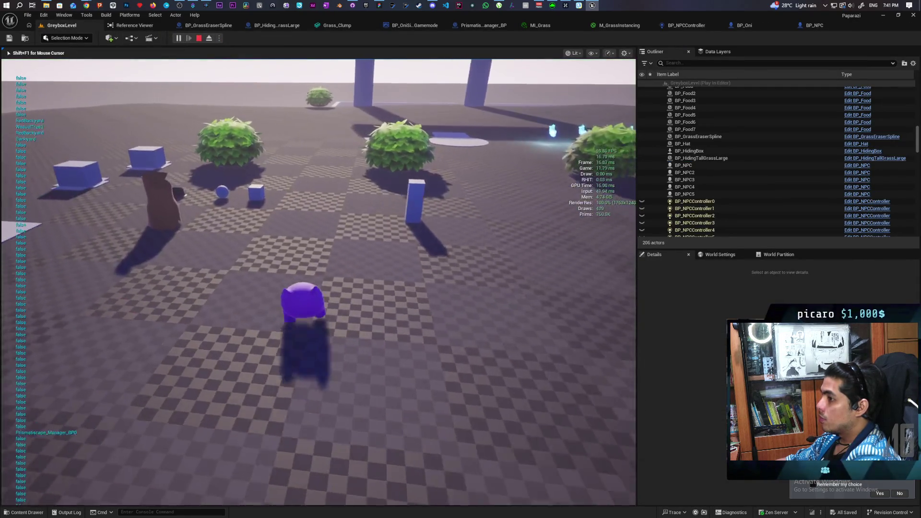
- Walk the purple character past the blue pillars and through the tall grass, then stop playing
key("w")
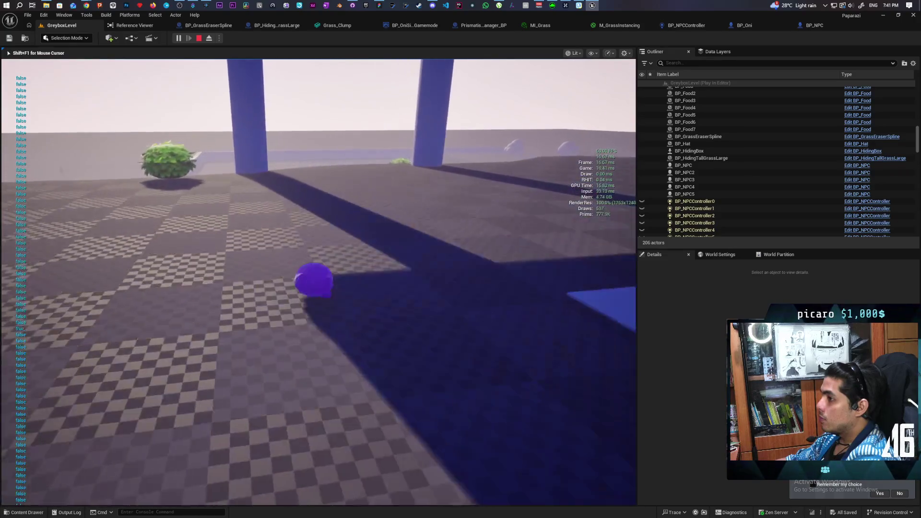
key("w")
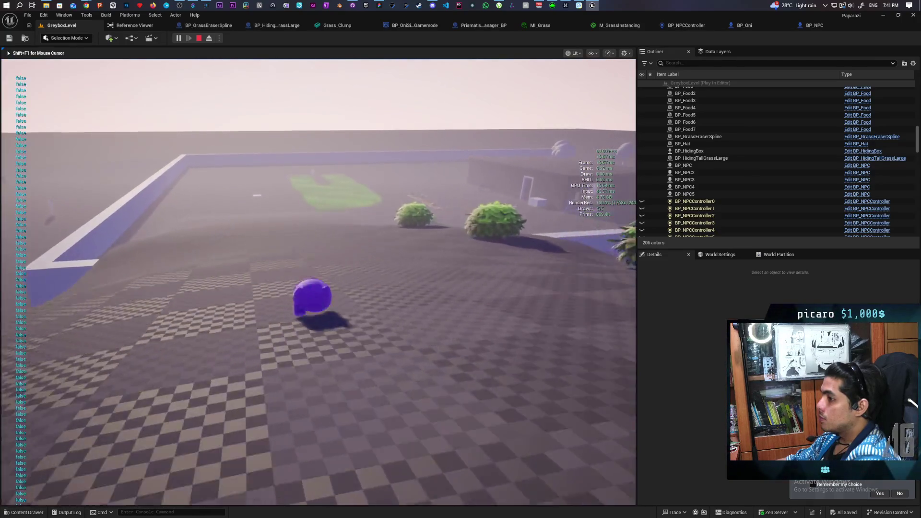
key("w")
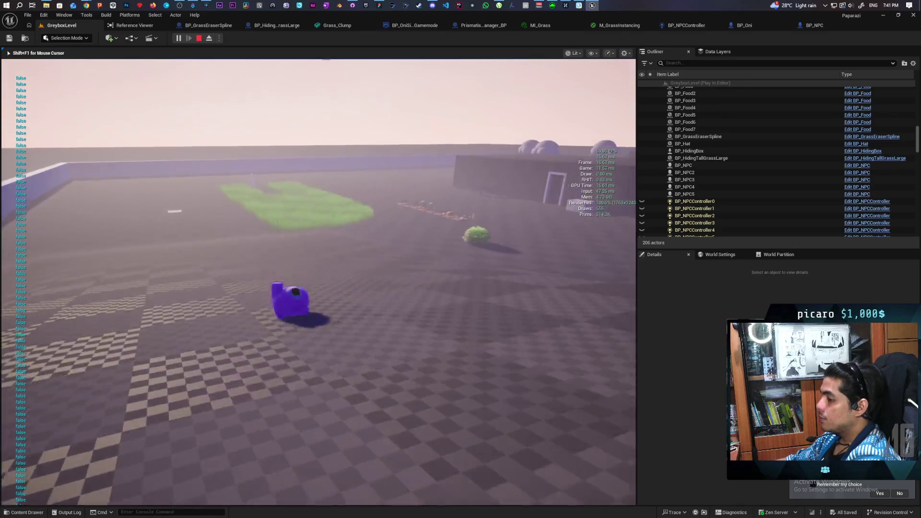
key("w")
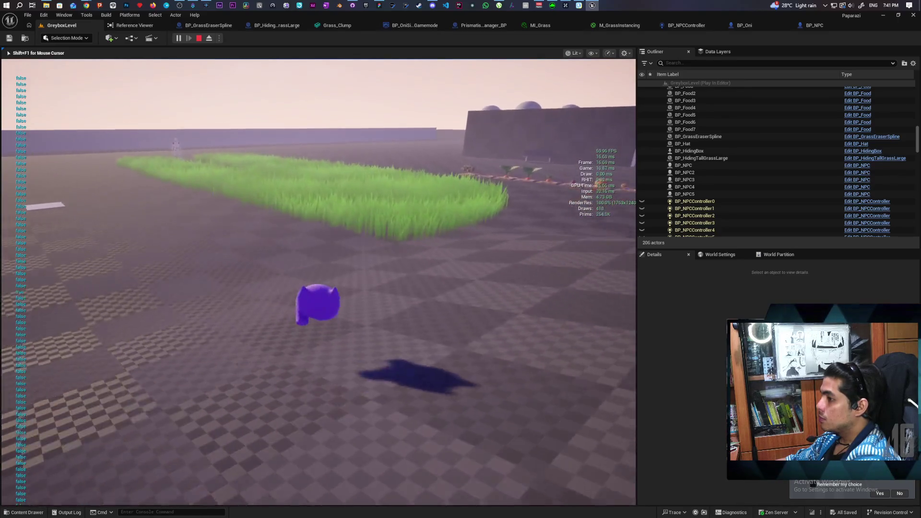
key("w")
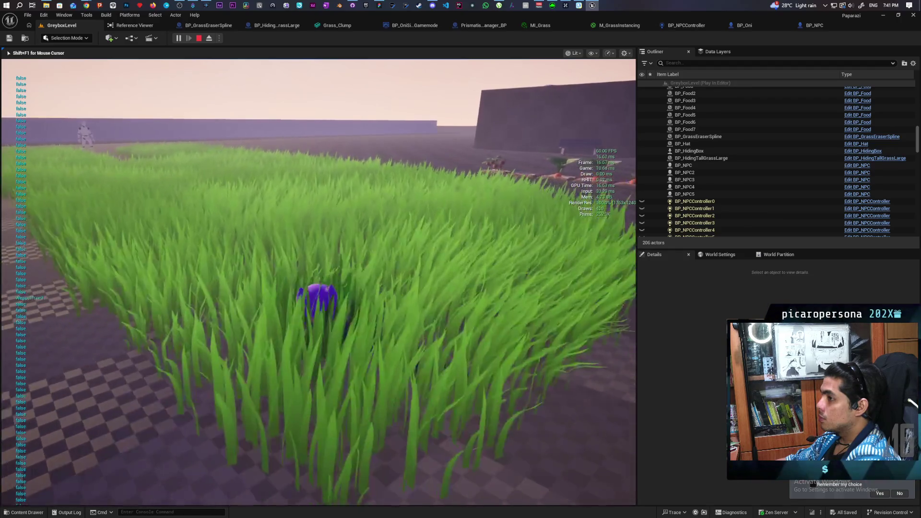
key("w")
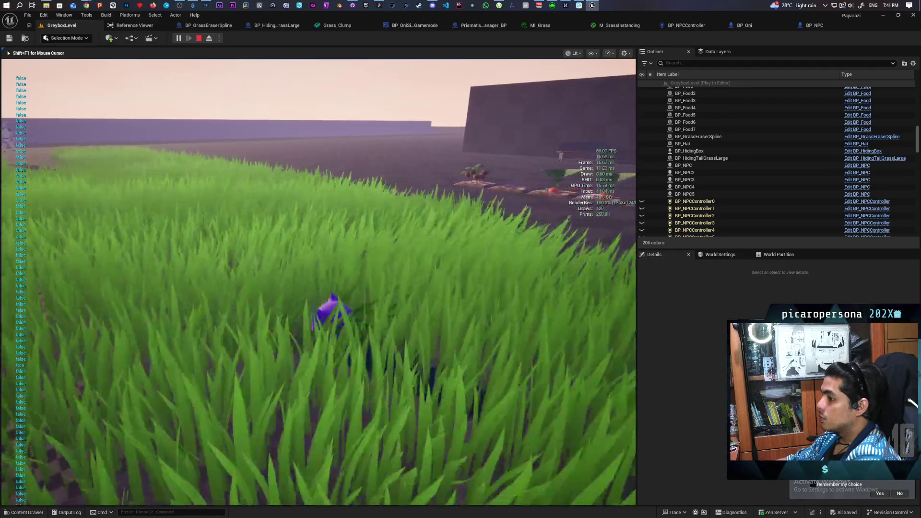
key("w")
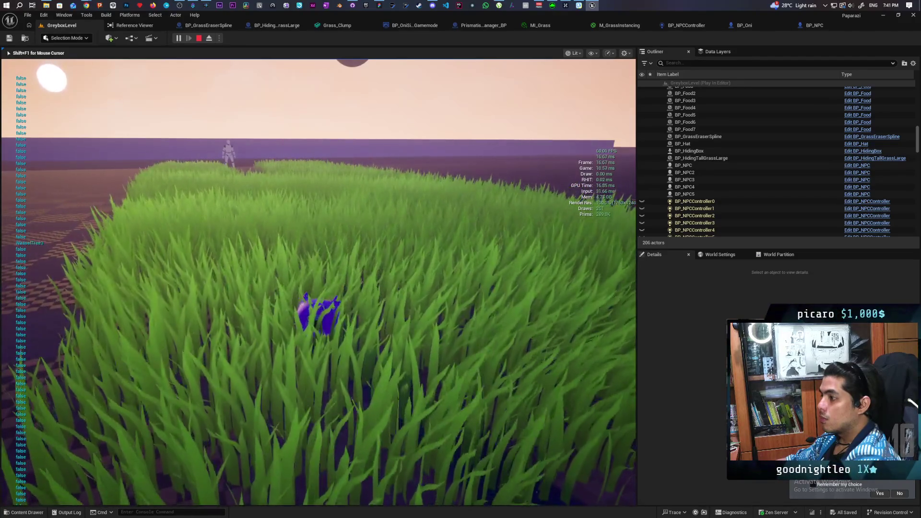
key("w")
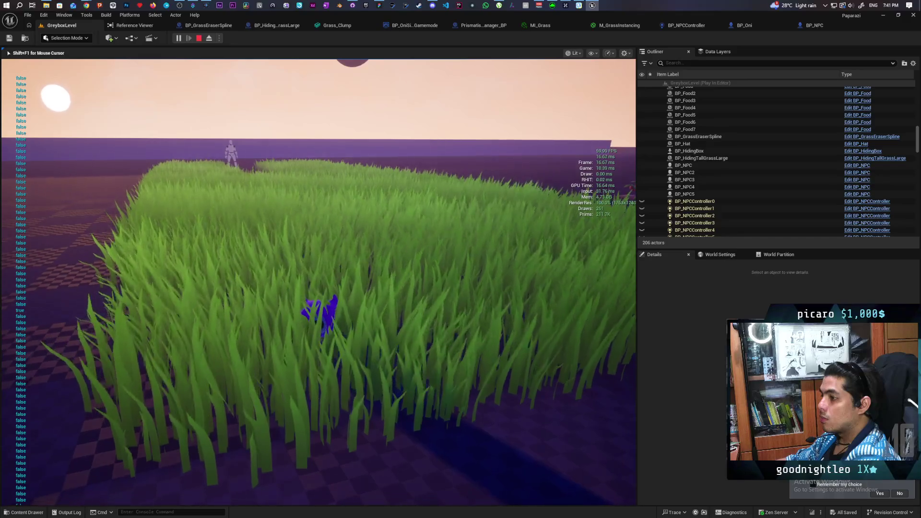
key("w")
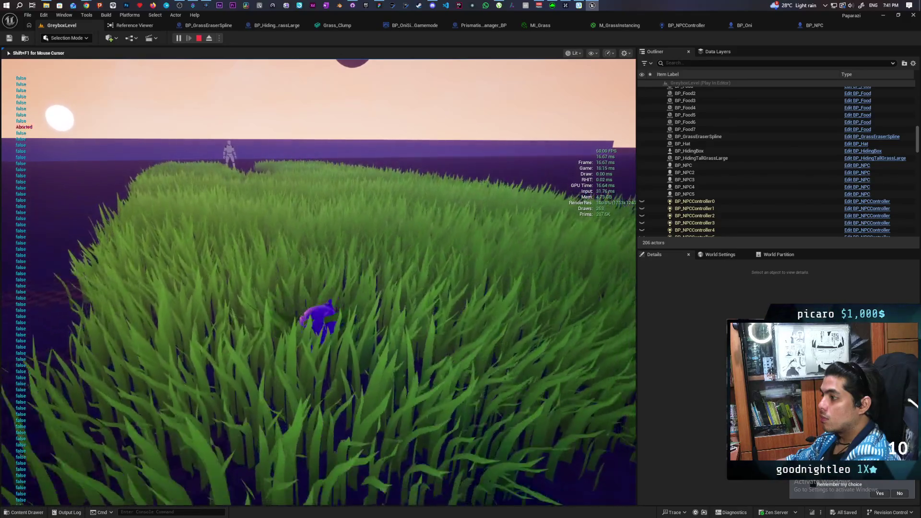
key("w")
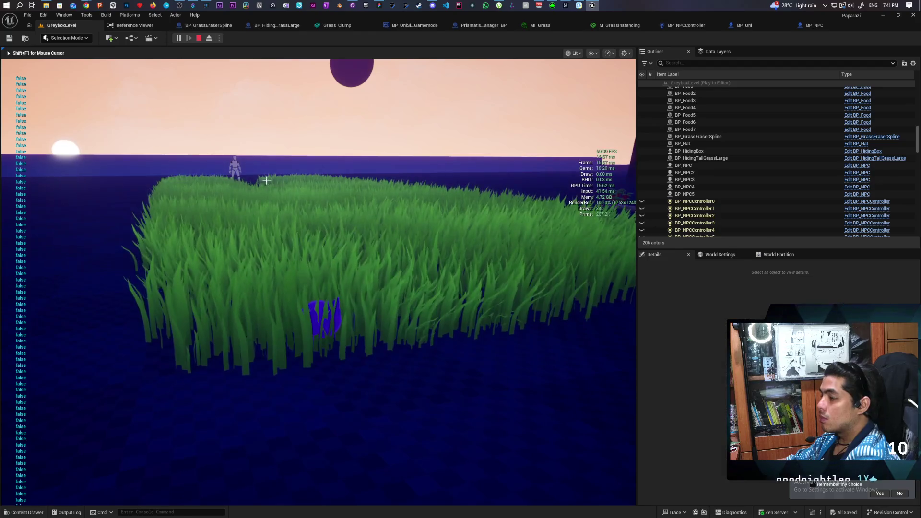
key("Escape")
- Select PCG_TallGrass, filter Details by 'coll', and set Grass_Clump_1's Collision Presets to Custom
left_click(255, 252)
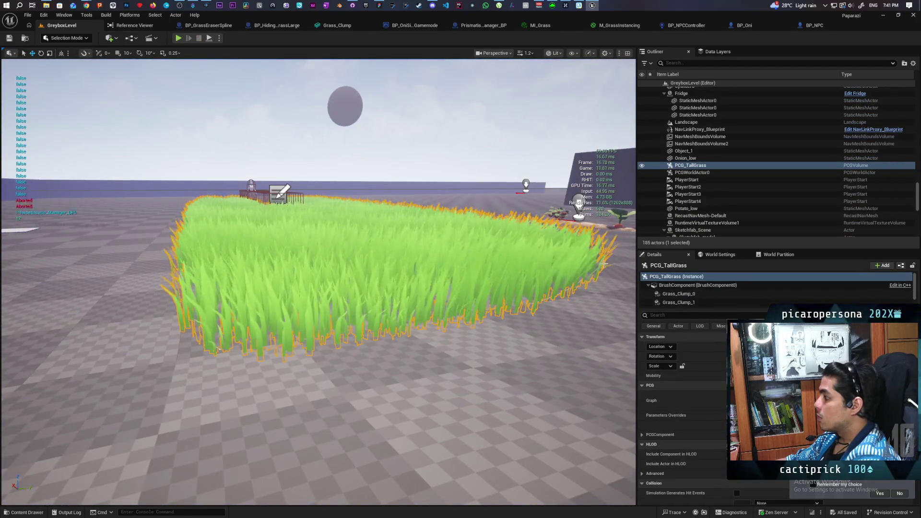
left_click(681, 295)
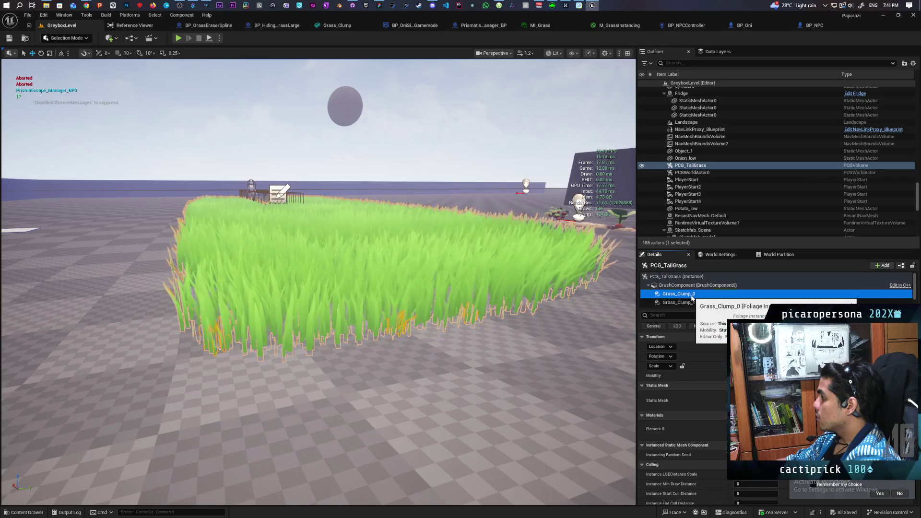
left_click(654, 315)
type("ollisi")
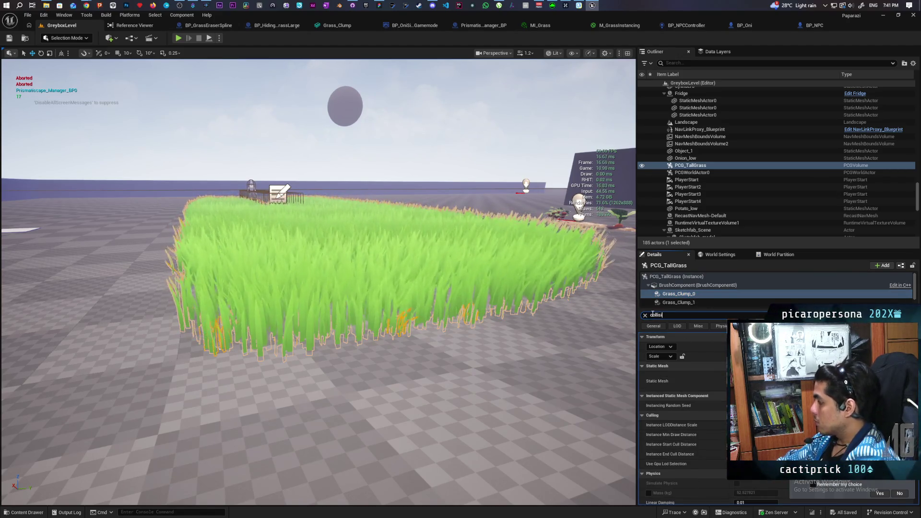
left_click(678, 303)
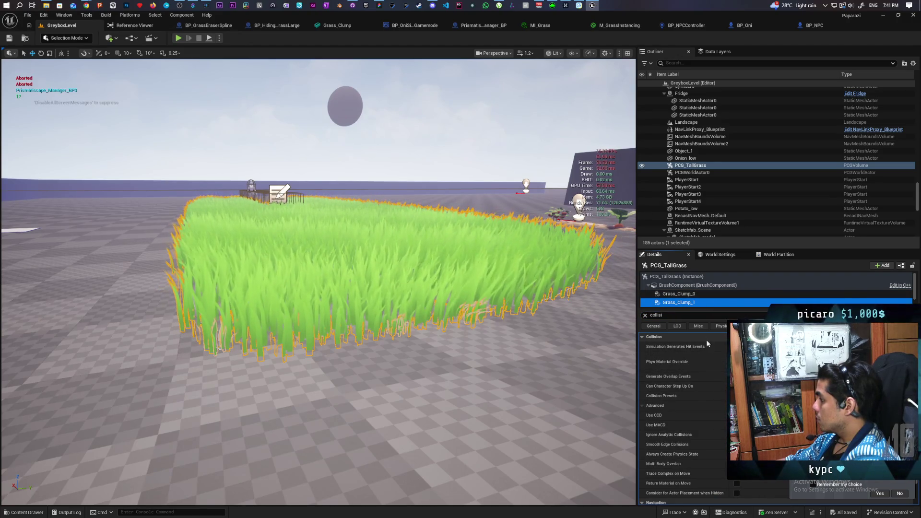
scroll(705, 374, "down", 1)
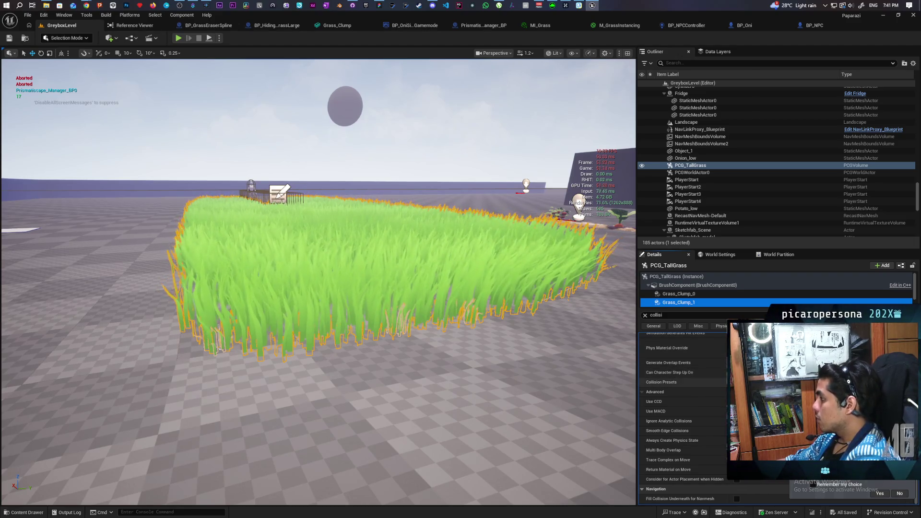
left_click(753, 382)
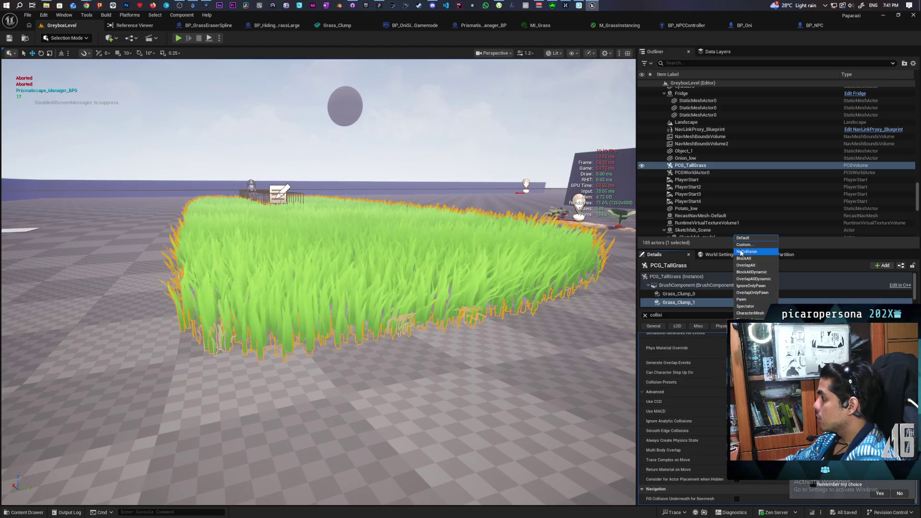
left_click(749, 245)
scroll(700, 394, "down", 4)
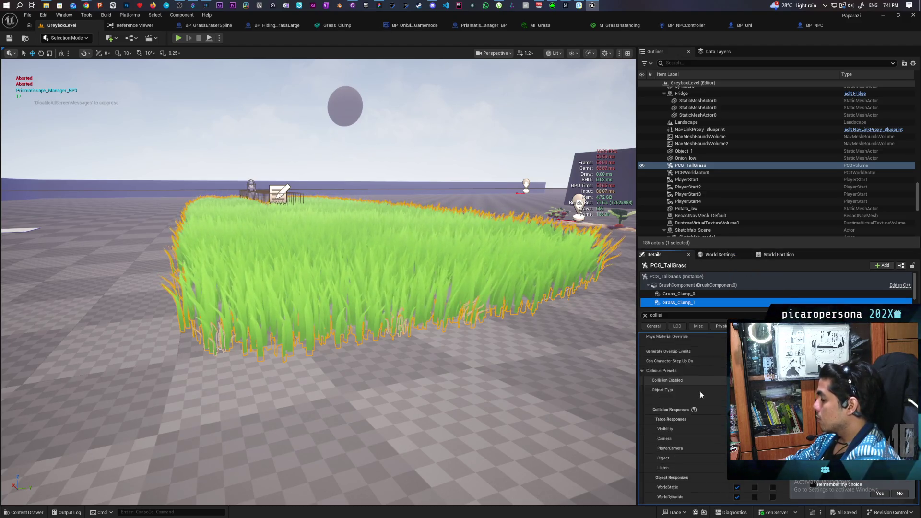
scroll(700, 391, "up", 3)
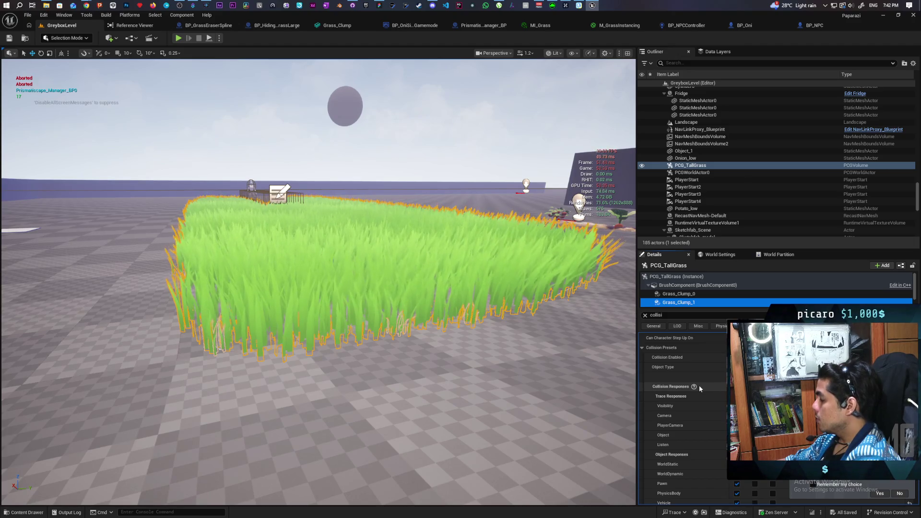
- Set Grass_Clump_0's Collision Presets to Custom and review its collision responses
left_click(690, 295)
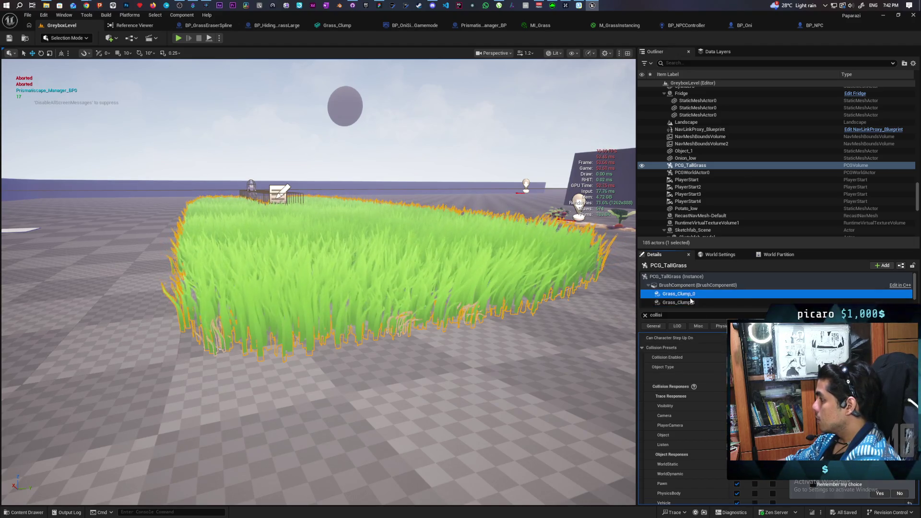
left_click(758, 382)
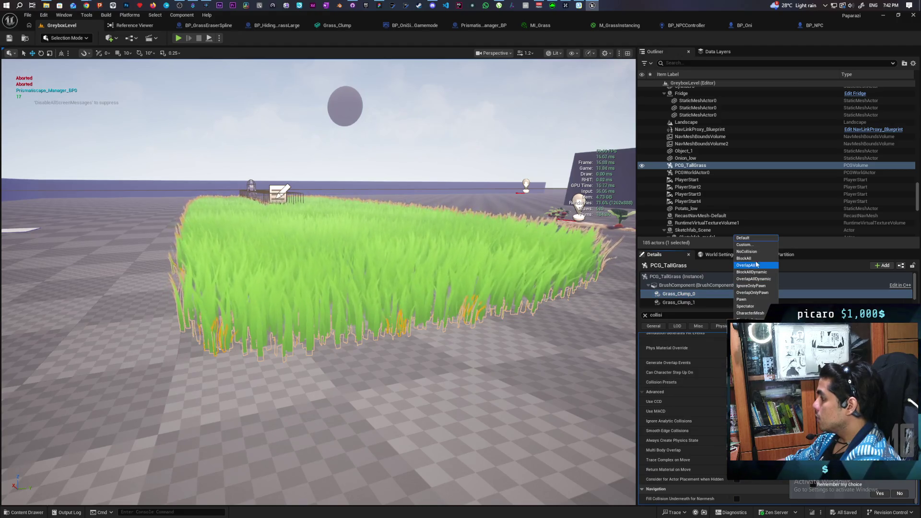
left_click(756, 246)
scroll(657, 386, "down", 2)
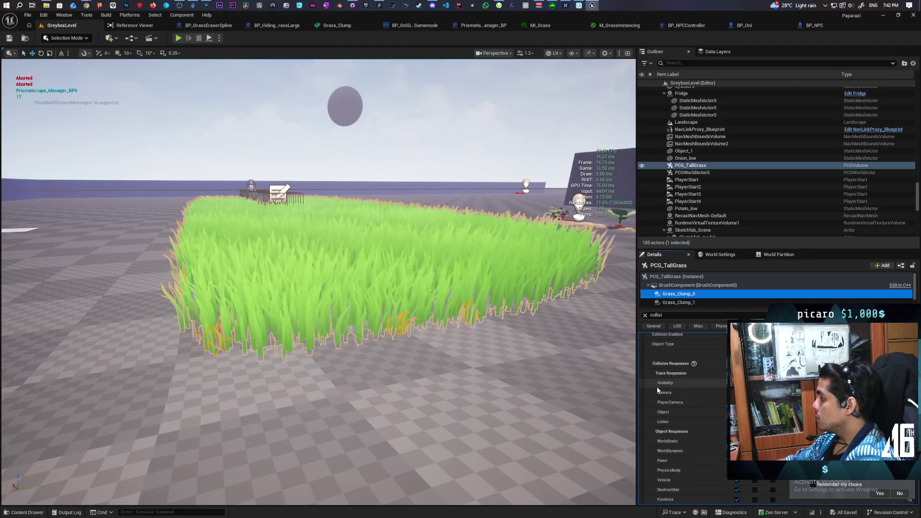
scroll(660, 385, "down", 1)
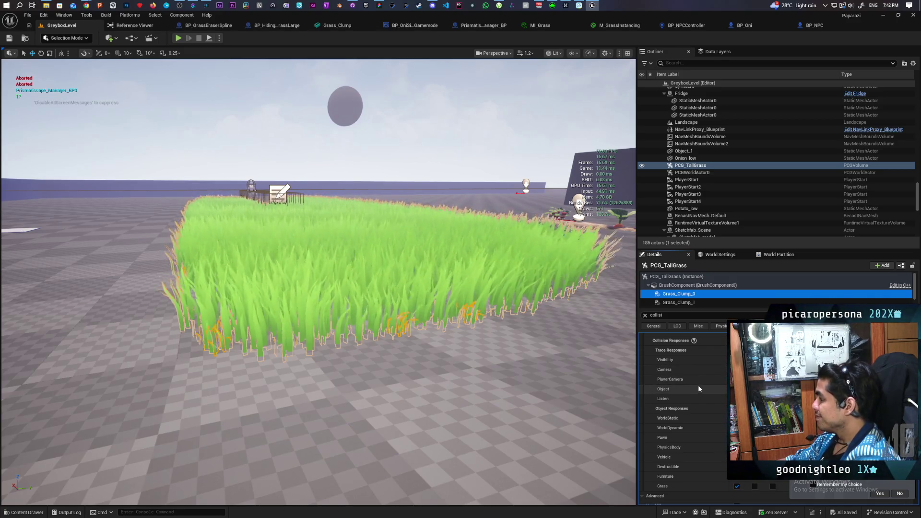
scroll(698, 384, "up", 2)
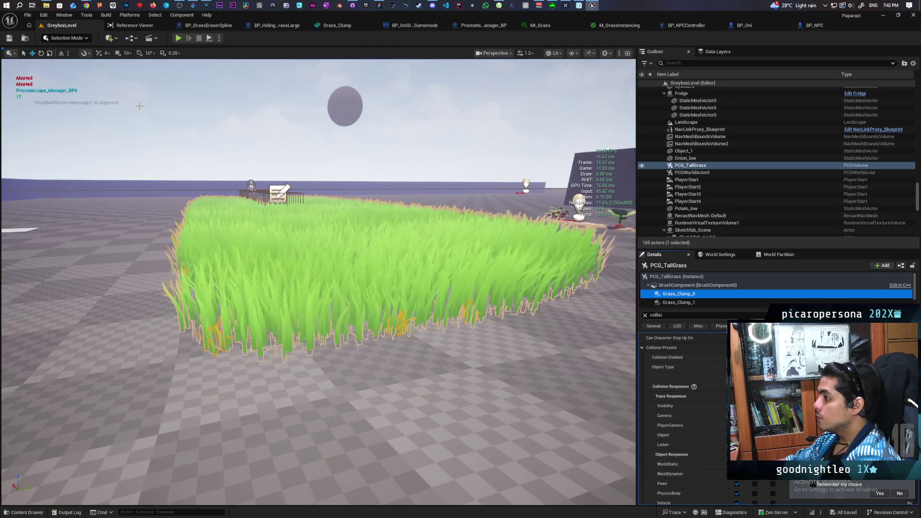
left_click(11, 39)
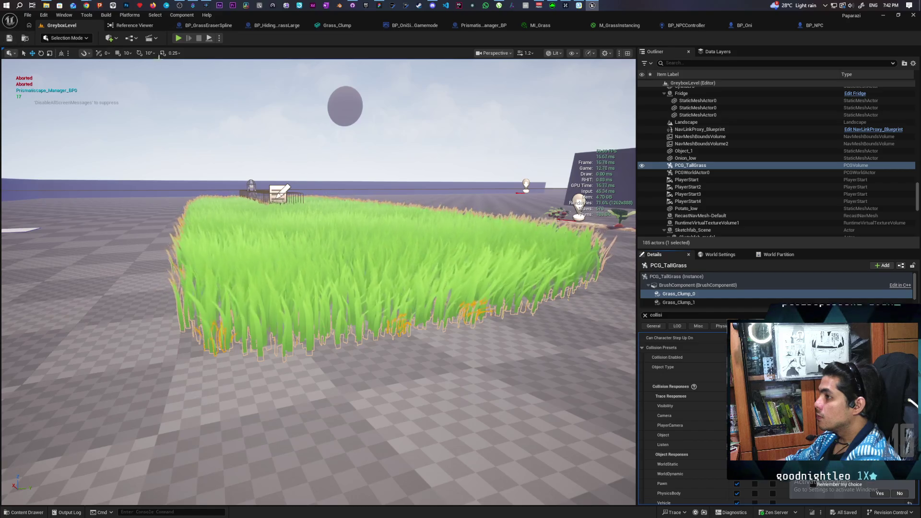
- Start a play-test and walk the character past the bush, through the tall grass, onto open ground
left_click(178, 38)
key("w")
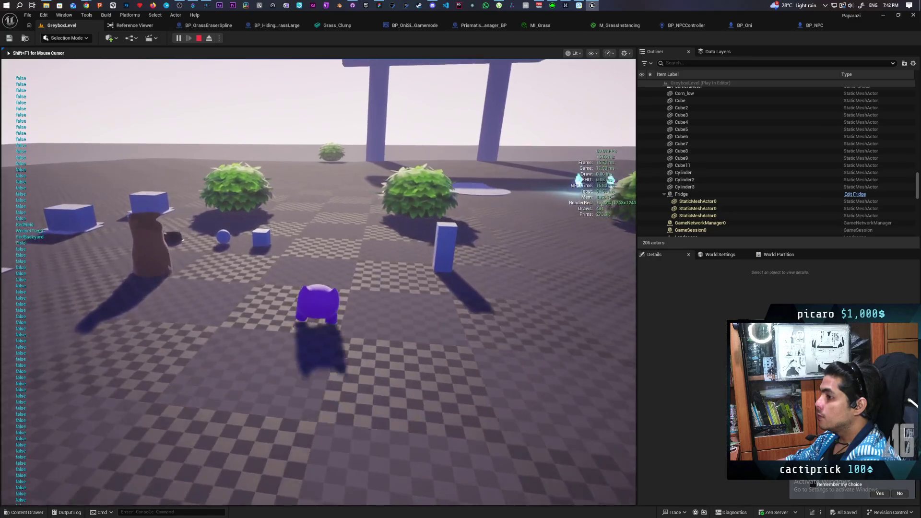
key("w")
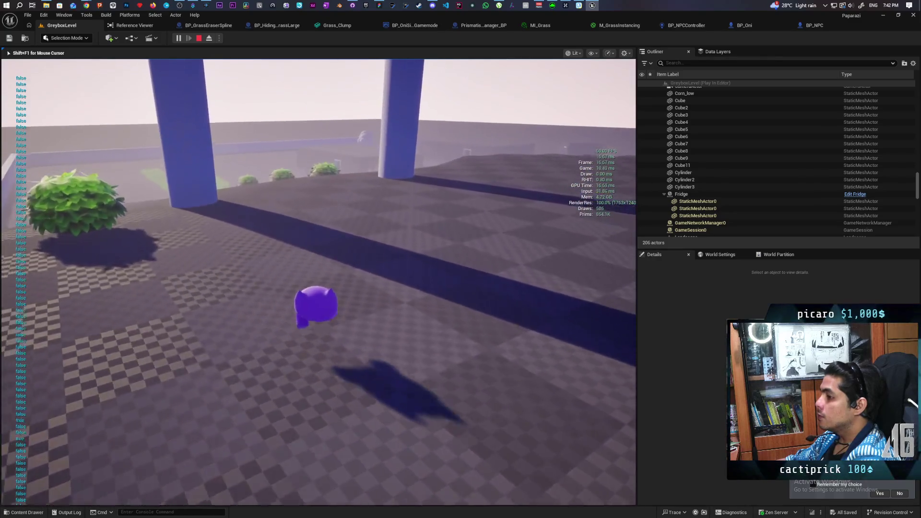
key("w")
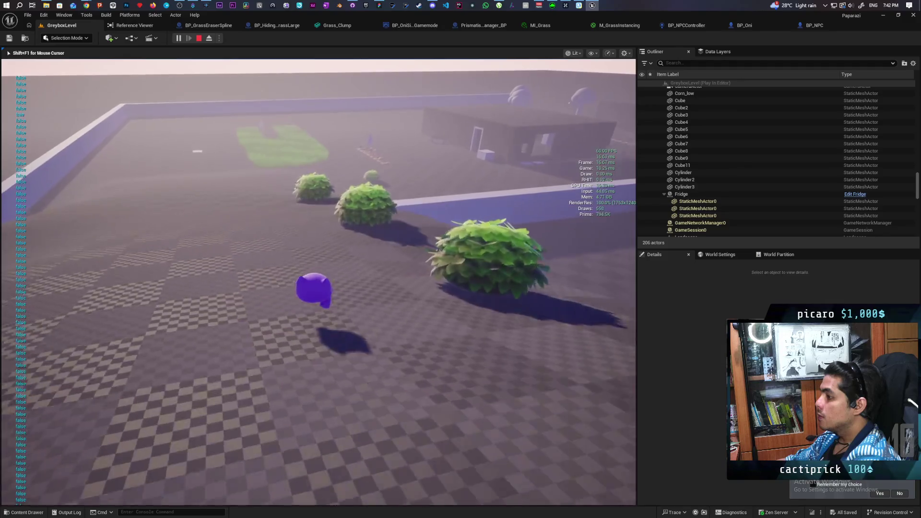
key("w")
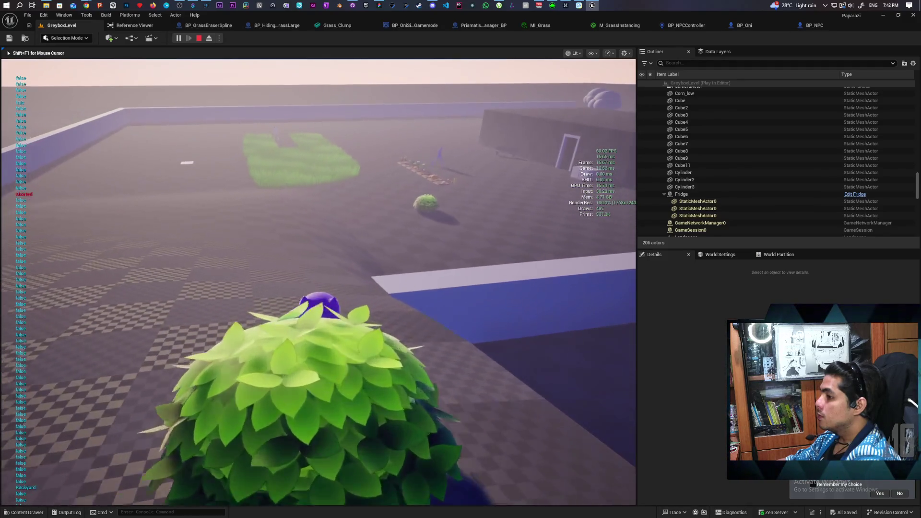
key("w")
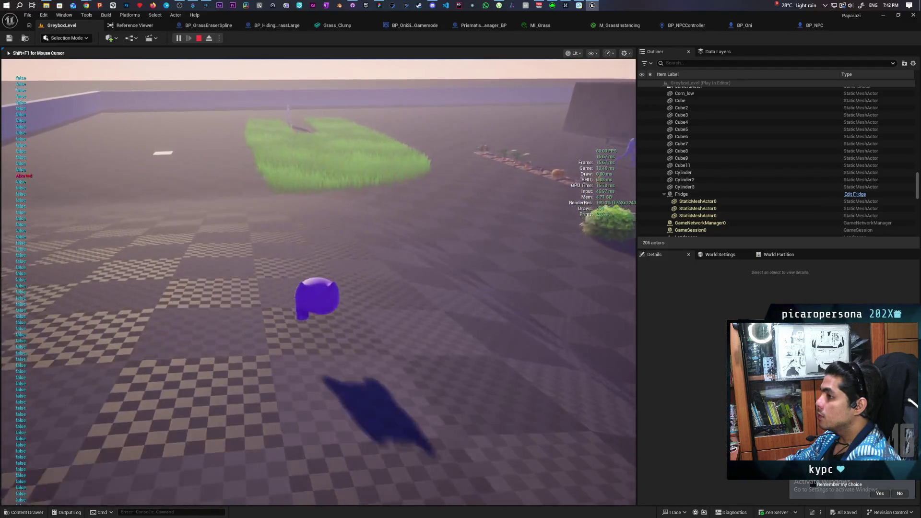
key("w")
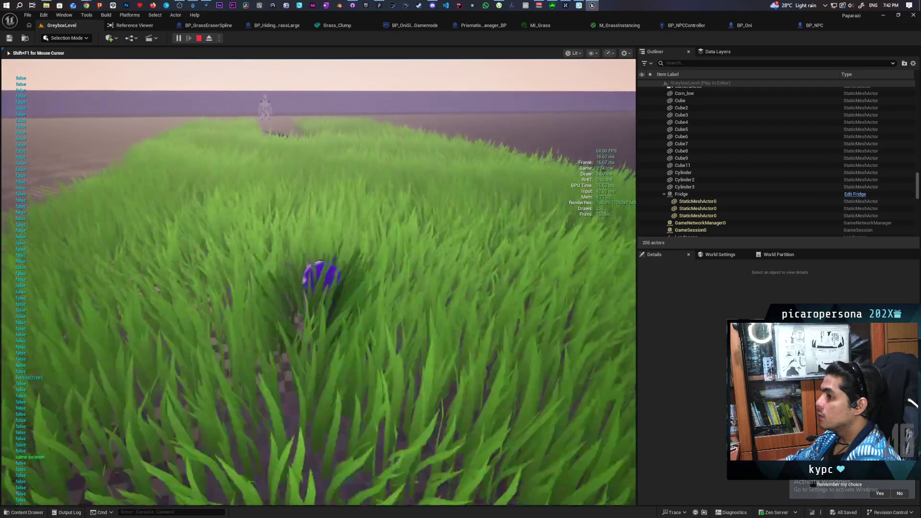
key("w")
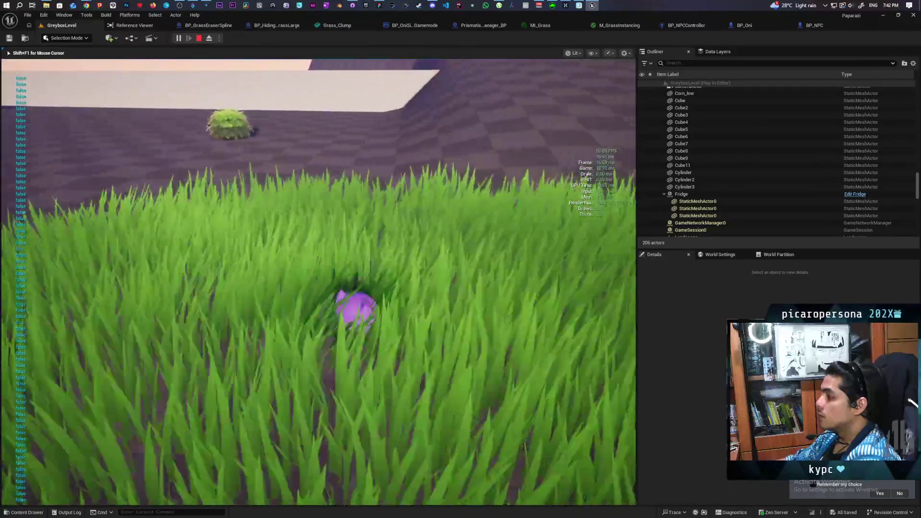
key("w")
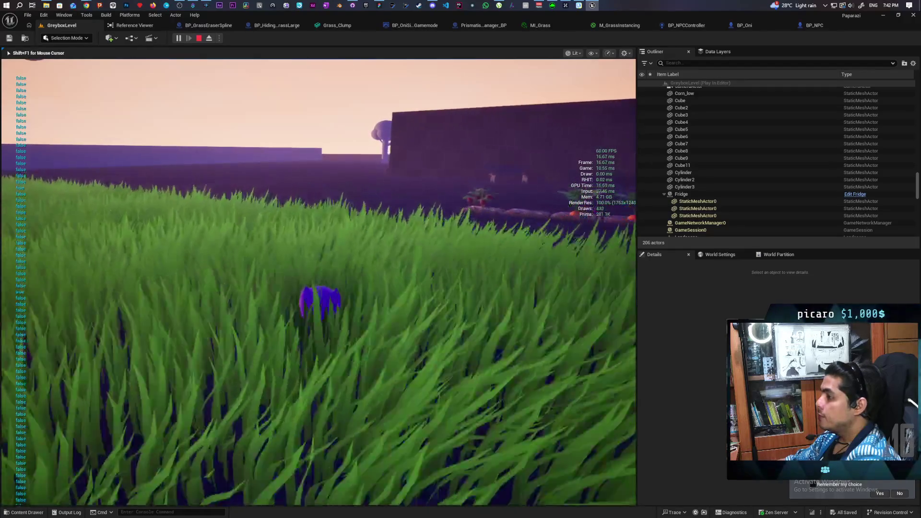
key("w")
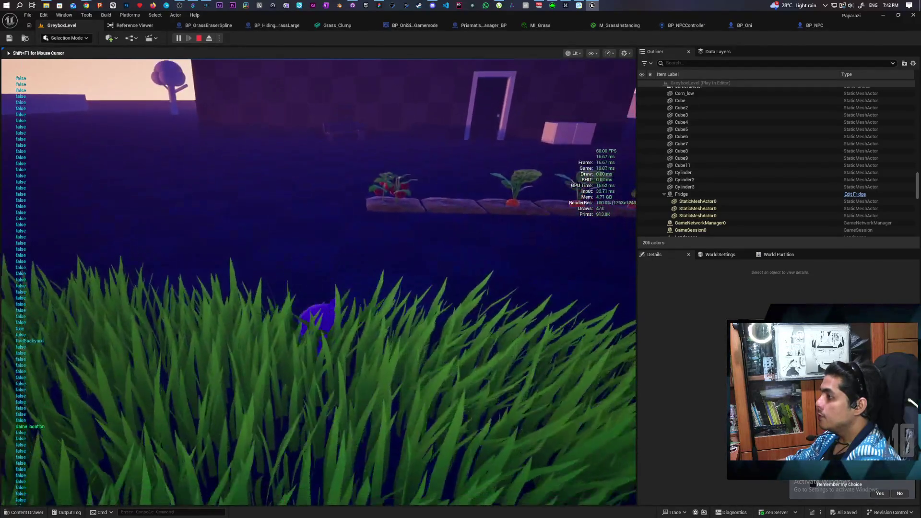
key("a")
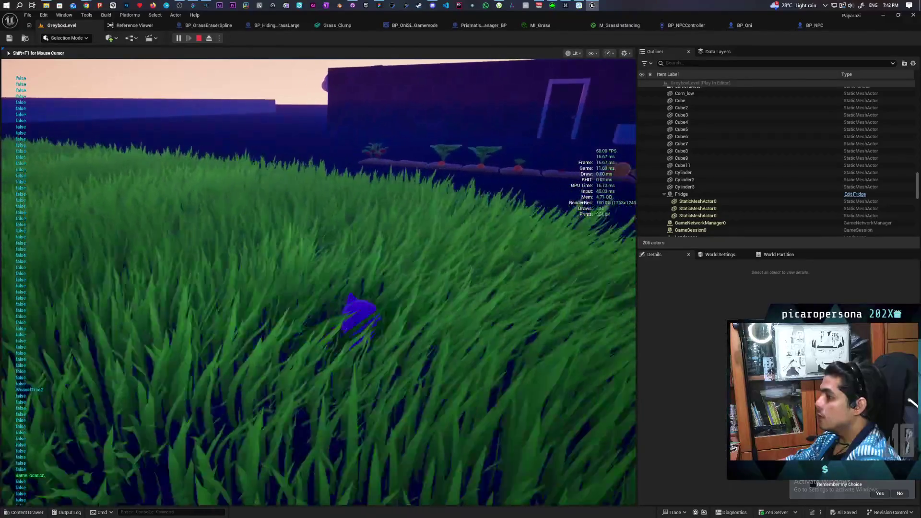
key("d")
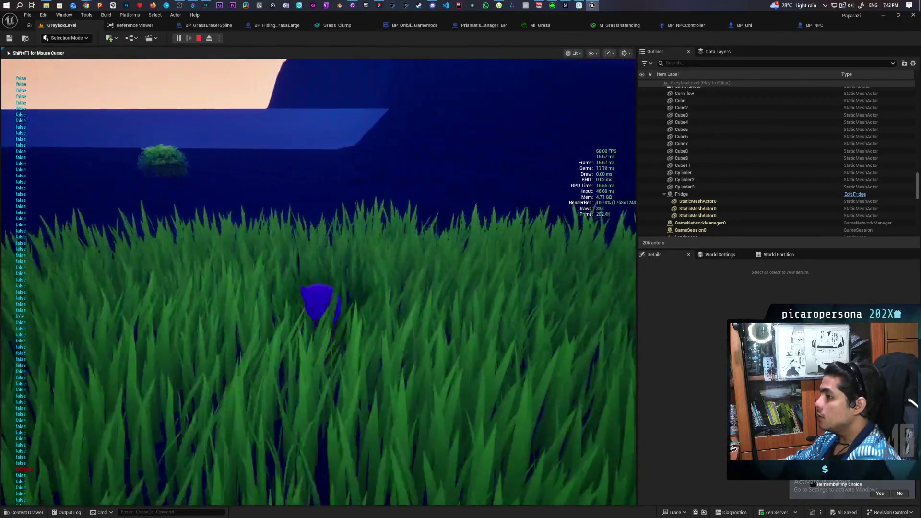
key("w")
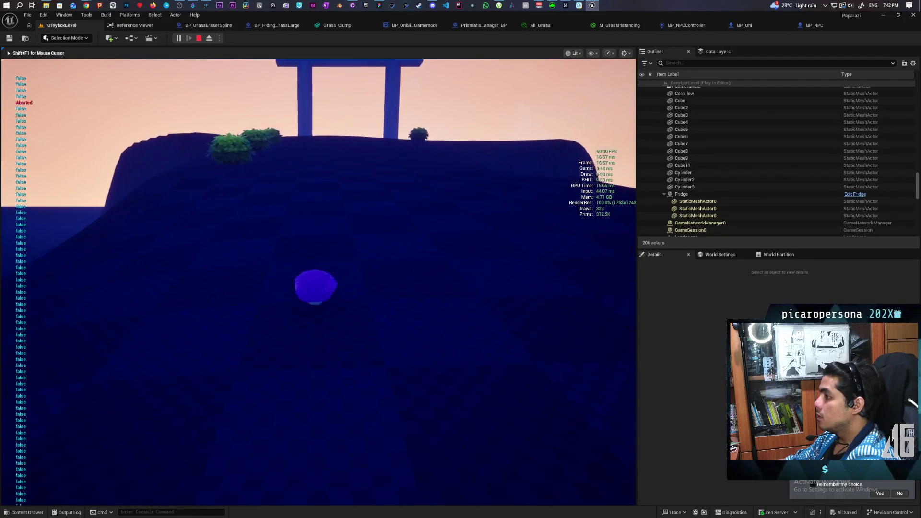
- Climb the hill with pillars, walk up to the fridge, and end the play session
key("w")
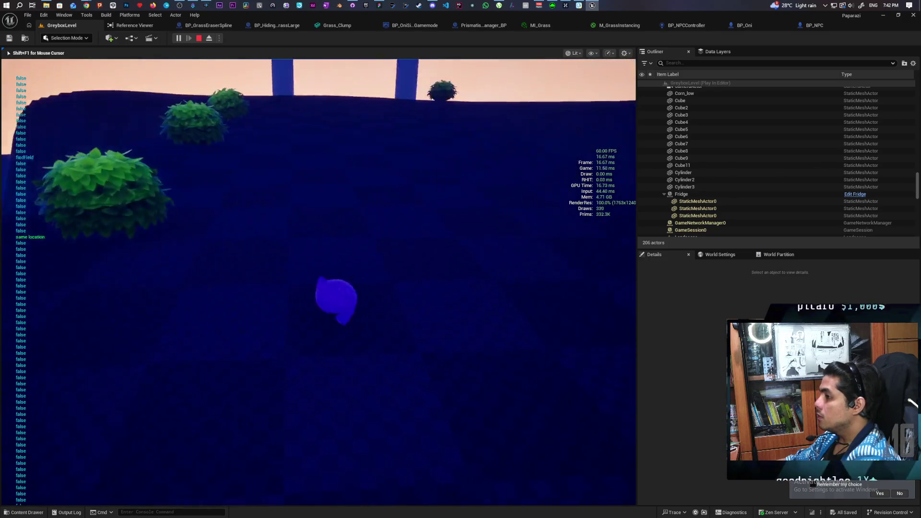
key("w")
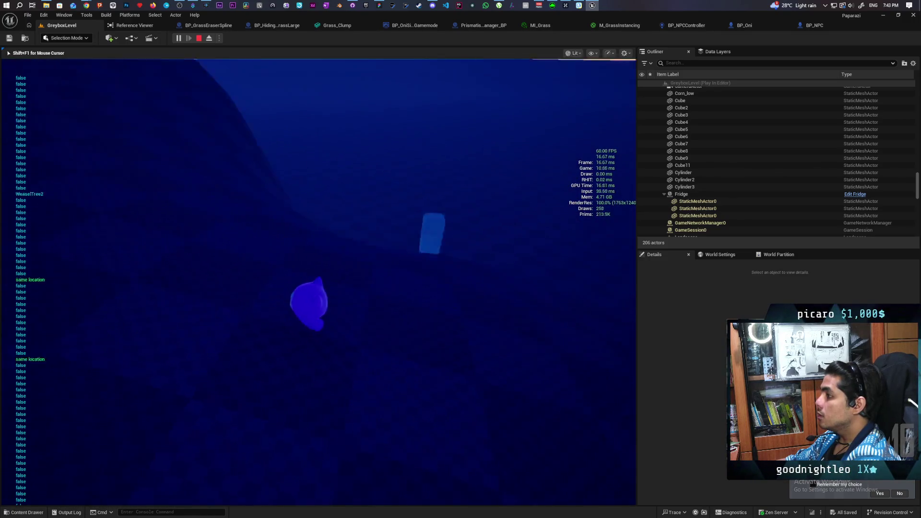
key("w")
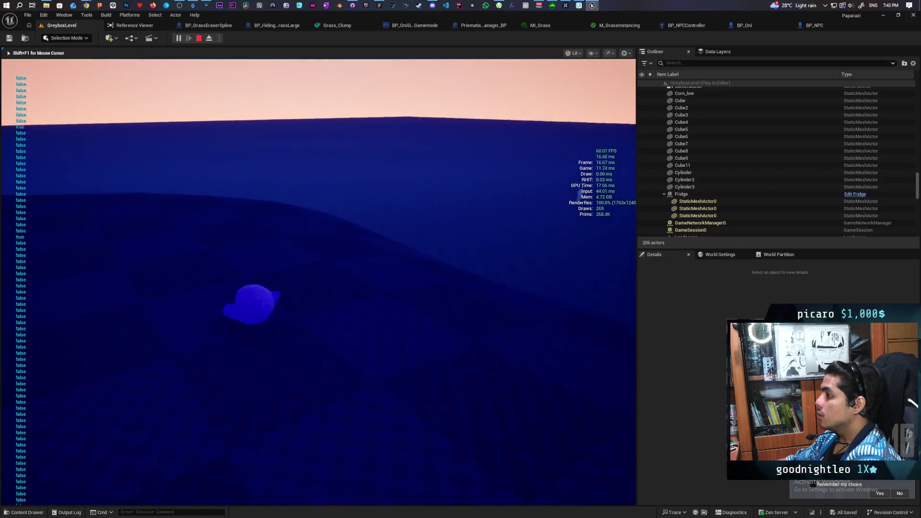
key("w")
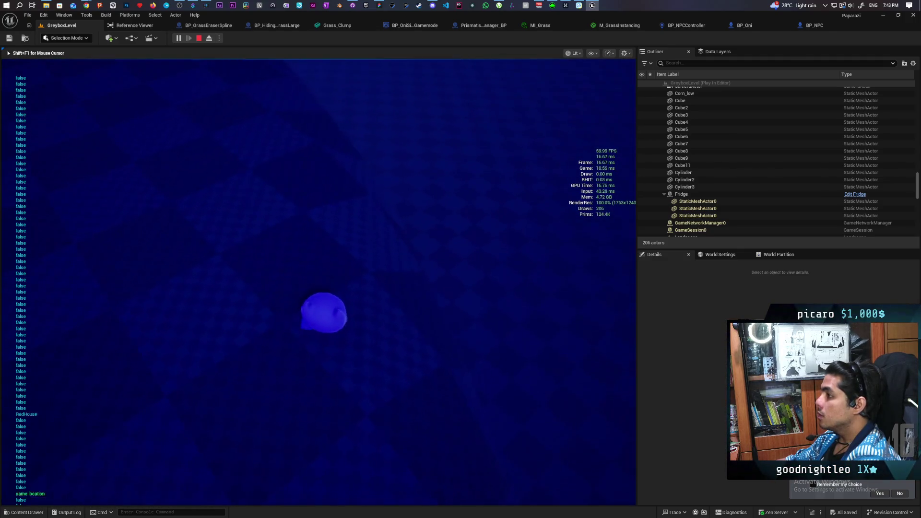
key("w")
key("w")
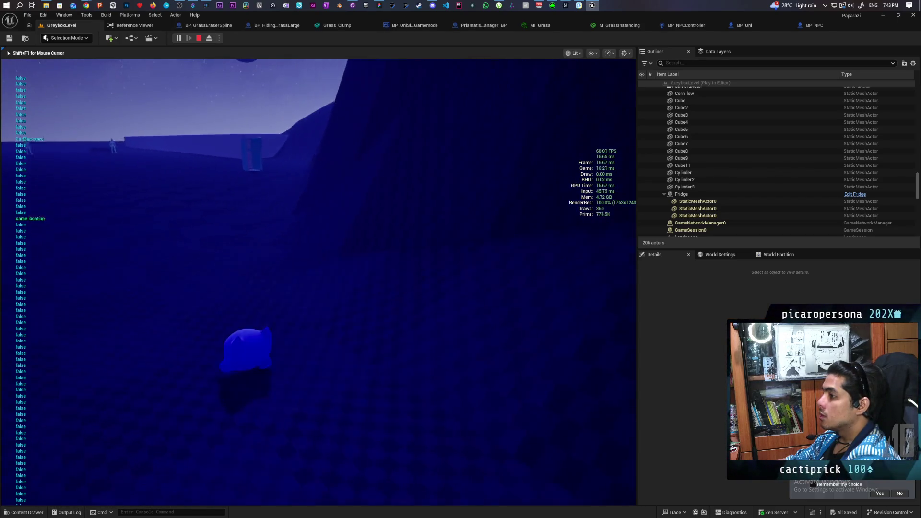
key("w")
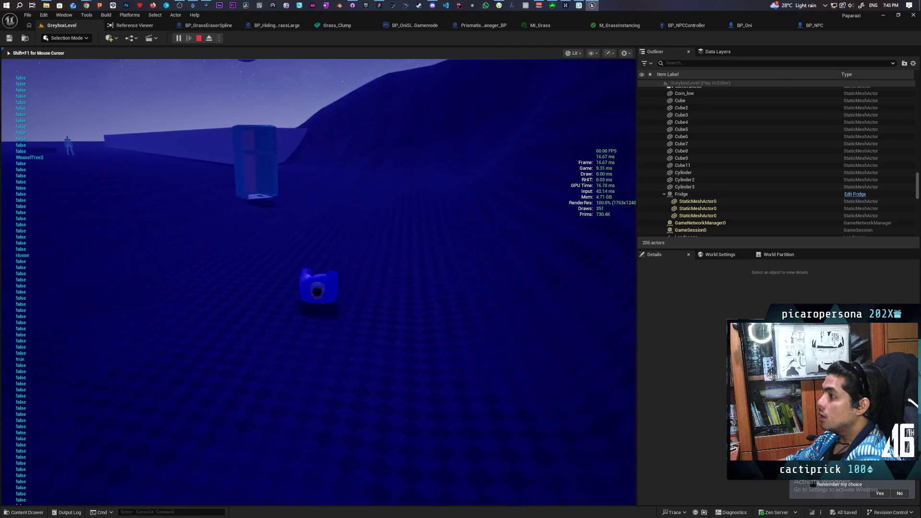
key("w")
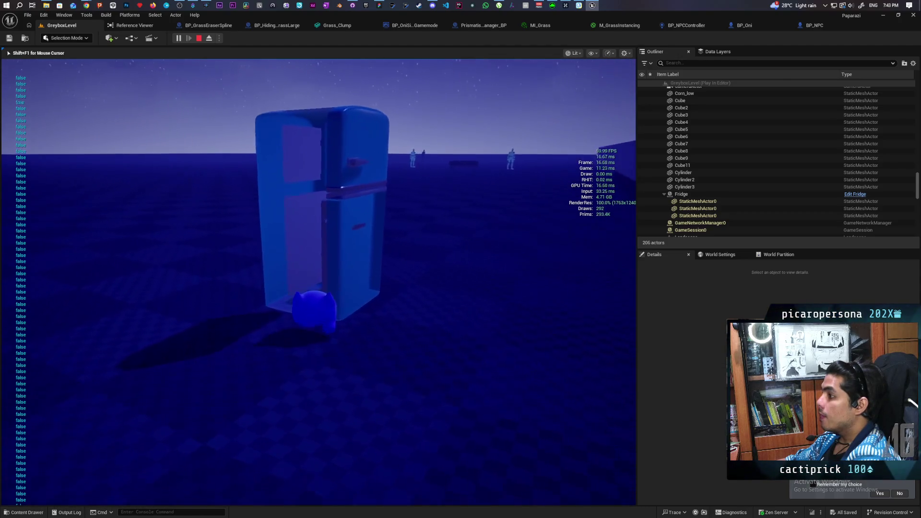
key("Escape")
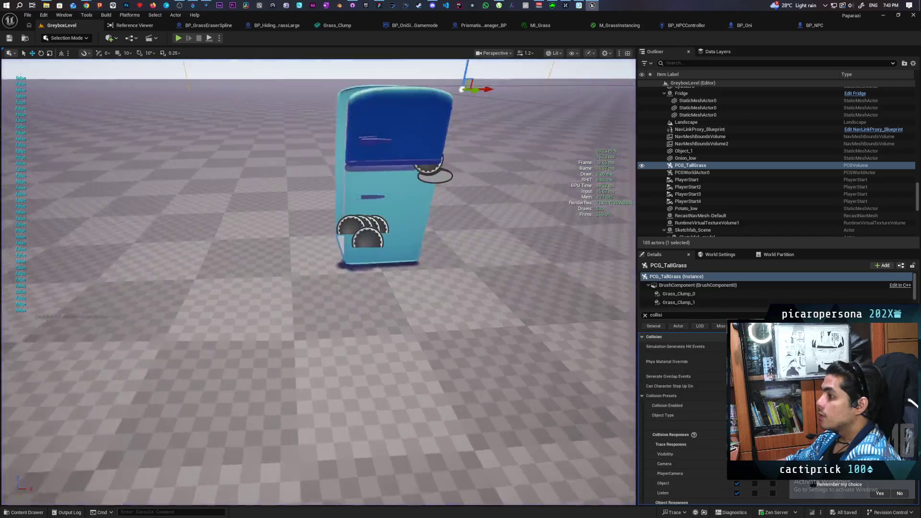
- Select the Sketchfab_Scene fridge group down to Object_4 and delete its ten actors
scroll(318, 283, "down", 10)
left_click(297, 269)
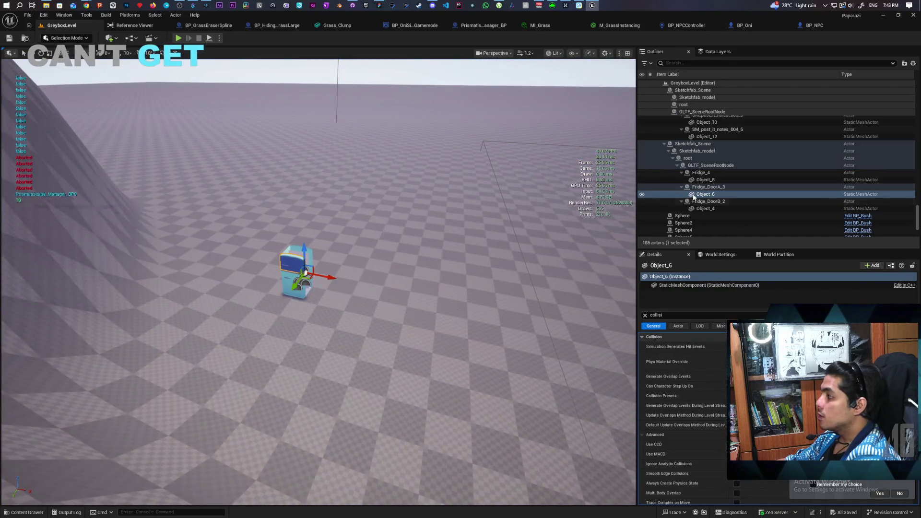
left_click(711, 144)
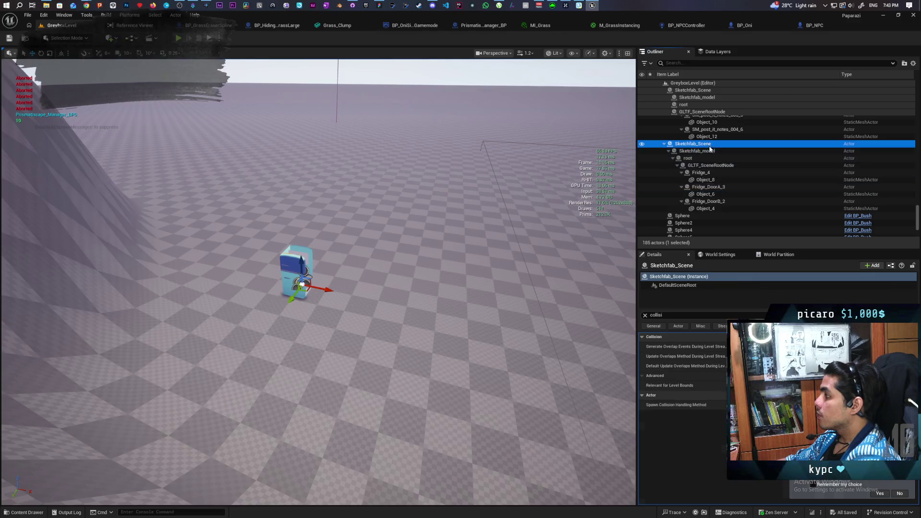
left_click(717, 209, "shift")
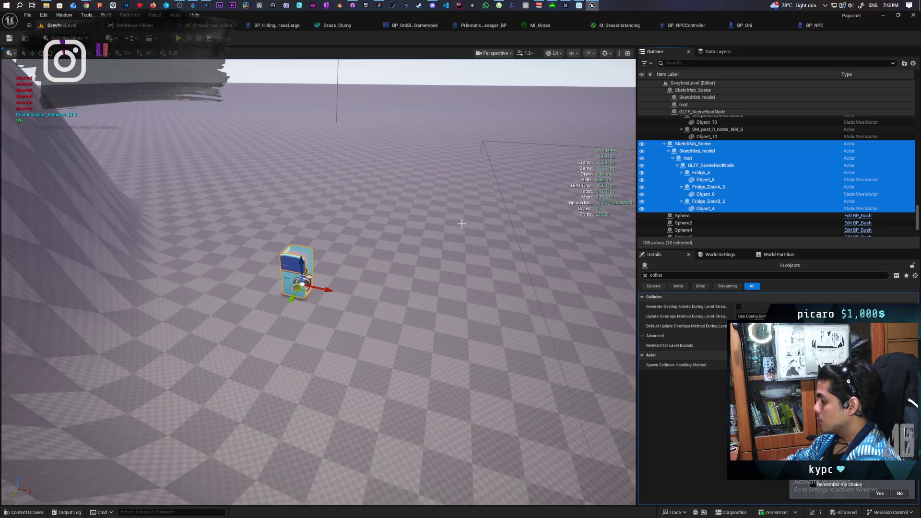
key("Delete")
- Select the whole post-it notes hierarchy and delete its 14 actors
mouse_move(434, 261)
left_mouse_down()
mouse_move(429, 230)
mouse_move(434, 261)
left_mouse_up()
left_click(435, 261)
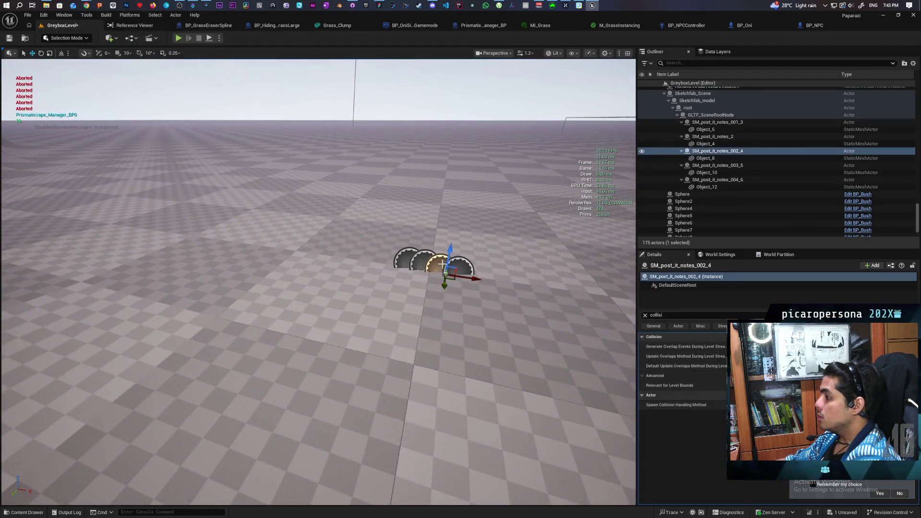
left_click(406, 257)
left_click(435, 261, "ctrl")
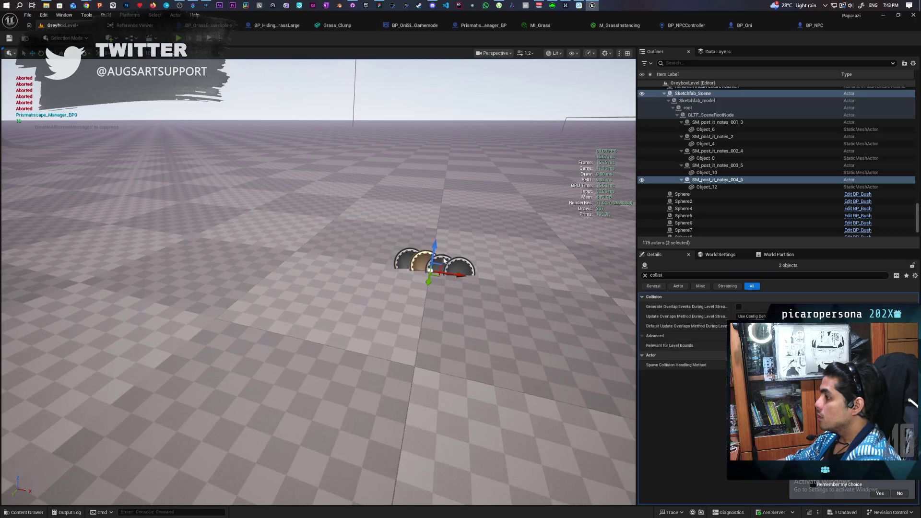
left_click(444, 261, "ctrl")
left_click(460, 266, "ctrl")
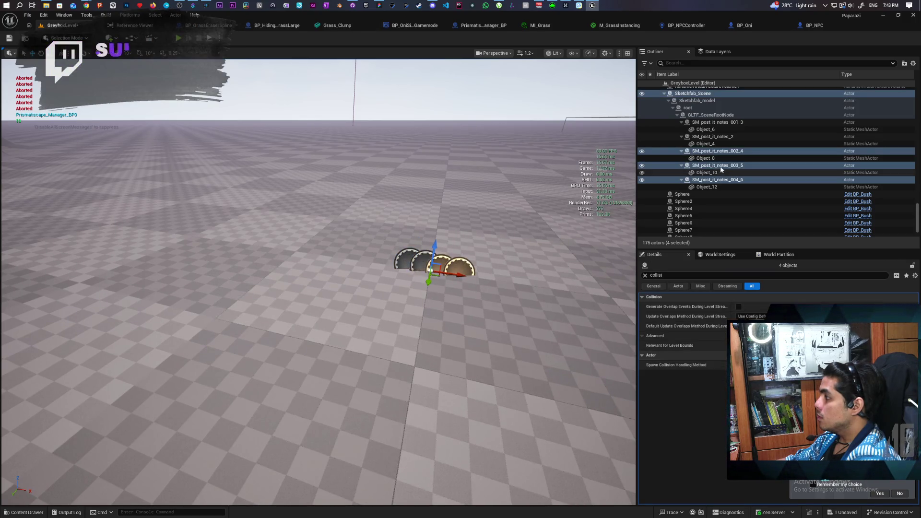
left_click(707, 187, "ctrl")
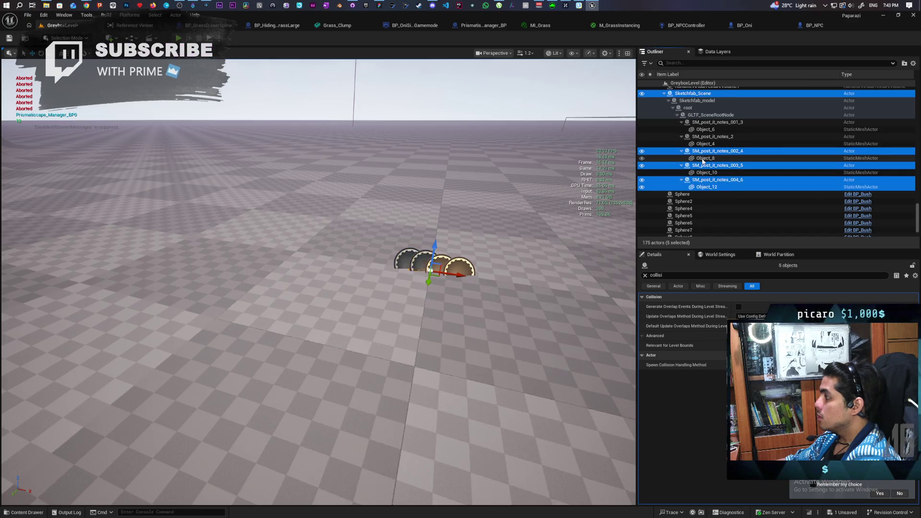
left_click(693, 93)
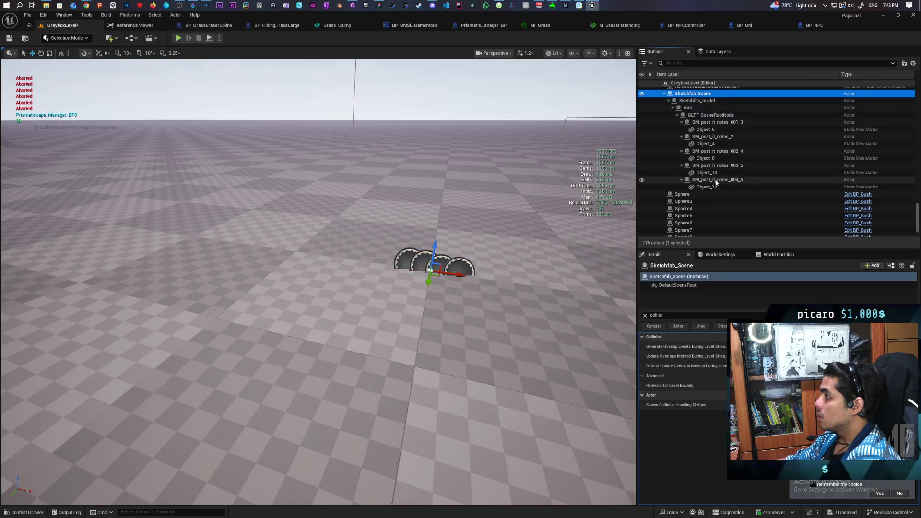
left_click(706, 186, "shift")
key("Delete")
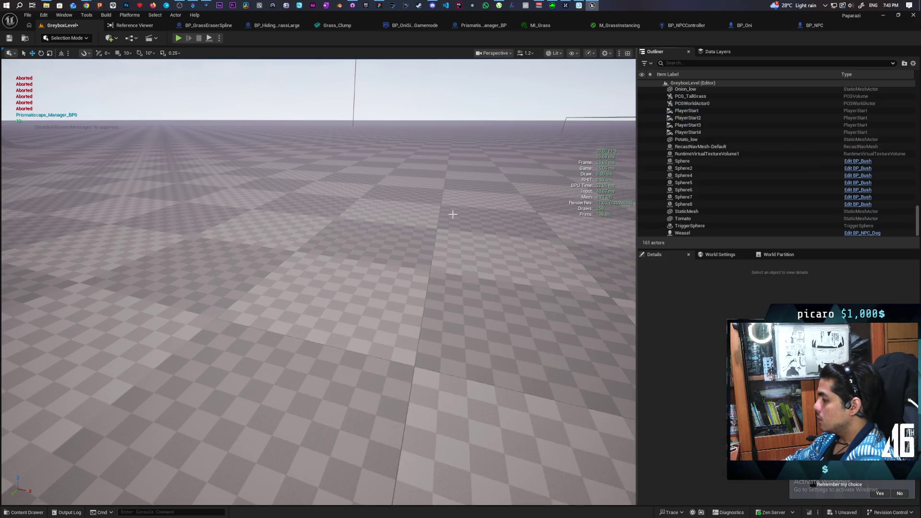
- Fly the camera back to a level overview showing the grass patch, then save the level
mouse_move(319, 282)
left_mouse_down()
mouse_move(290, 300)
mouse_move(285, 262)
mouse_move(257, 265)
mouse_move(257, 245)
mouse_move(273, 230)
left_mouse_up()
key("ctrl+s")
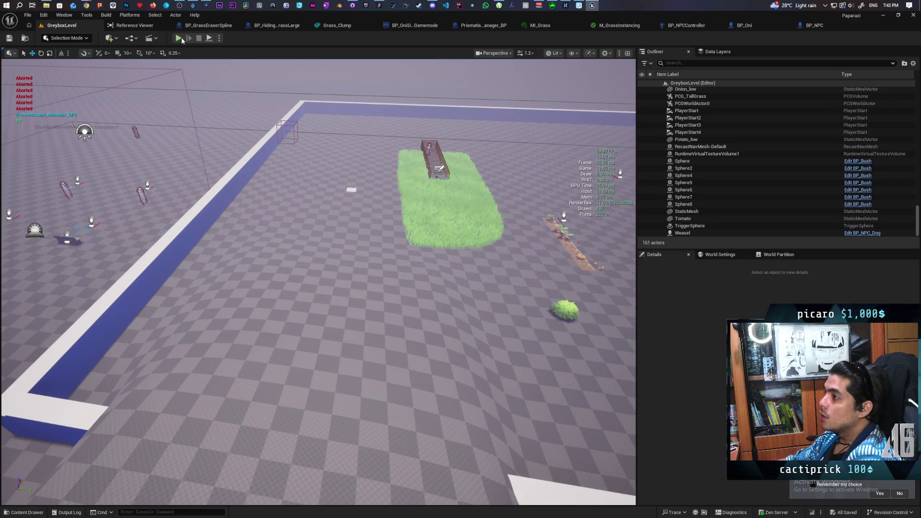
- Start a play-test, walk past the bushes into the tall grass, and step in and out of it
key("alt+p")
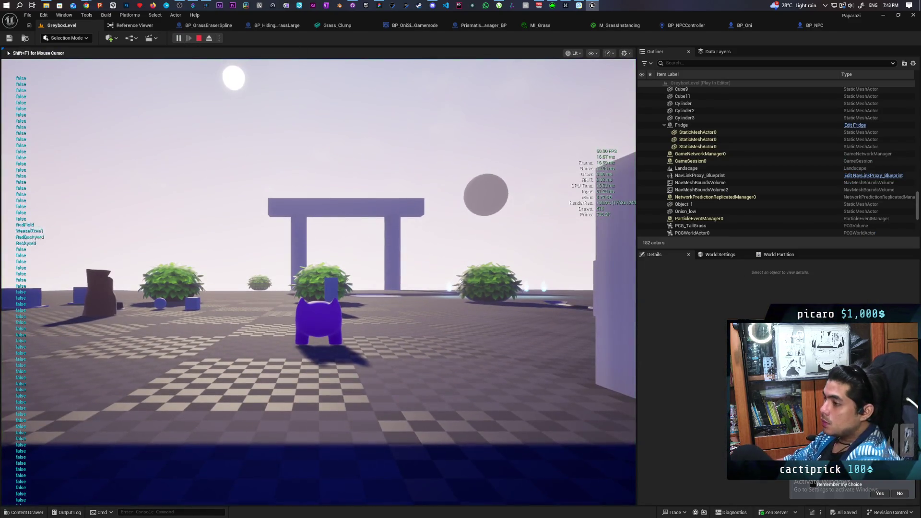
key("w")
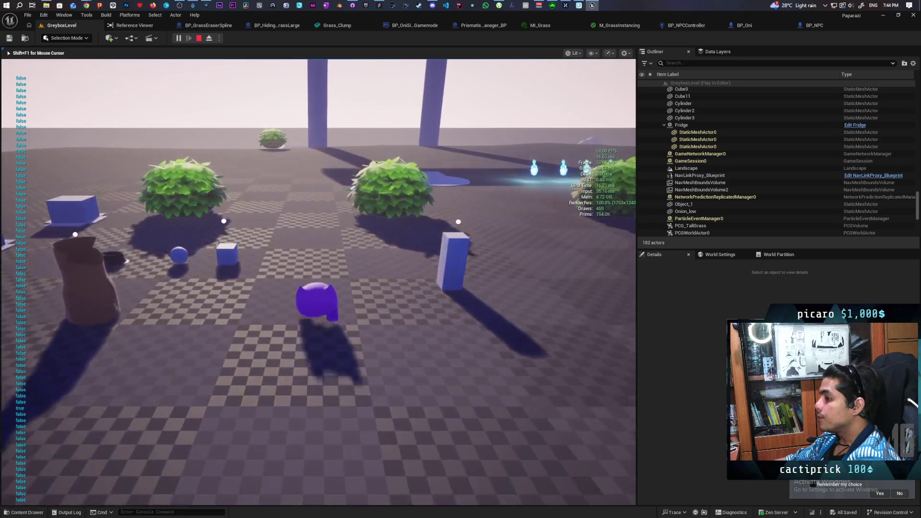
key("w")
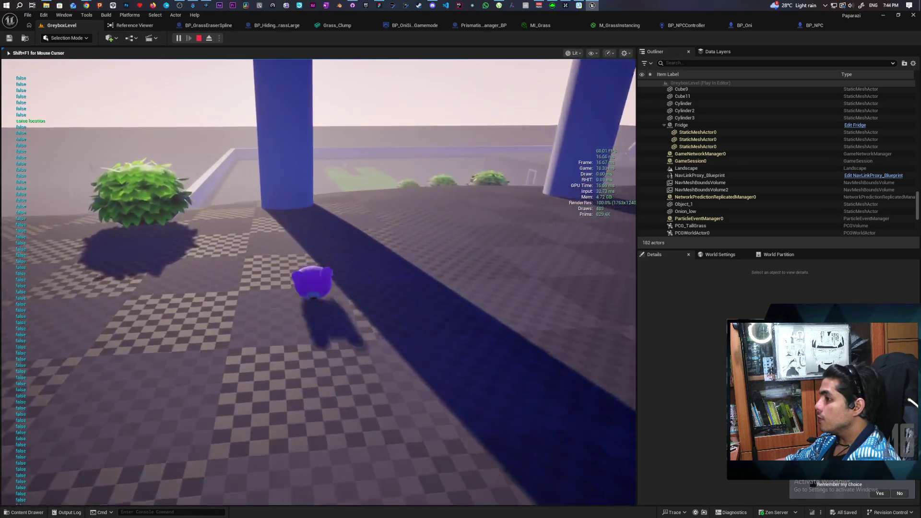
key("w")
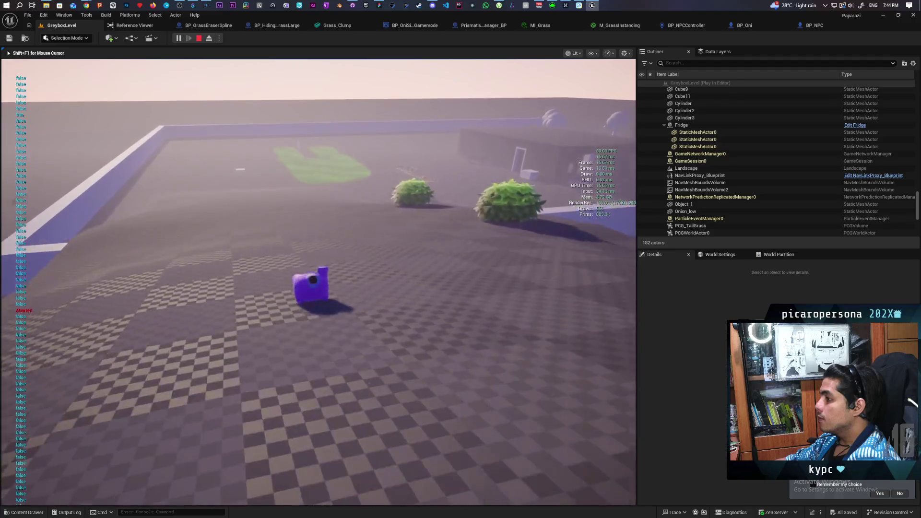
key("w")
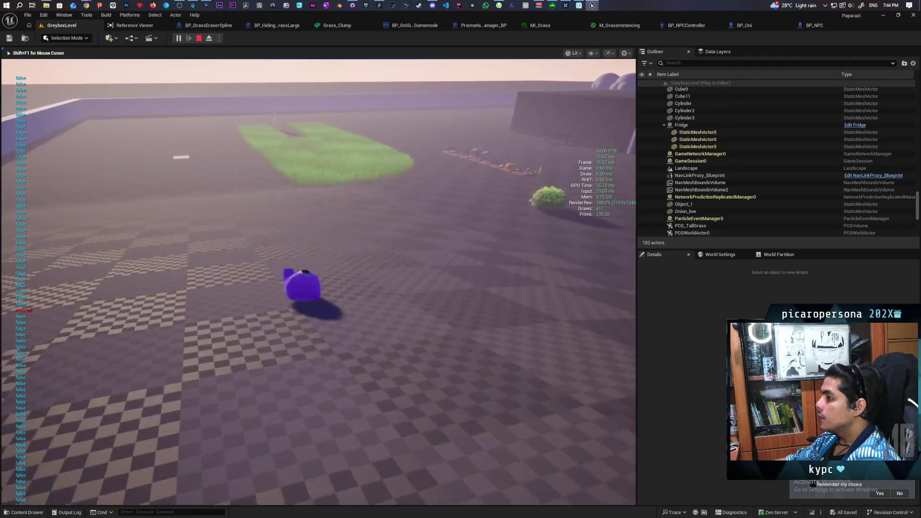
key("w")
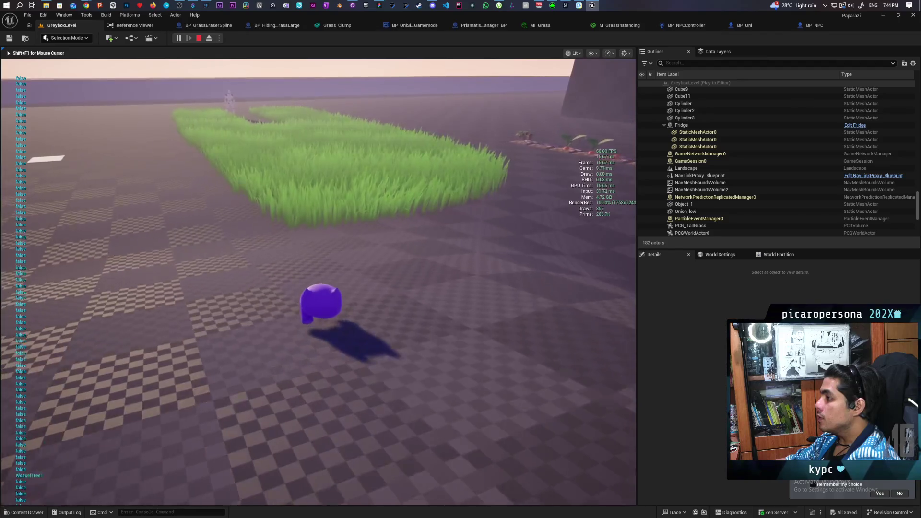
key("w")
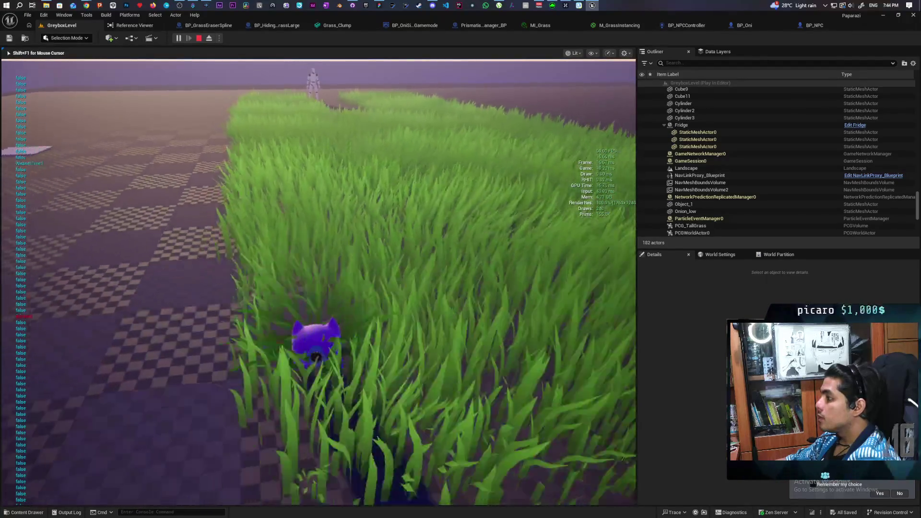
key("s")
key("s")
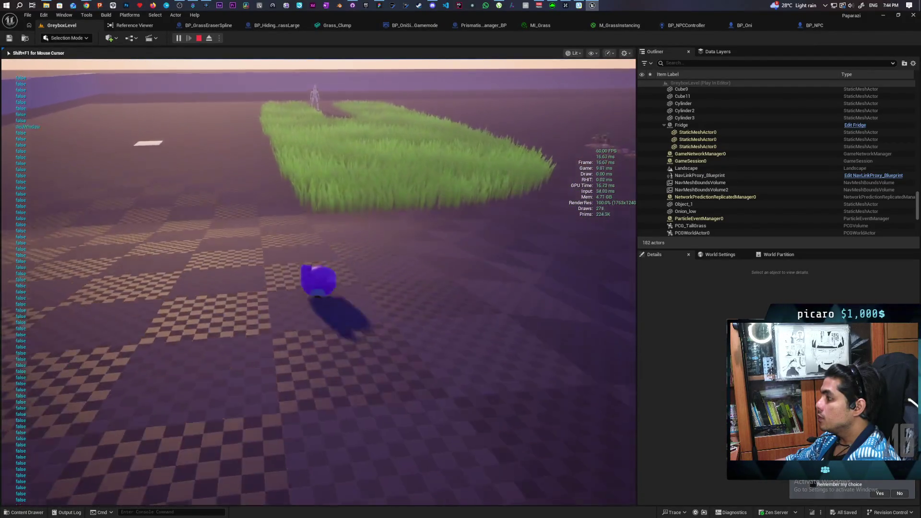
key("w")
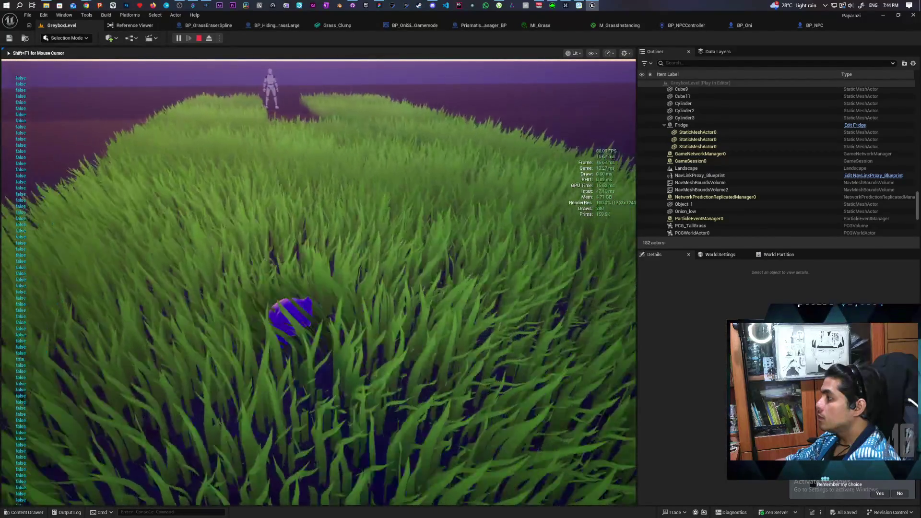
key("a")
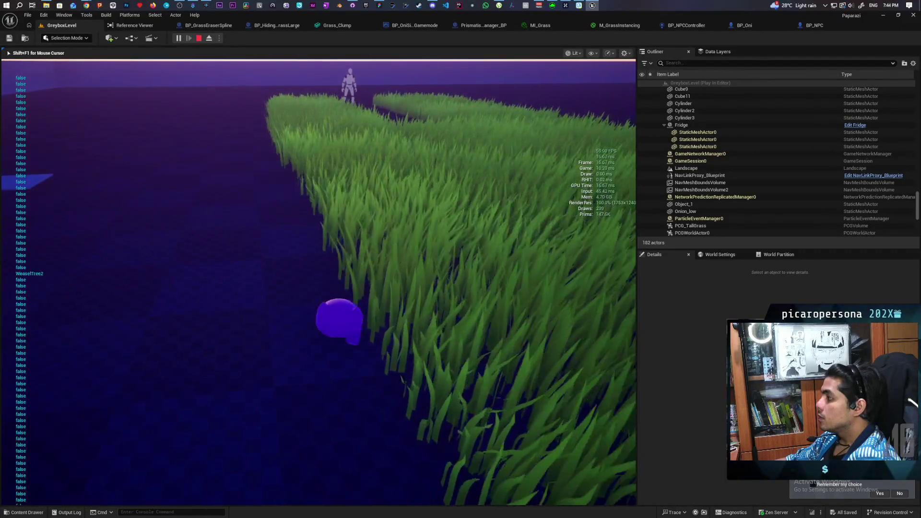
key("d")
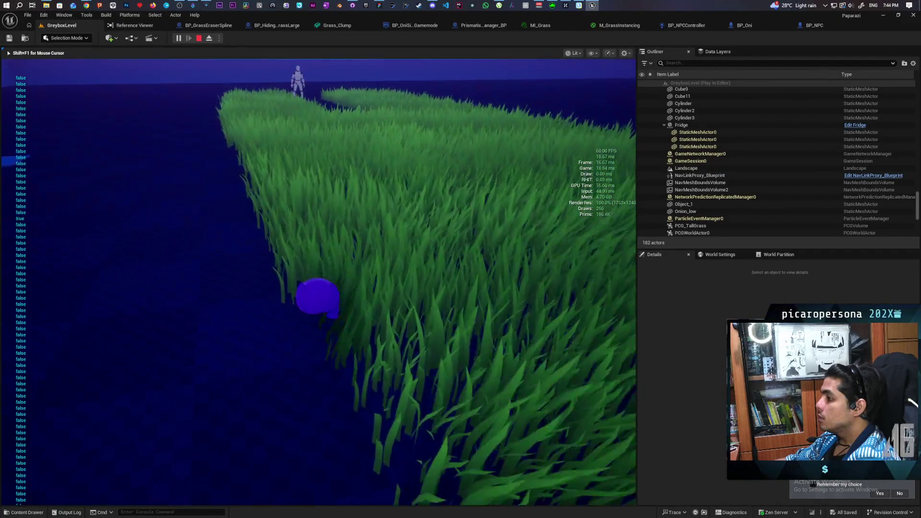
key("d")
- Move along the path deeper through the grass onto the checkered floor, then stop playing
key("w")
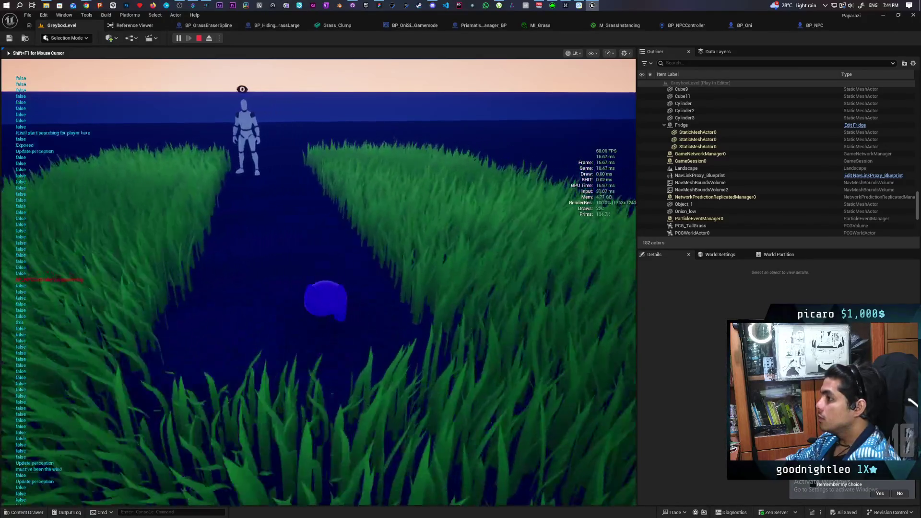
key("w")
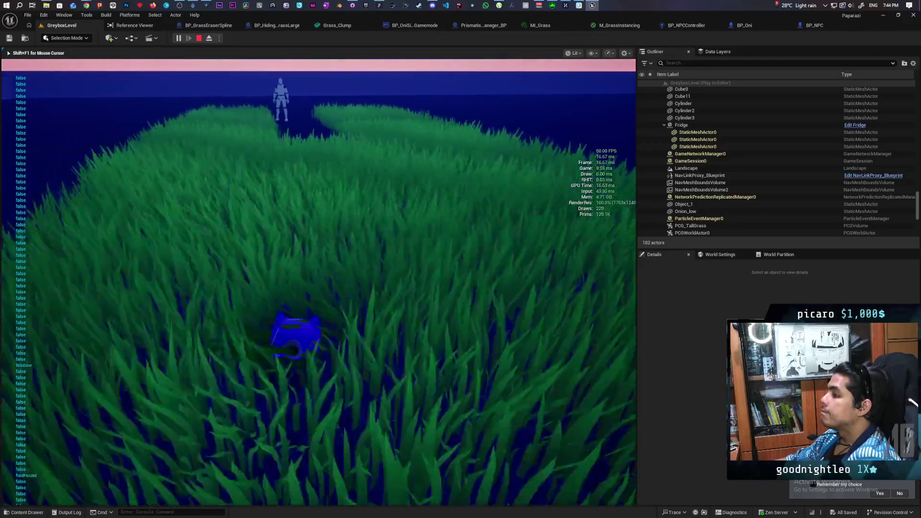
key("w")
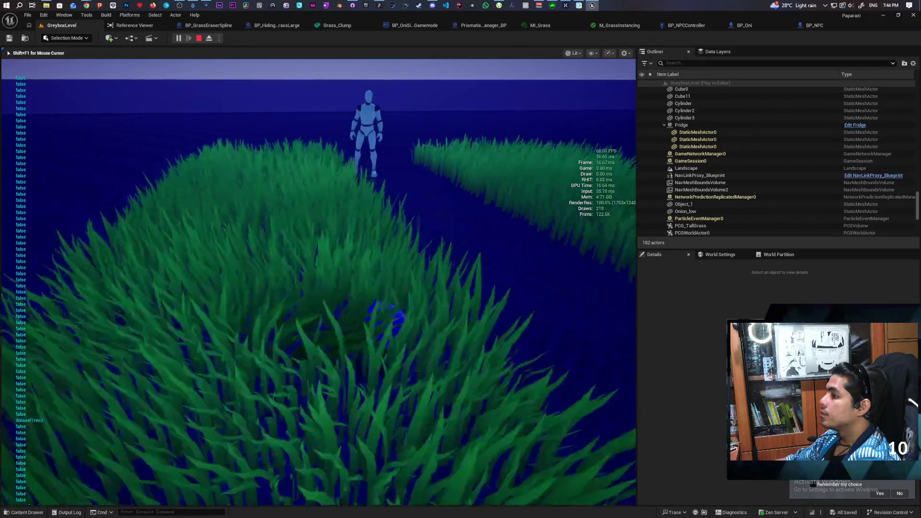
key("a")
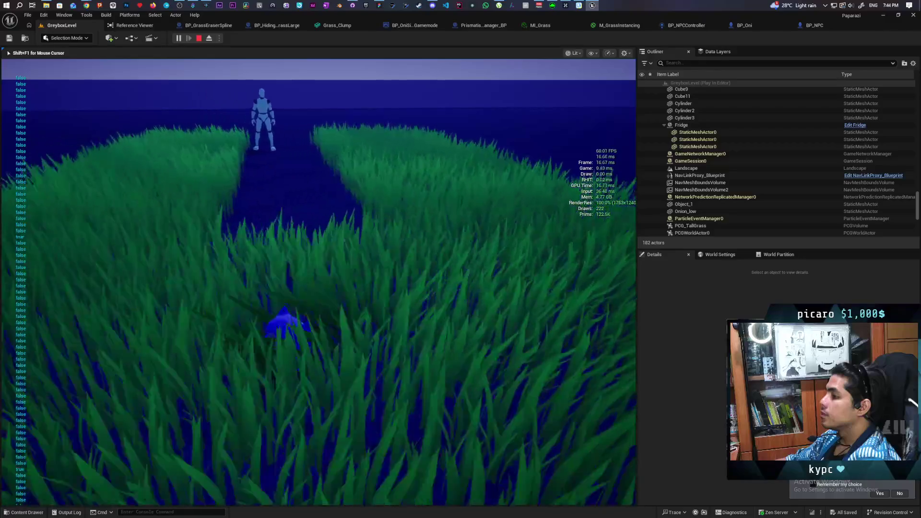
key("w")
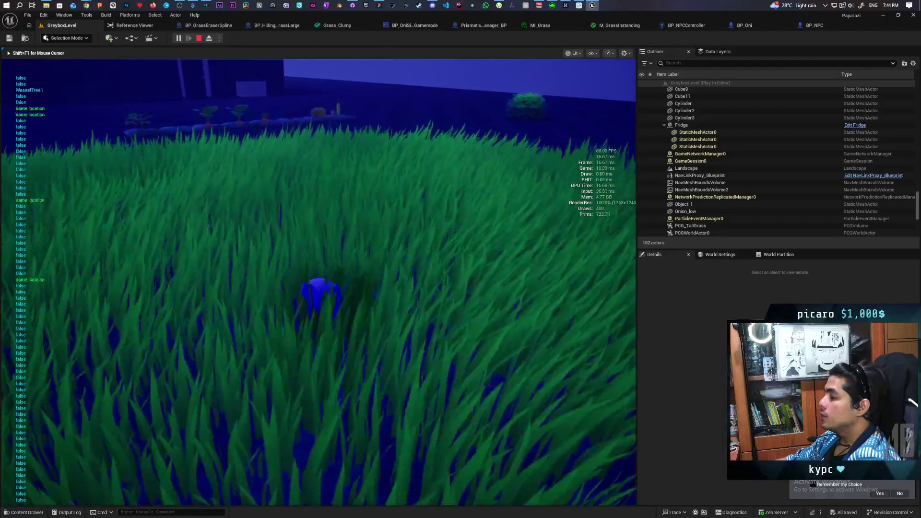
key("w")
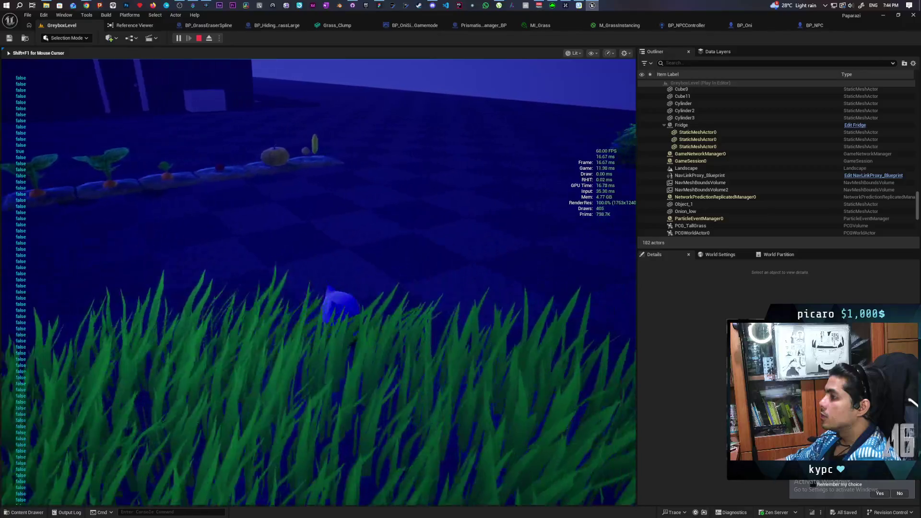
key("w")
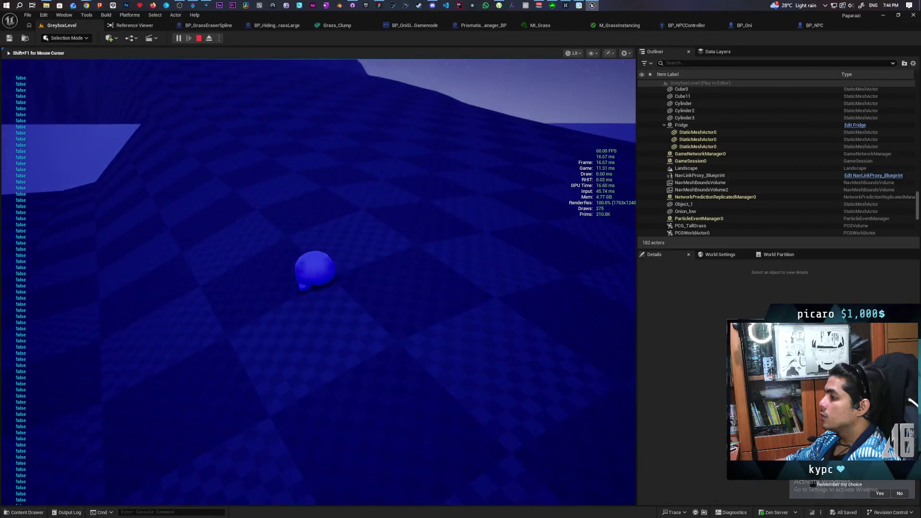
key("w")
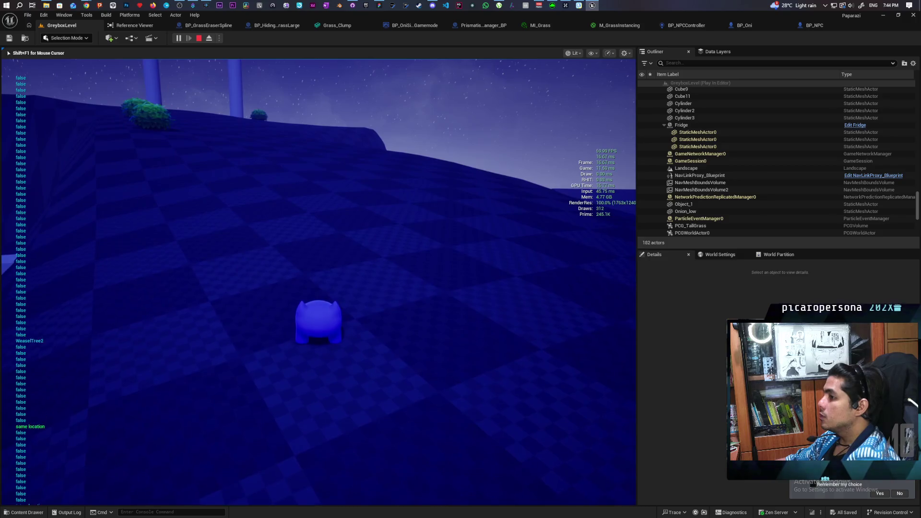
key("Escape")
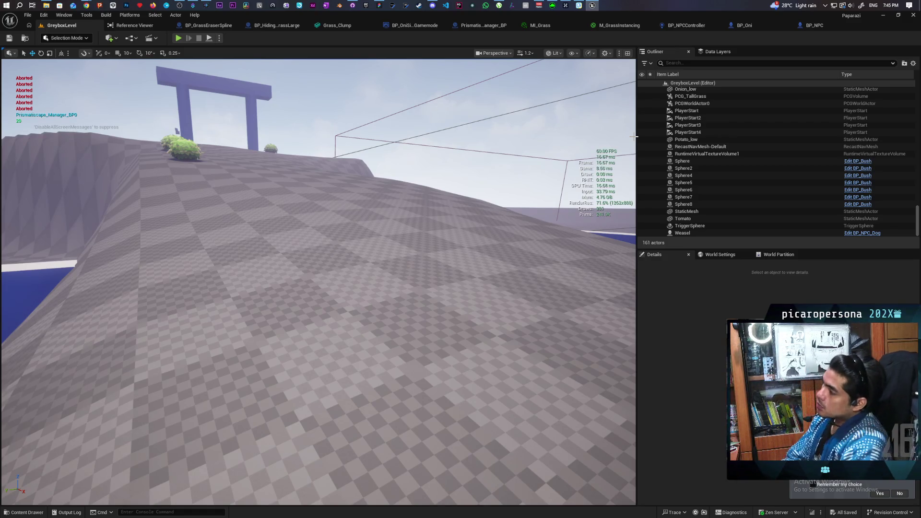
- Switch to BP_Oni's event graph and frame the Capsule Trace For Objects nodes with space above
left_click(796, 27)
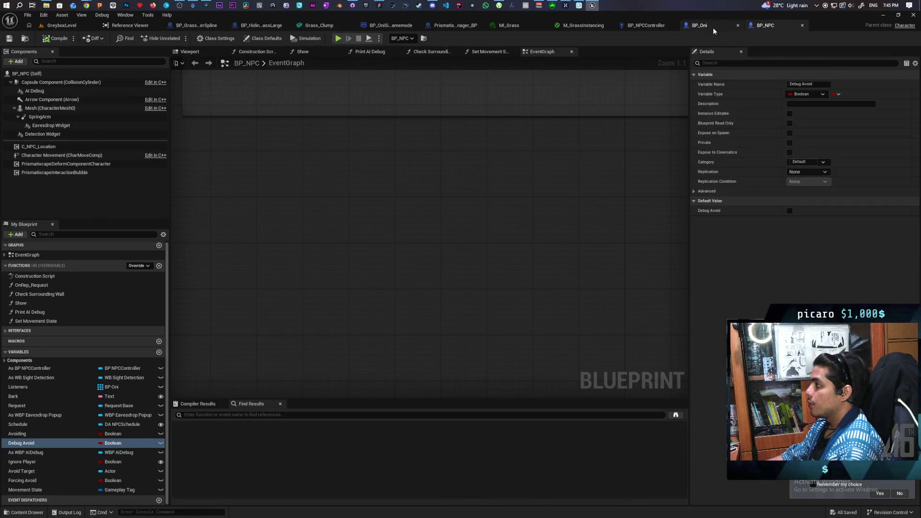
left_click(713, 27)
scroll(453, 259, "down", 3)
scroll(480, 198, "up", 4)
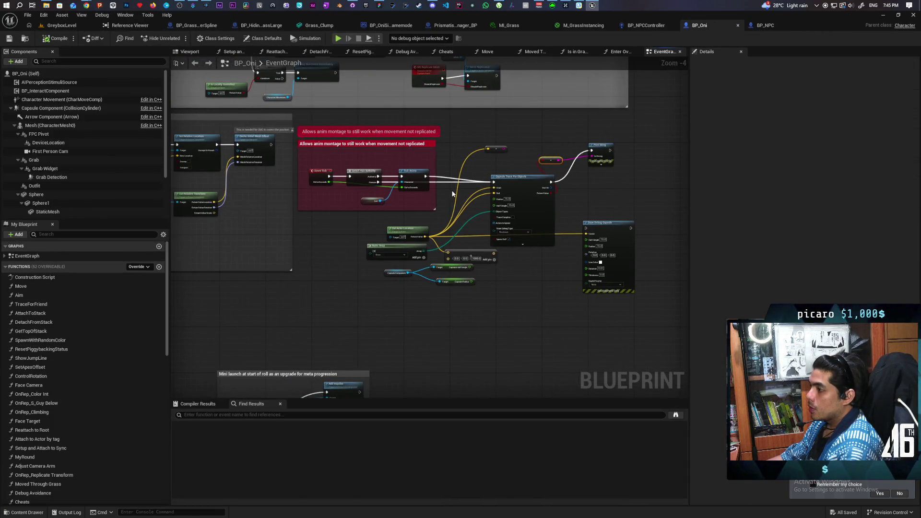
left_click_drag(481, 197, 477, 207)
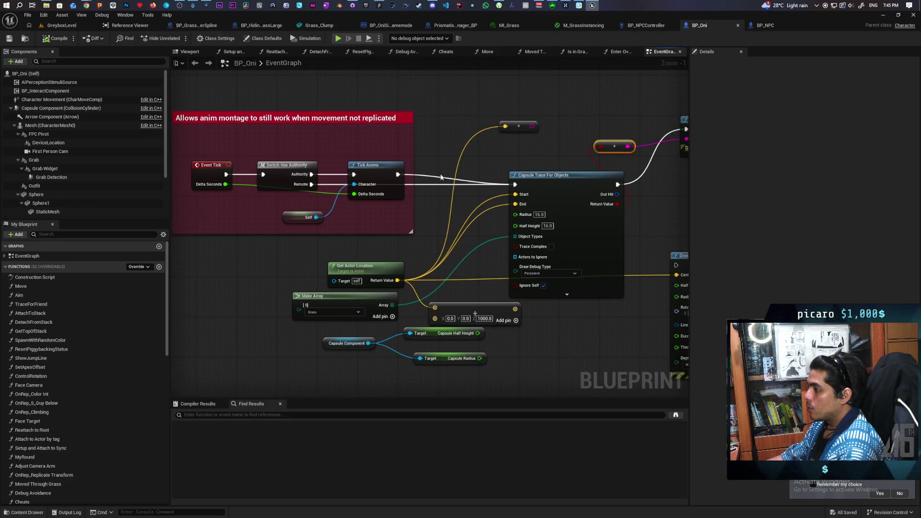
scroll(430, 209, "down", 3)
scroll(430, 209, "up", 2)
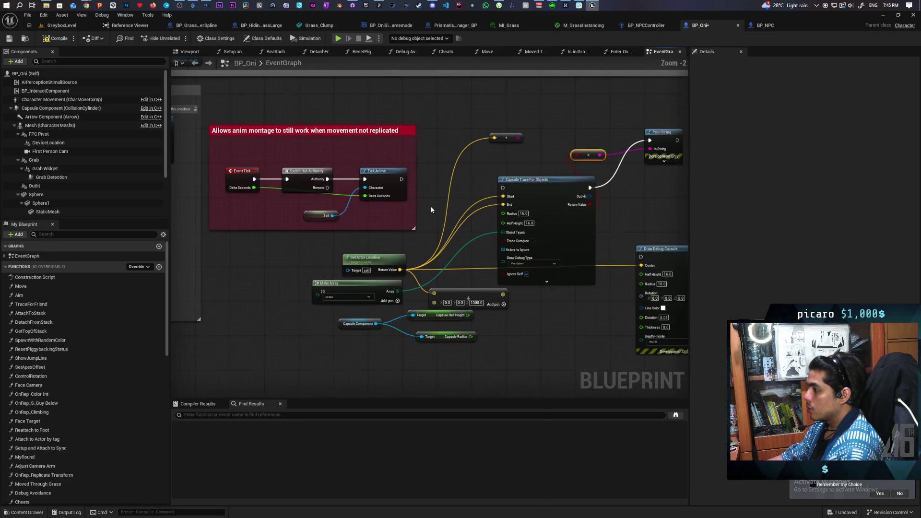
left_click_drag(439, 221, 437, 265)
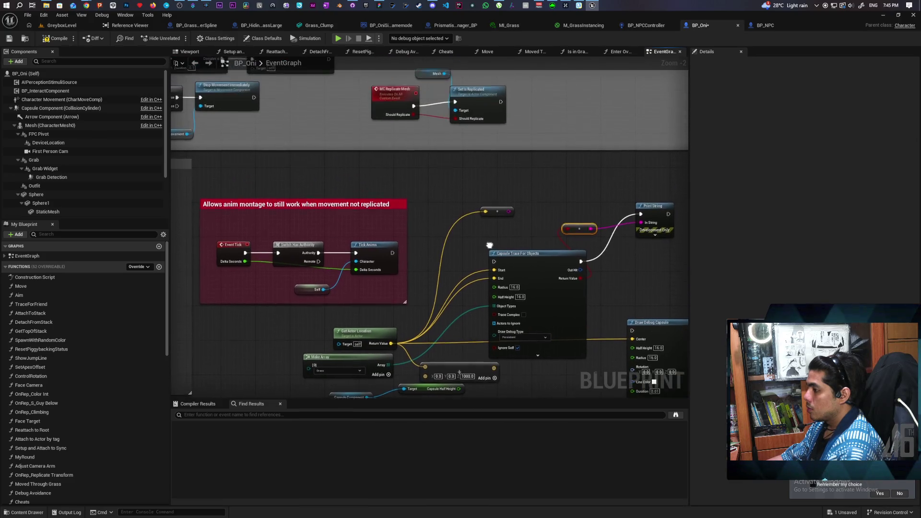
- Add a Set Timer by Event node and move it clear of the capsule trace
right_click(459, 199)
type("set")
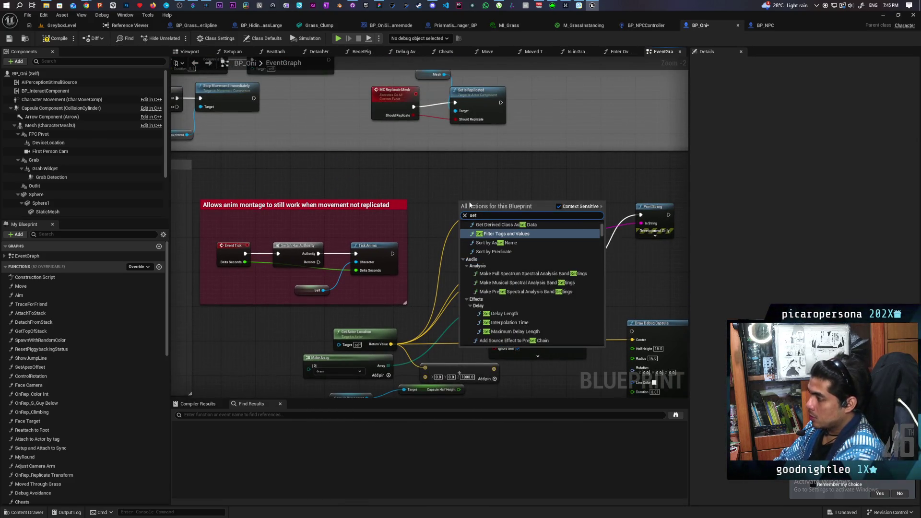
type(" event ")
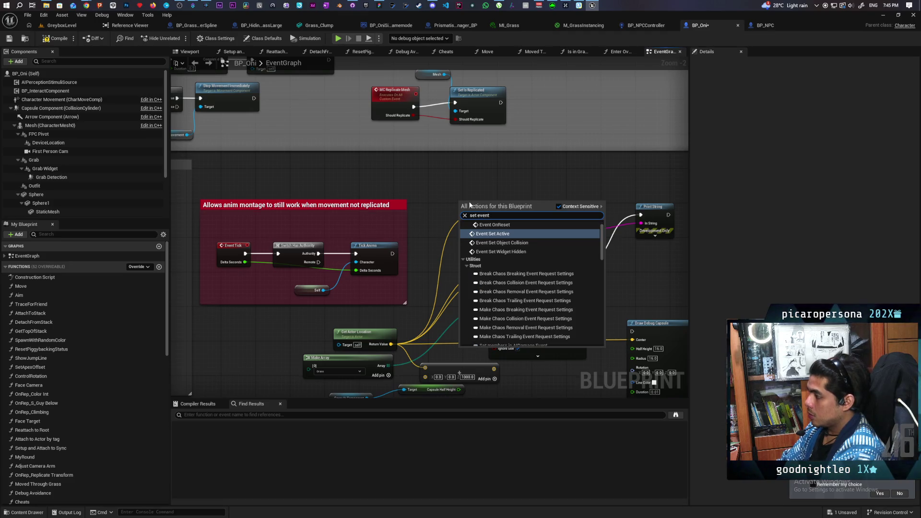
type("by tim")
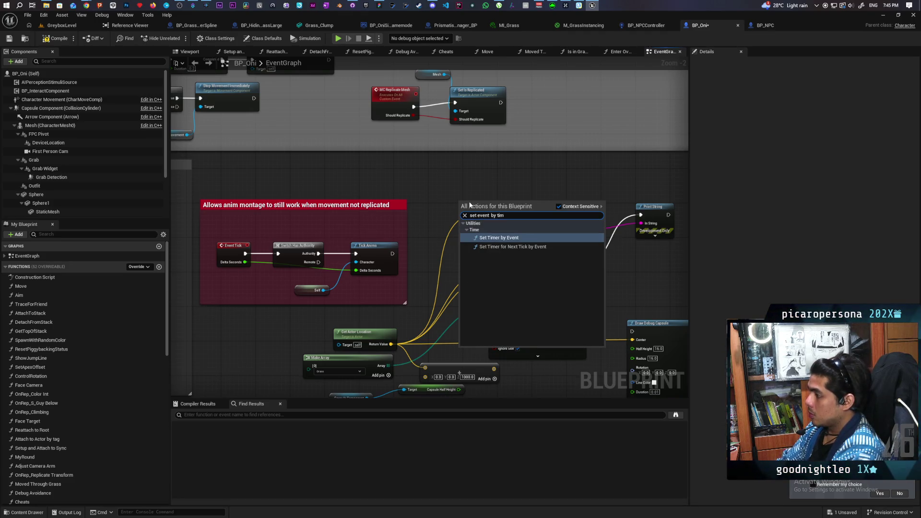
key("Return")
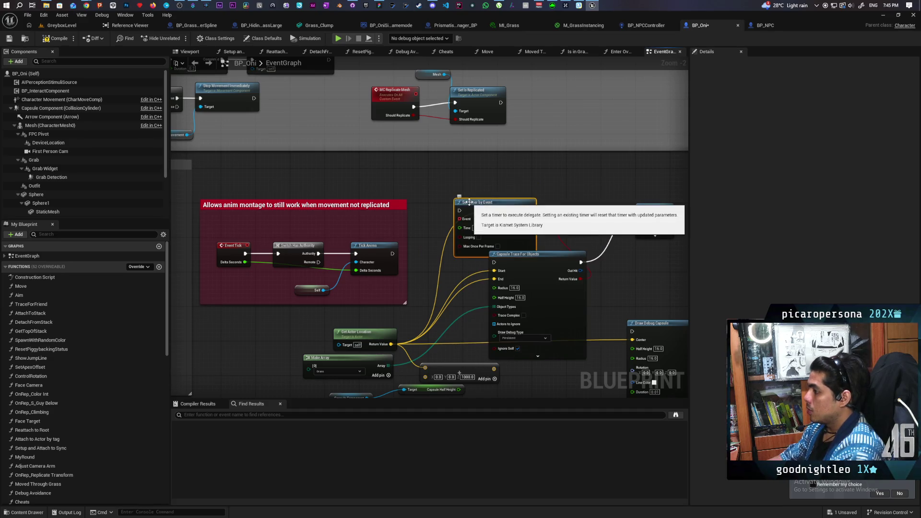
scroll(590, 220, "up", 2)
left_click_drag(408, 251, 517, 207)
- Create custom event 'asdf', bind it to the timer's Event, and have it run the Capsule Trace For Objects
left_click(405, 185)
type("asdf")
left_click_drag(531, 181, 450, 190)
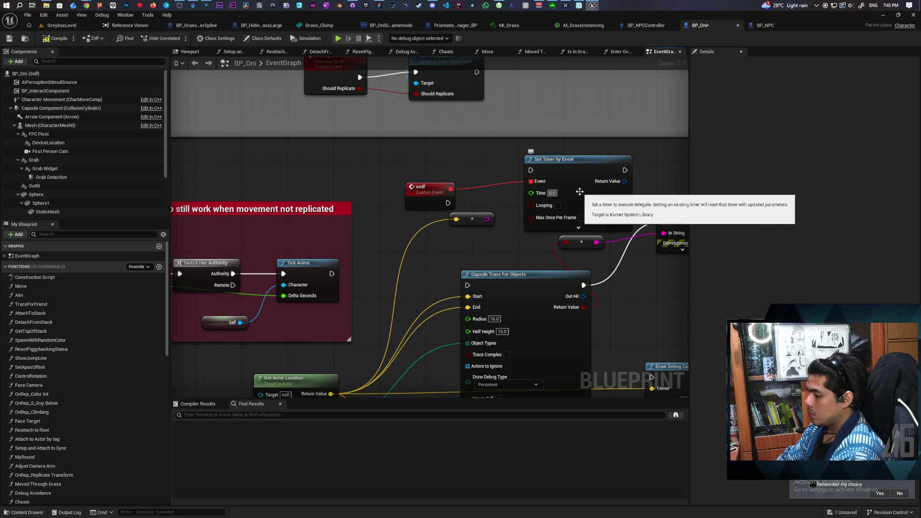
left_click_drag(514, 188, 486, 192)
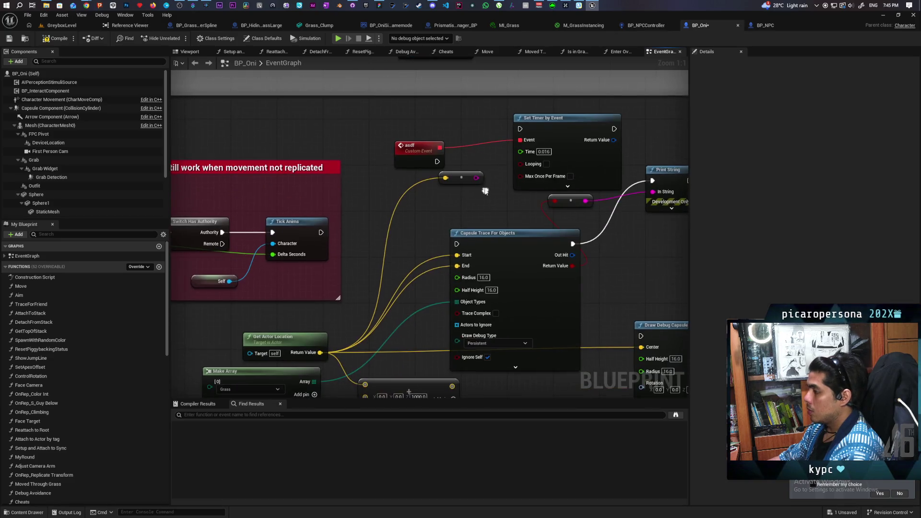
left_click_drag(435, 161, 456, 244)
left_click(546, 164)
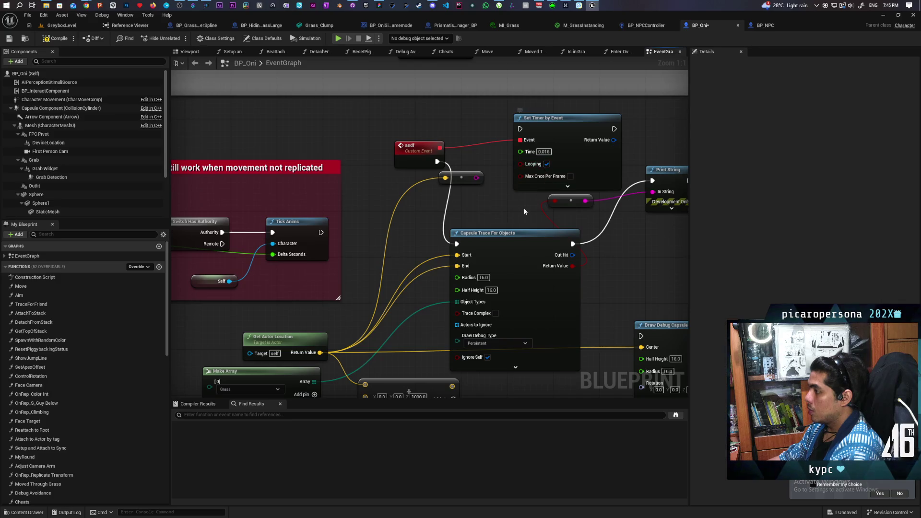
scroll(501, 208, "down", 3)
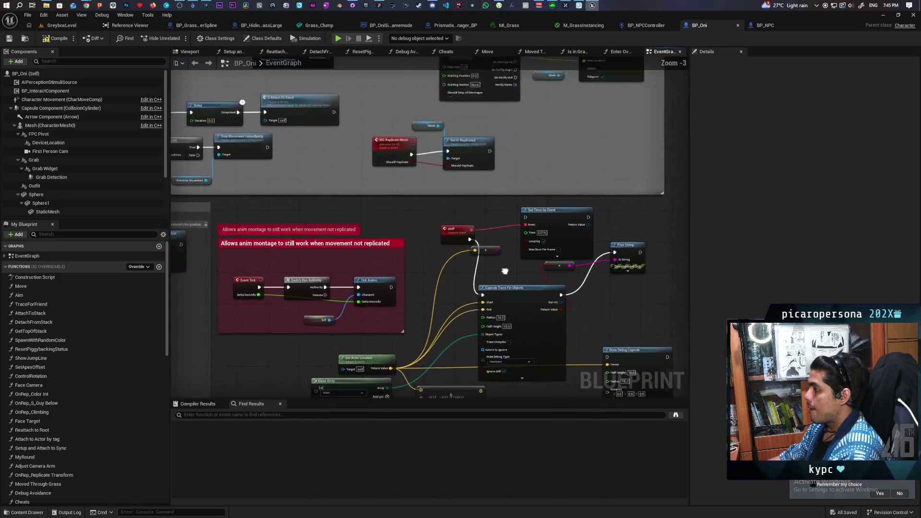
- Drag a wire out of the timer node, then dismiss the node menu without adding anything
scroll(528, 259, "up", 1)
mouse_move(581, 272)
left_mouse_down()
mouse_move(478, 258)
mouse_move(494, 269)
mouse_move(166, 185)
mouse_move(153, 4)
mouse_move(302, 36)
mouse_move(413, 94)
mouse_move(509, 99)
mouse_move(424, 55)
mouse_move(283, 113)
mouse_move(721, 92)
mouse_move(688, 79)
mouse_move(698, 30)
mouse_move(652, 70)
mouse_move(779, 130)
mouse_move(523, 65)
mouse_move(420, 434)
mouse_move(180, 170)
mouse_move(228, 124)
left_mouse_up()
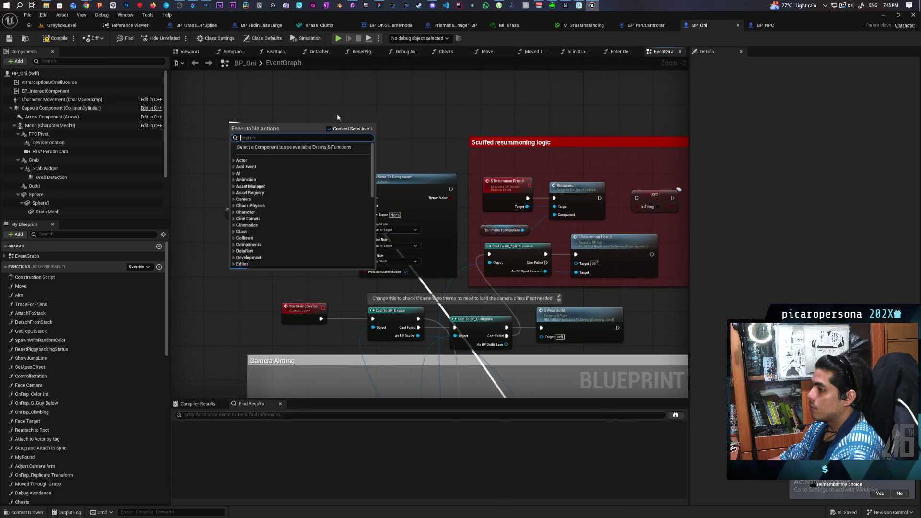
left_click(337, 115)
left_click(247, 414)
- Wire a new Event BeginPlay sequence output into Set Timer by Event, then play GreyboxLevel
right_click(222, 239)
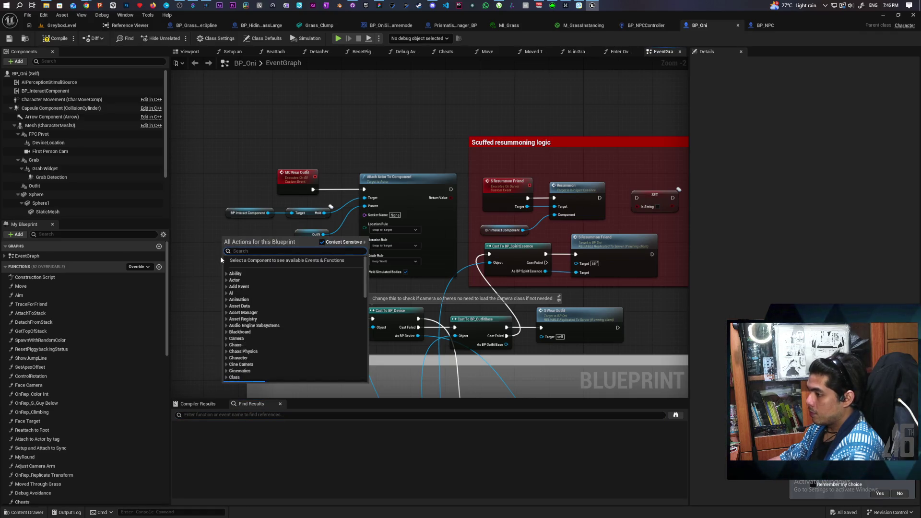
type("begin")
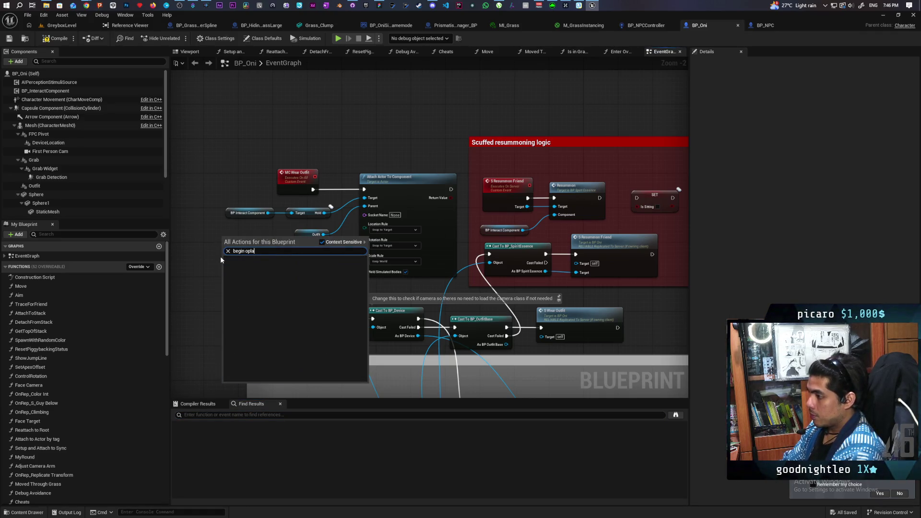
key("Return")
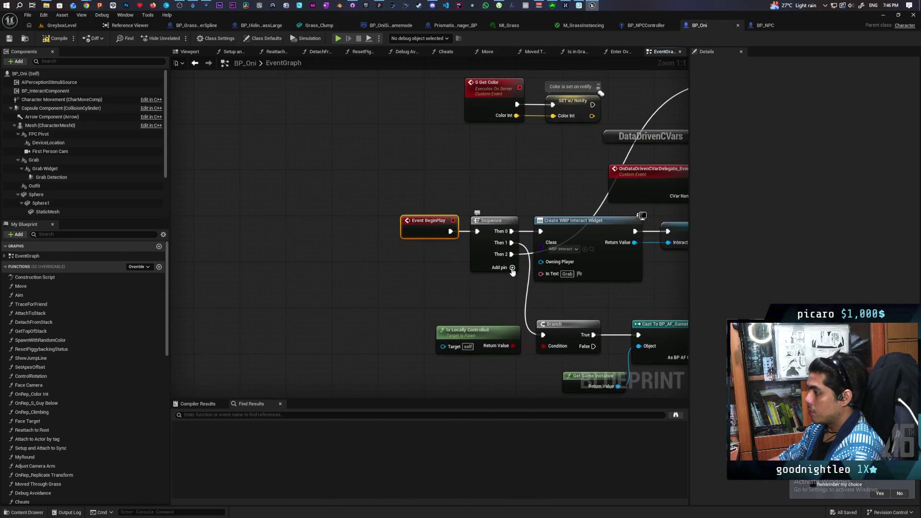
scroll(457, 290, "down", 6)
scroll(415, 280, "up", 4)
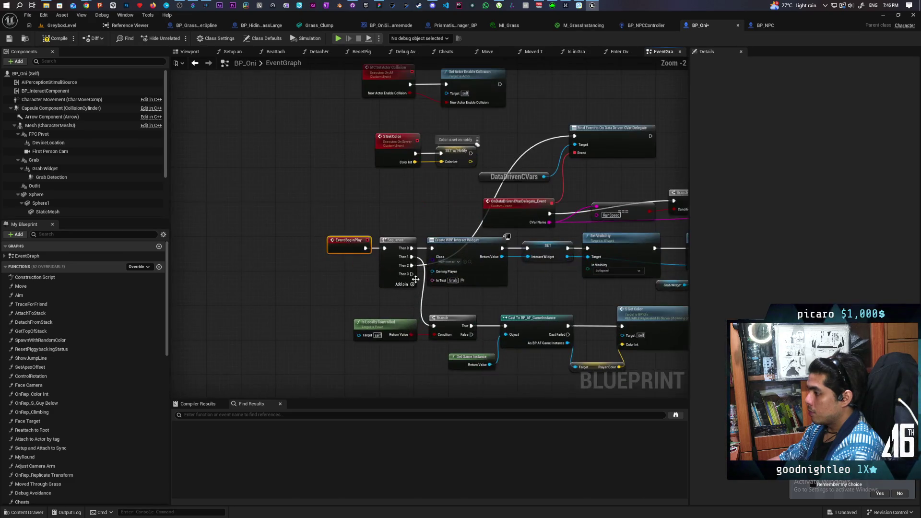
mouse_move(411, 275)
left_mouse_down()
mouse_move(587, 428)
mouse_move(696, 364)
mouse_move(806, 274)
mouse_move(96, 430)
mouse_move(217, 343)
mouse_move(617, 221)
mouse_move(666, 111)
left_mouse_up()
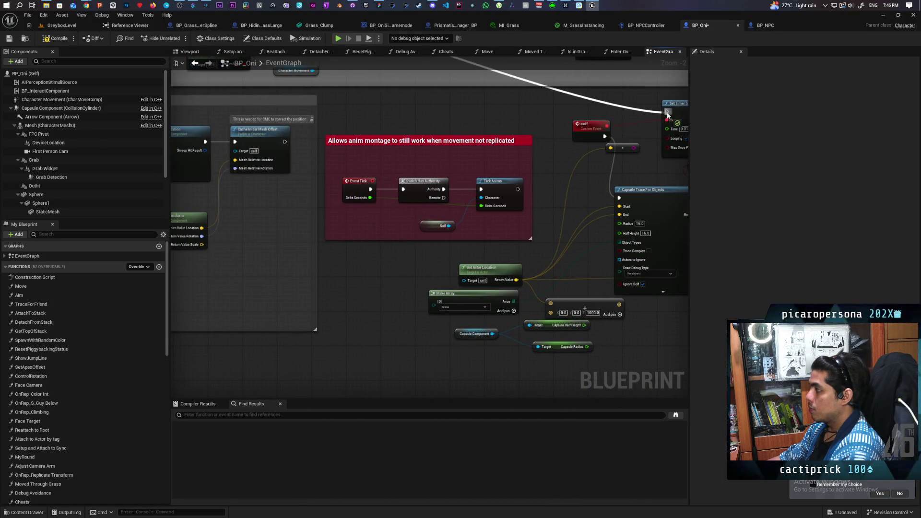
left_click(72, 26)
left_click(178, 39)
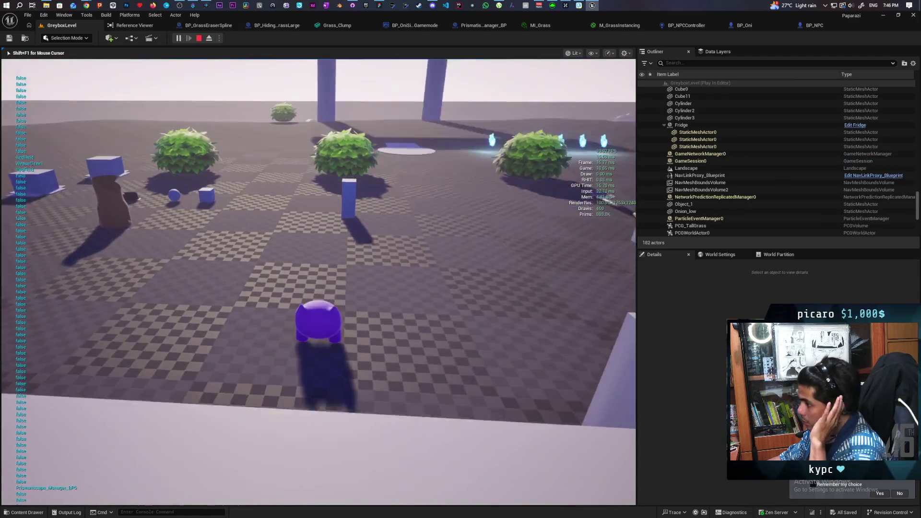
- Walk the character past the blue pillar and bushes toward the grass patch
key("w")
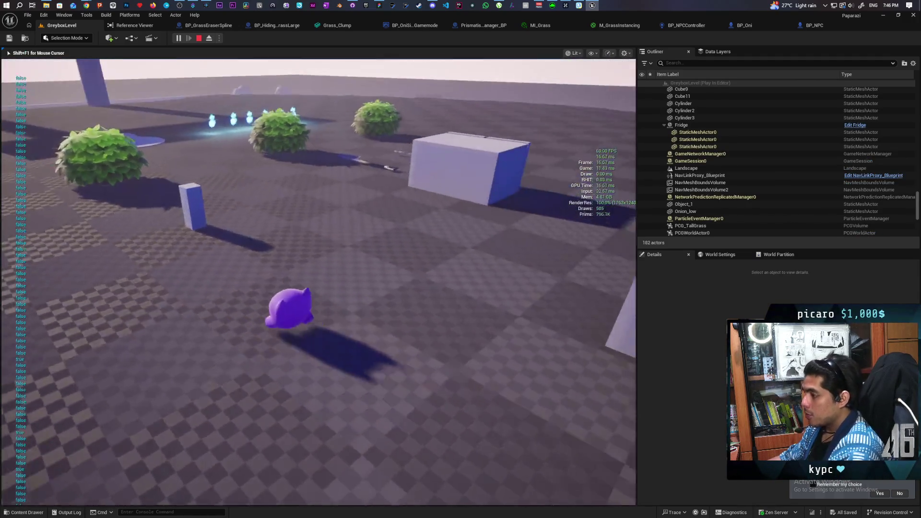
key("w")
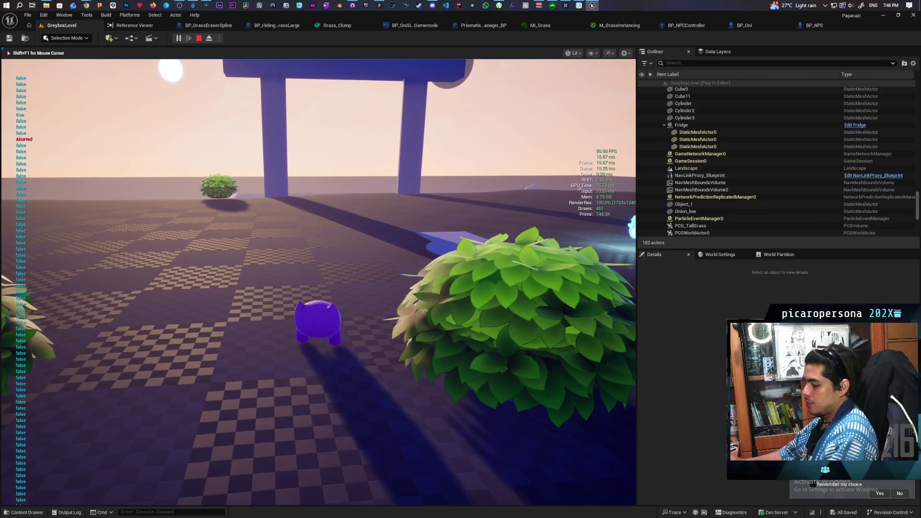
key("w")
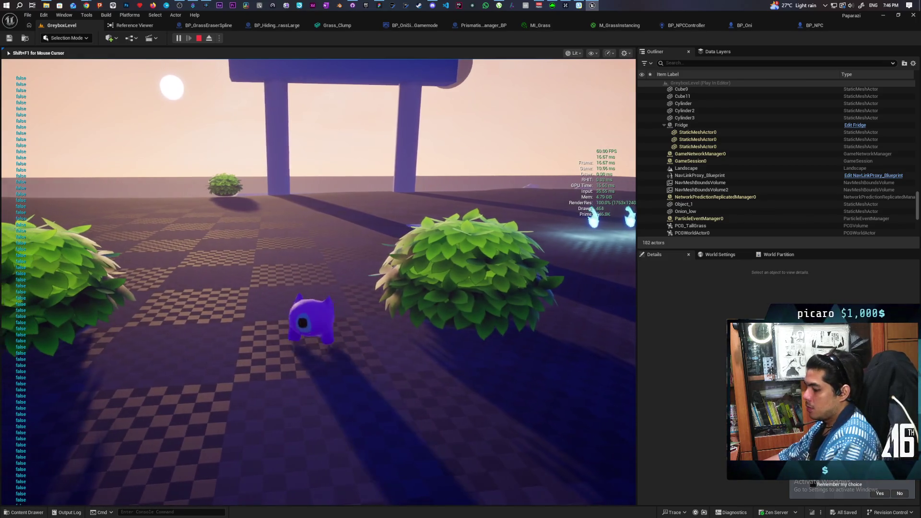
key("w")
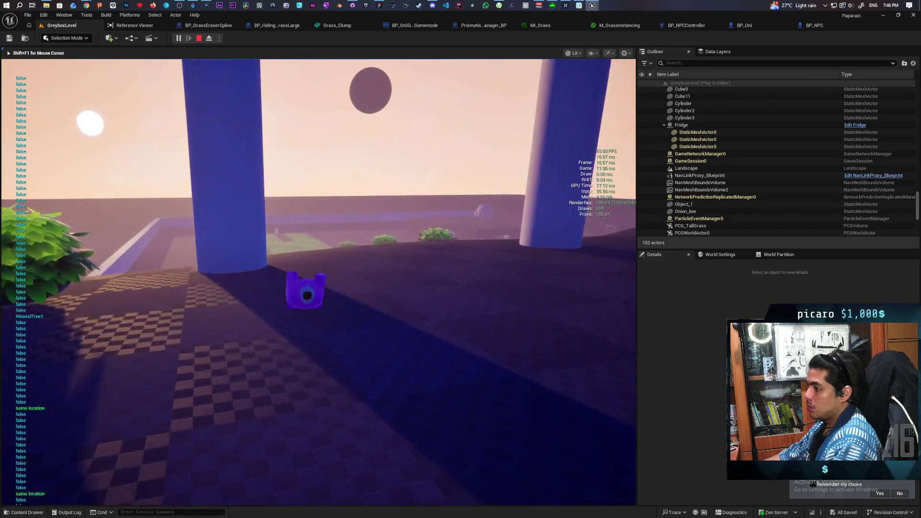
key("w")
key("w")
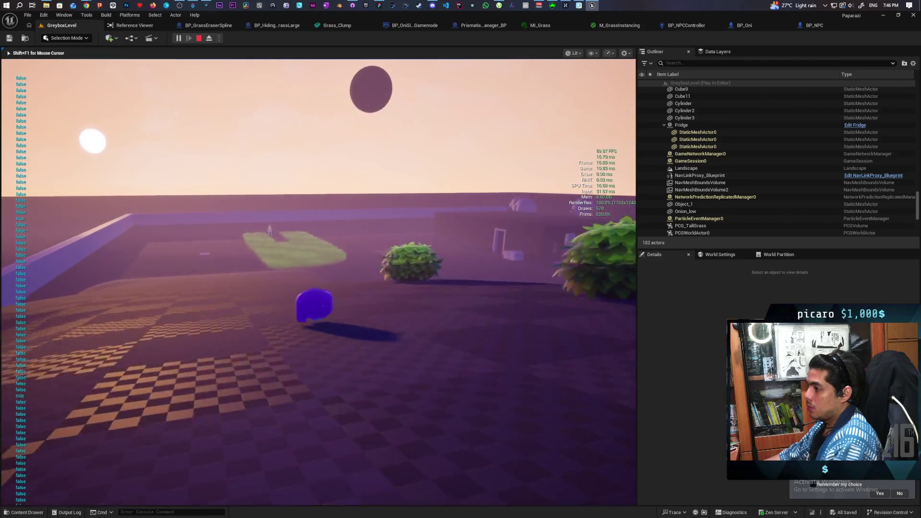
- Walk through the tall grass to the box, listen to the NPC, and end play
key("w")
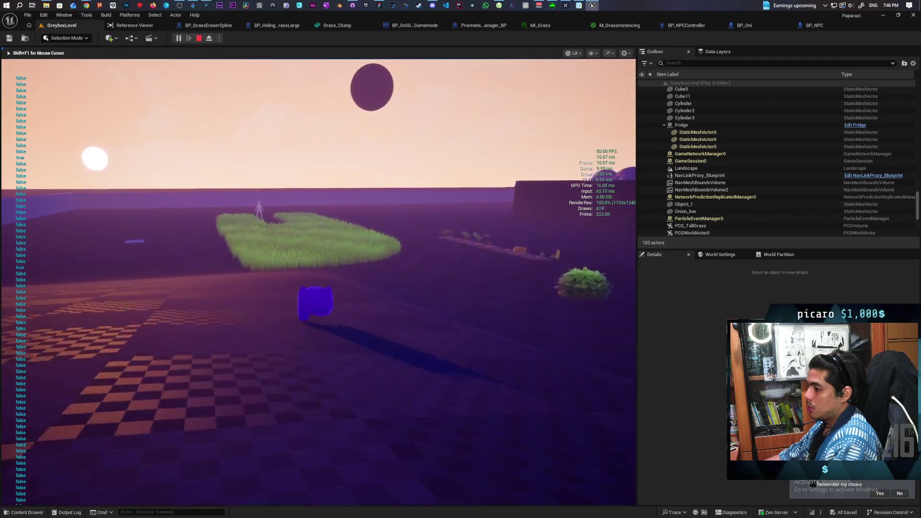
key("w")
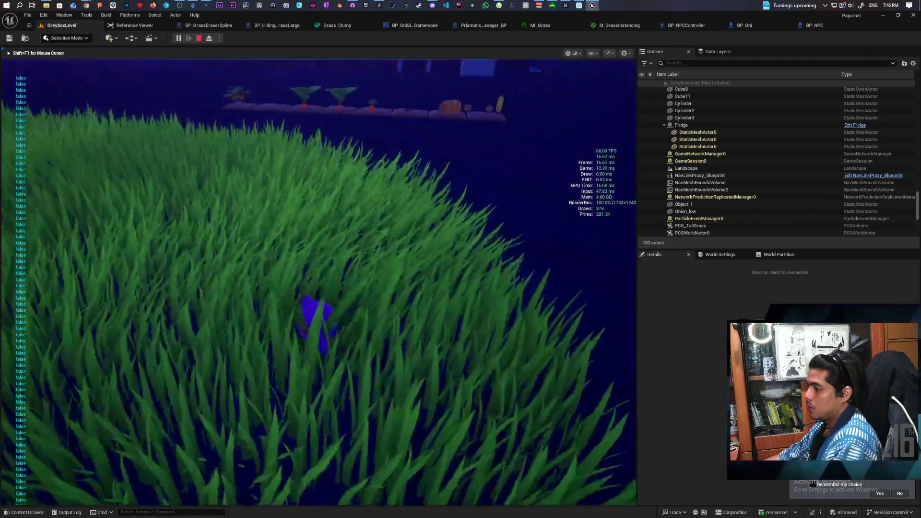
key("w")
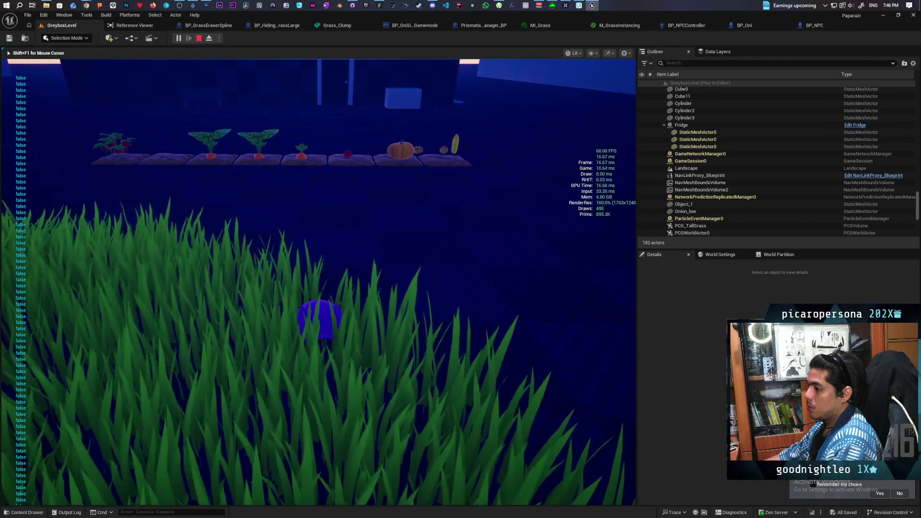
key("w")
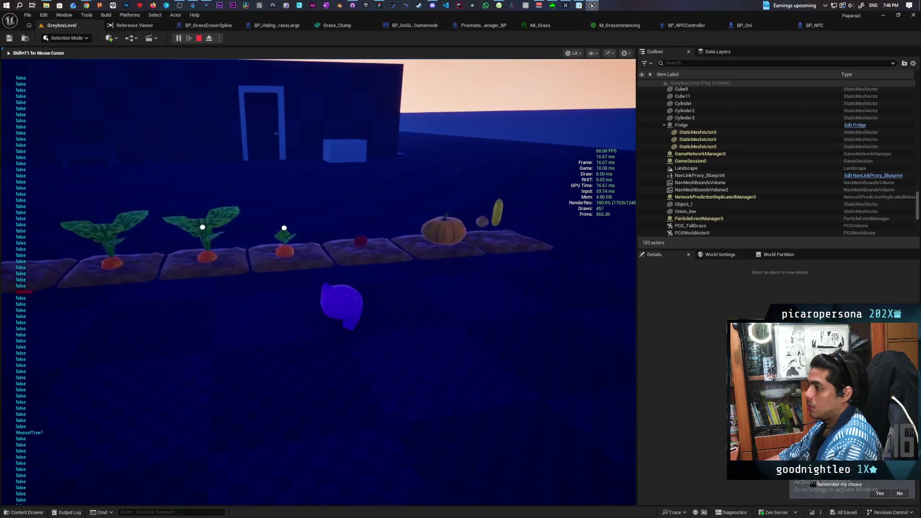
key("w")
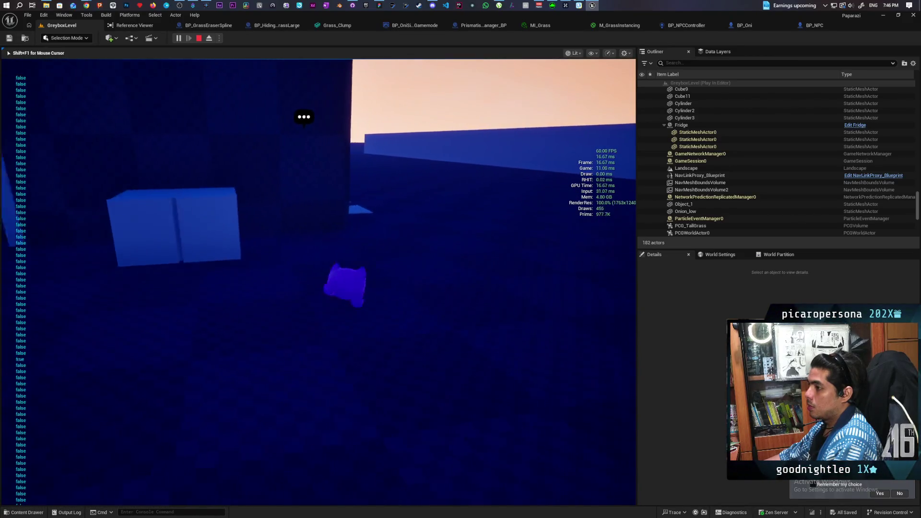
key("w")
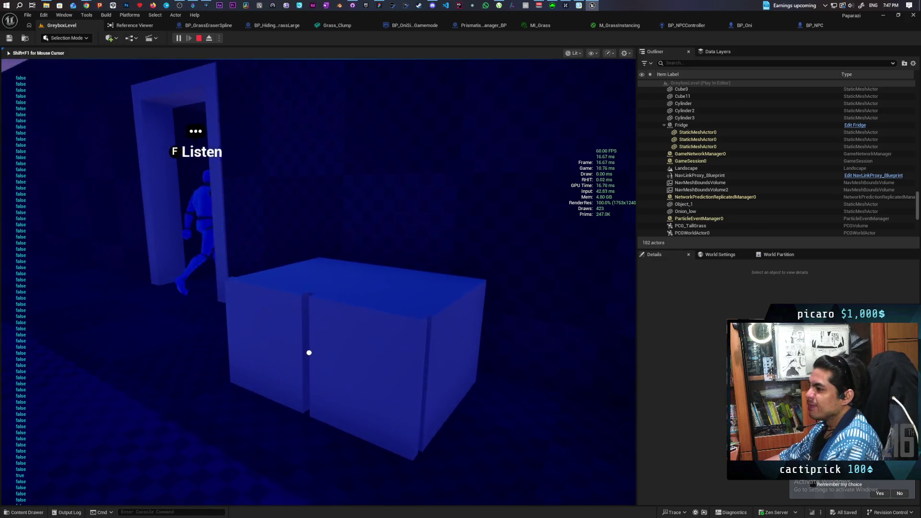
key("f")
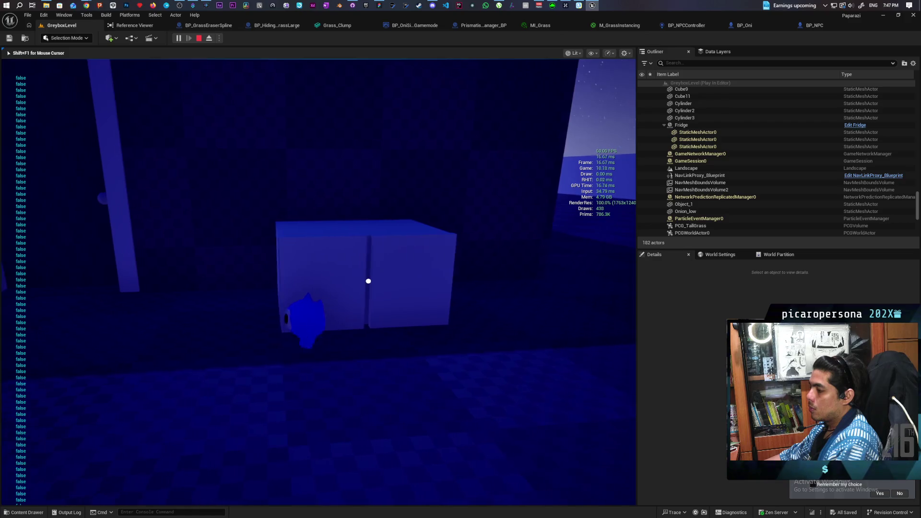
key("Escape")
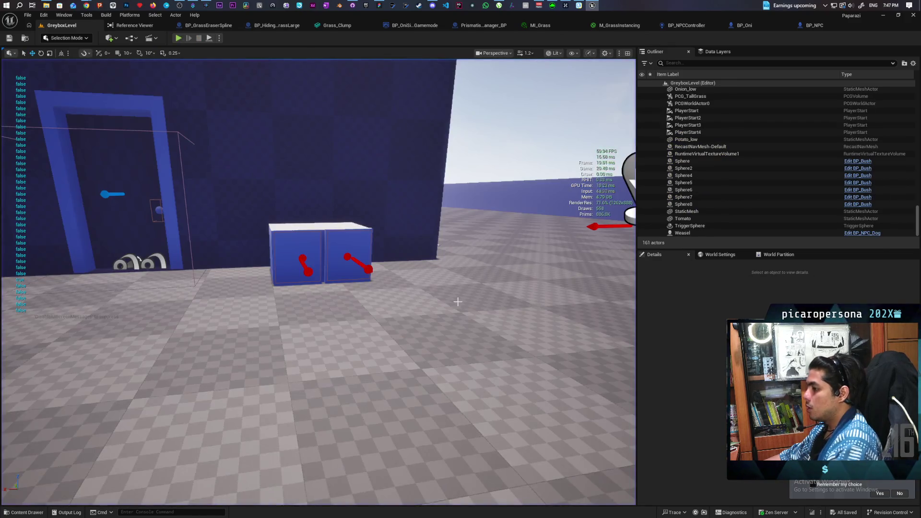
- Open the cupboard's BP_Cupboard blueprint and look over its Event Interact and VALUES/CONTAINS nodes
left_click(350, 245)
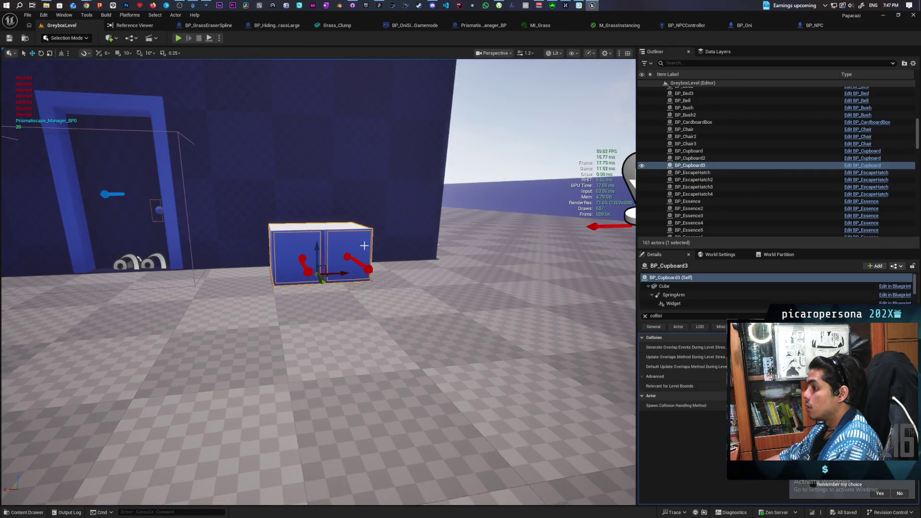
key("ctrl+e")
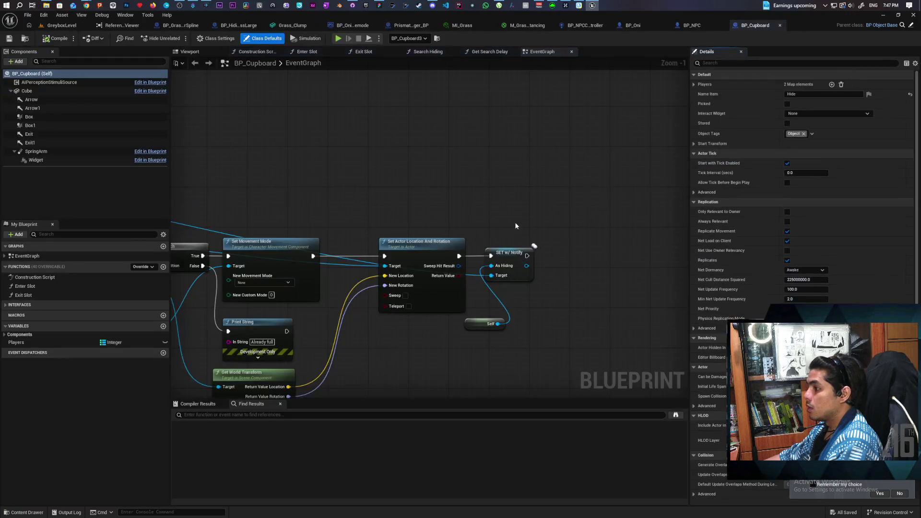
scroll(489, 217, "down", 4)
scroll(464, 183, "up", 3)
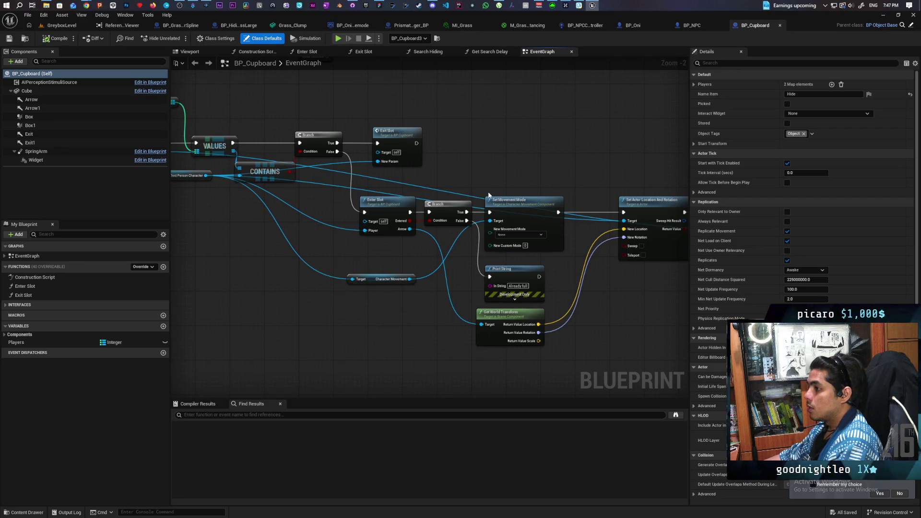
mouse_move(489, 195)
left_mouse_down()
mouse_move(558, 225)
mouse_move(491, 174)
mouse_move(449, 169)
mouse_move(580, 173)
mouse_move(326, 178)
mouse_move(355, 176)
left_mouse_up()
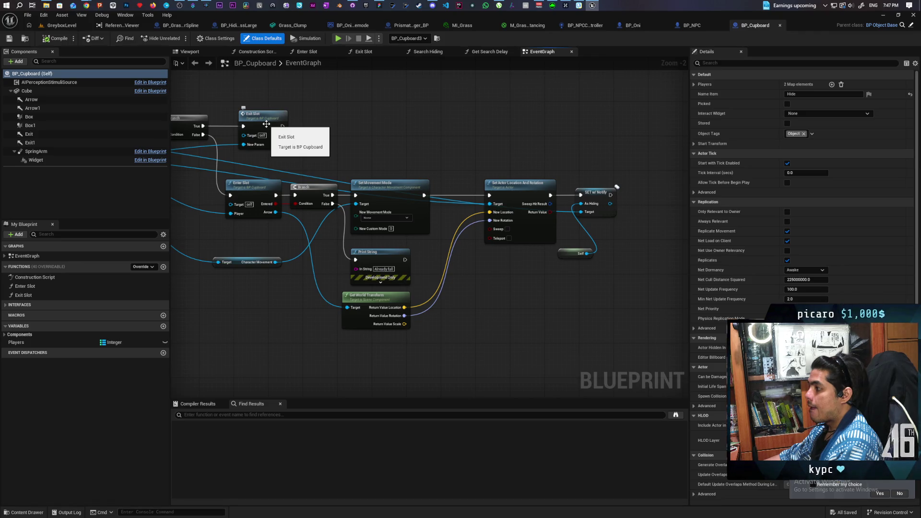
mouse_move(285, 165)
left_mouse_down()
mouse_move(567, 198)
mouse_move(464, 180)
left_mouse_up()
- Inspect the Exit Slot function graph, then return to BP_Oni
double_click(445, 146)
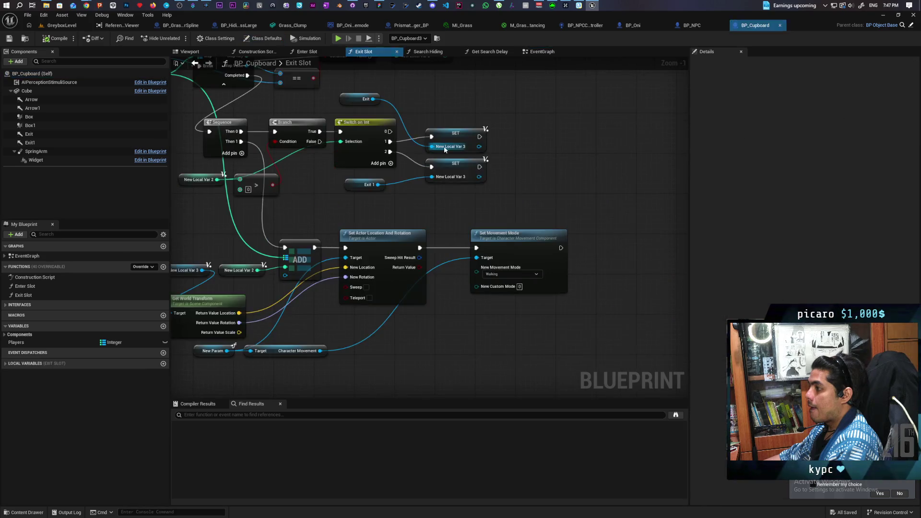
mouse_move(421, 204)
left_mouse_down()
mouse_move(598, 200)
mouse_move(555, 268)
mouse_move(503, 196)
left_mouse_up()
left_click(632, 25)
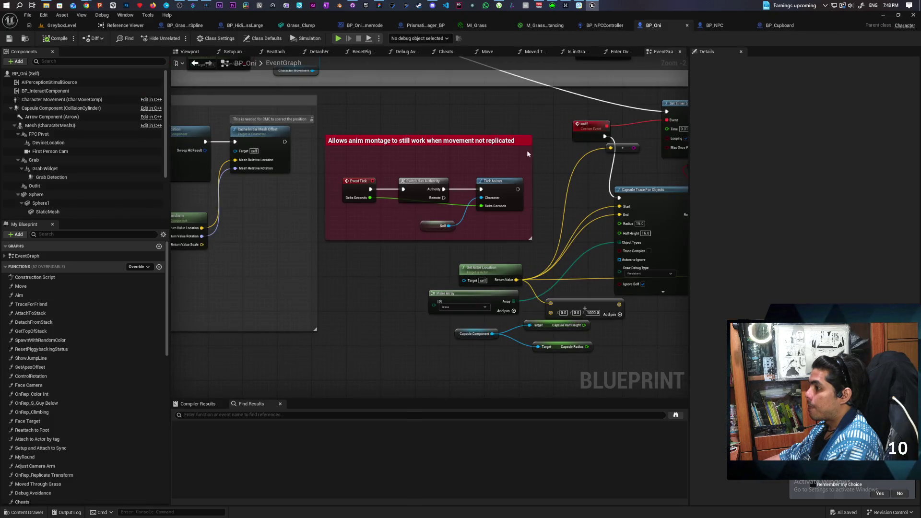
- Compile BP_Oni, play the Greybox level, trigger the IA_Dive breakpoint and resume
scroll(528, 153, "down", 8)
scroll(487, 154, "up", 2)
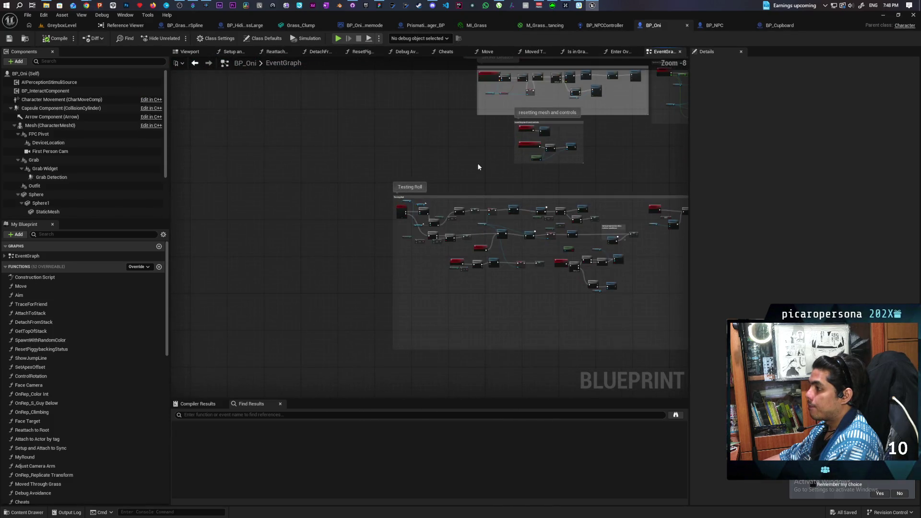
scroll(461, 148, "up", 6)
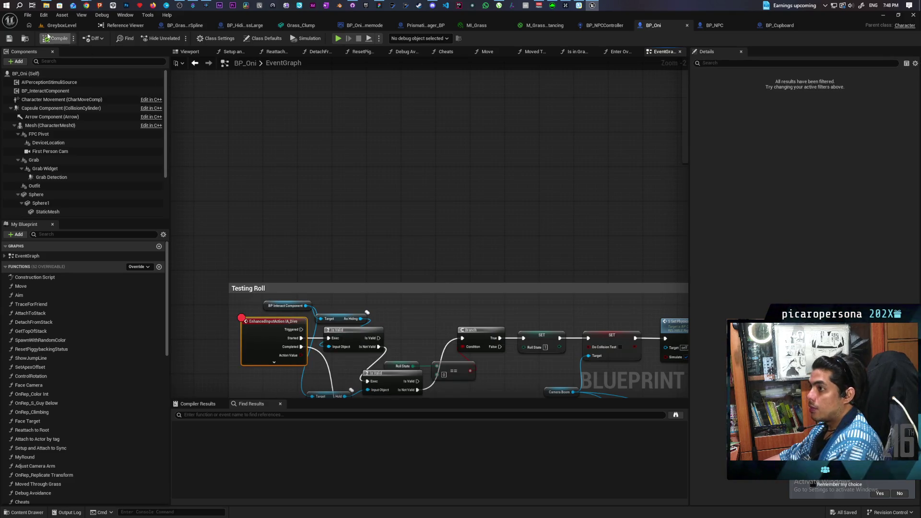
left_click(56, 25)
left_click(177, 40)
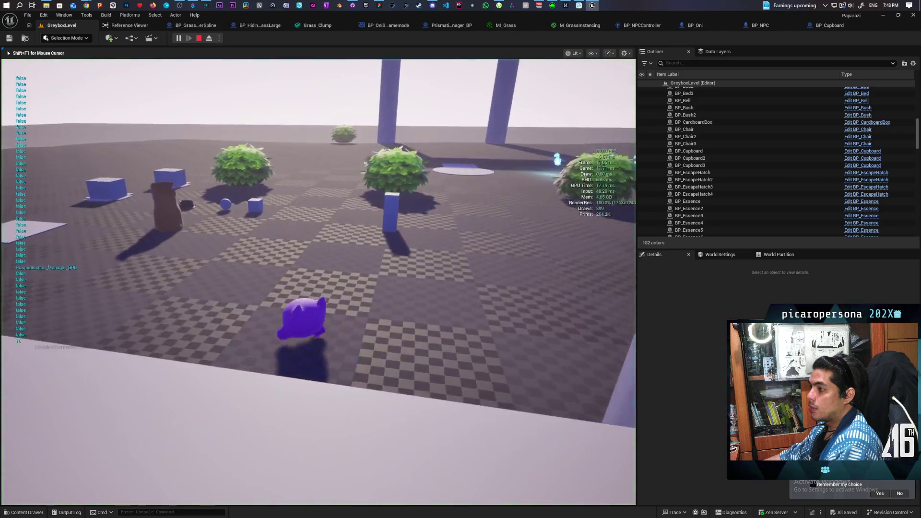
key("ctrl")
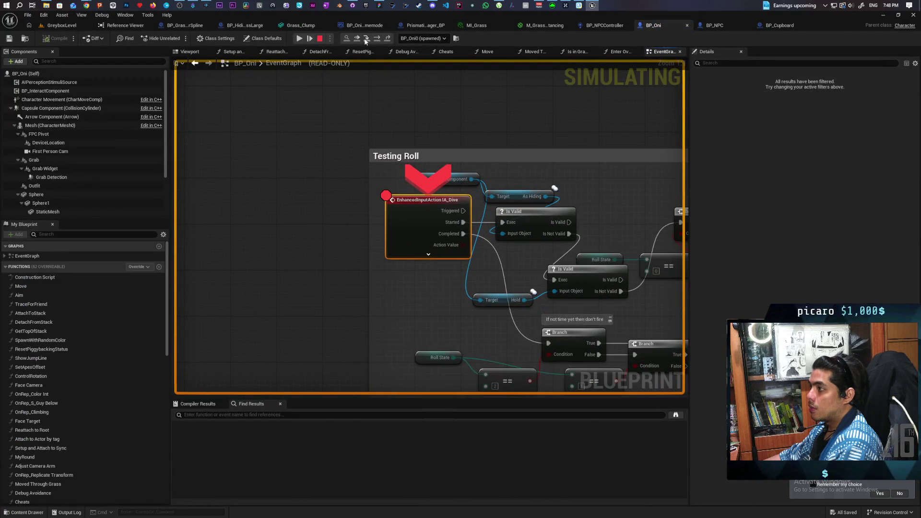
left_click(356, 39)
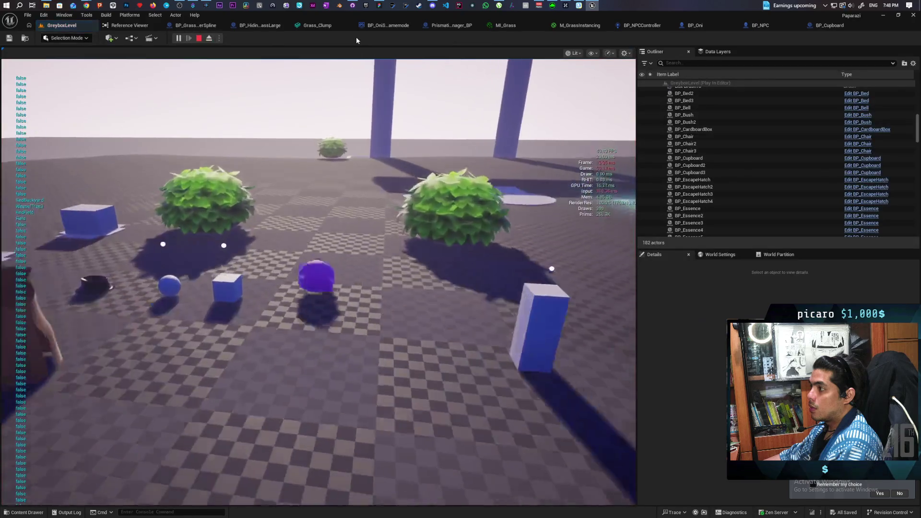
- Walk the character past the pillars and bushes up to the white cupboard
key("w")
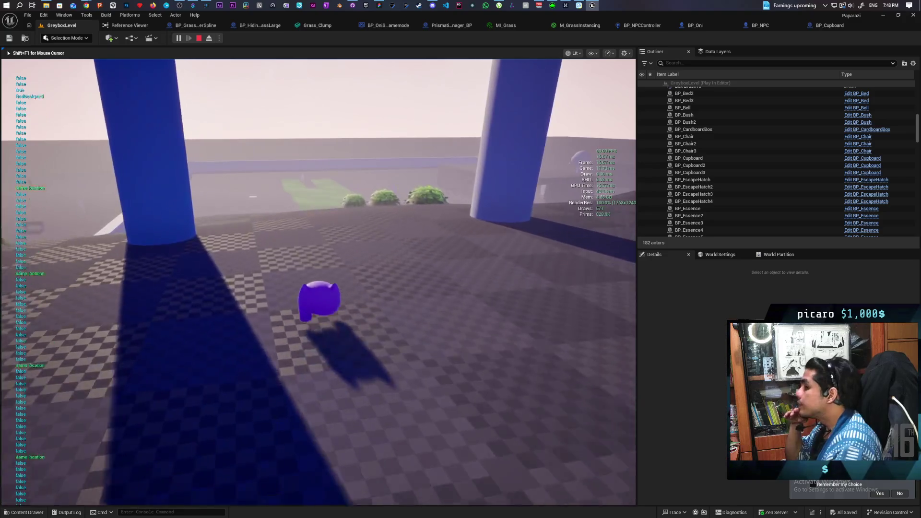
key("w")
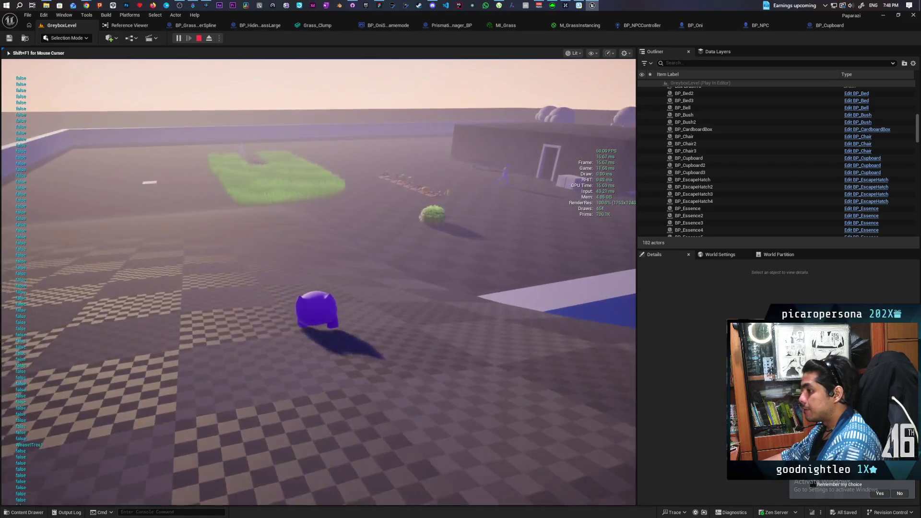
key("w")
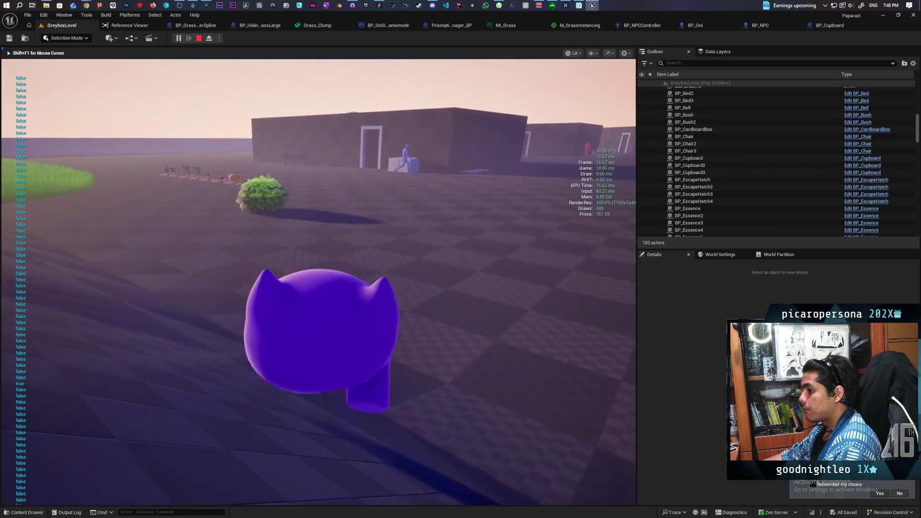
key("w")
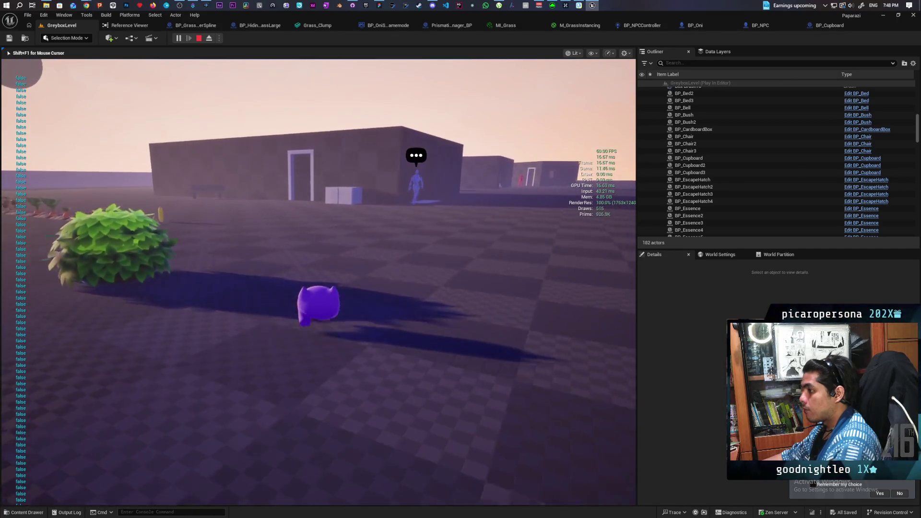
key("w")
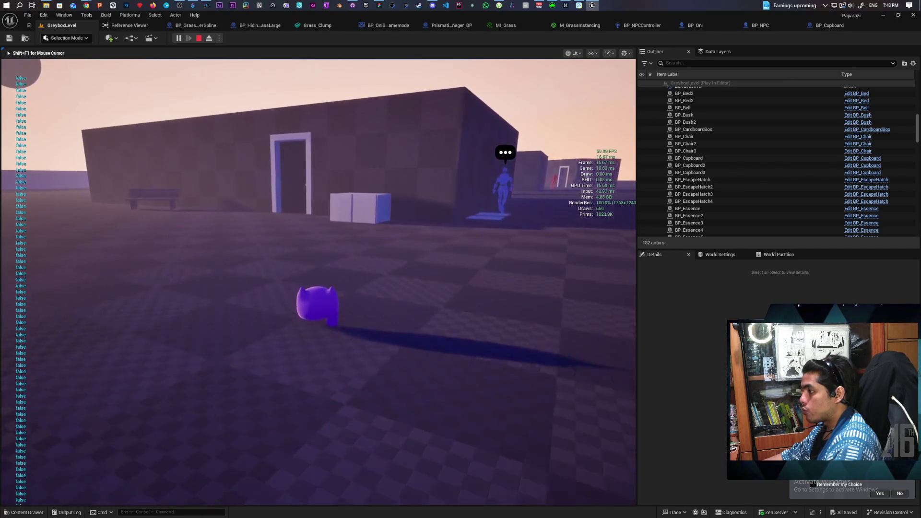
key("w")
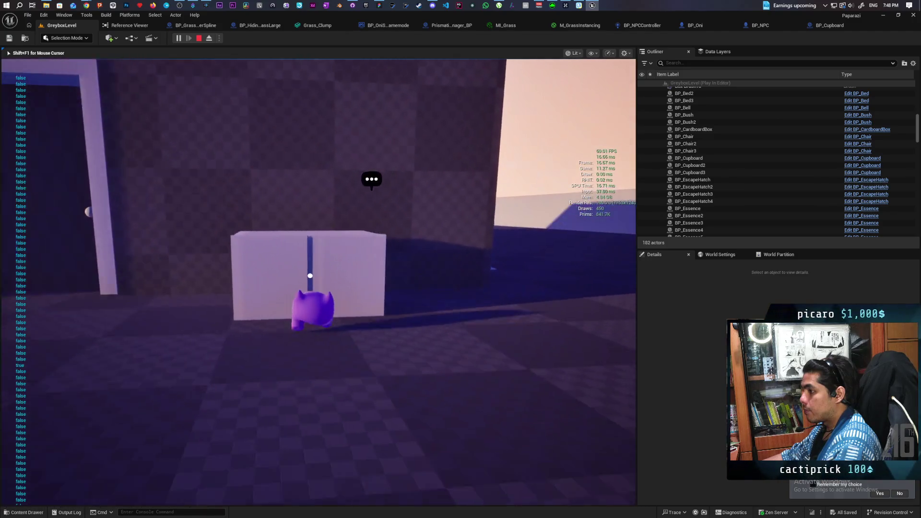
- Trigger dive at the cupboard, resume, step to the Is Valid node, then stop play
key("ctrl")
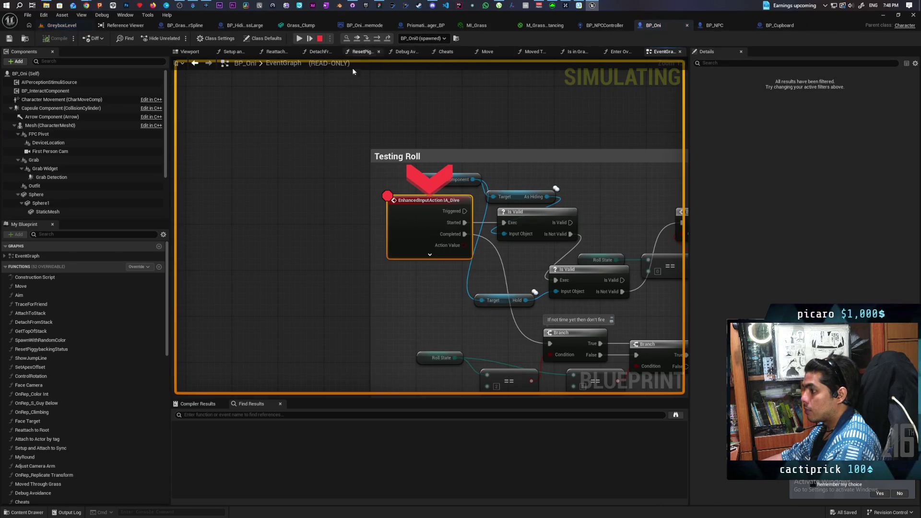
left_click(357, 39)
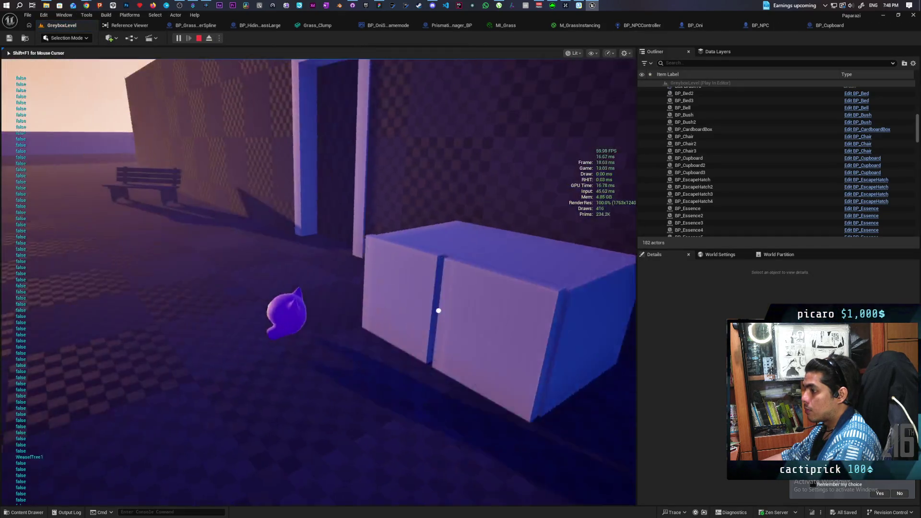
key("ctrl")
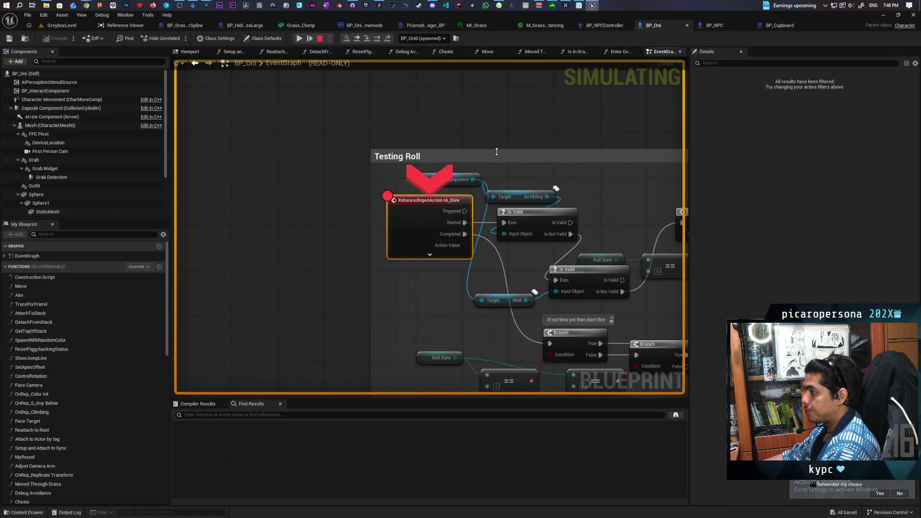
key("F10")
key("F10")
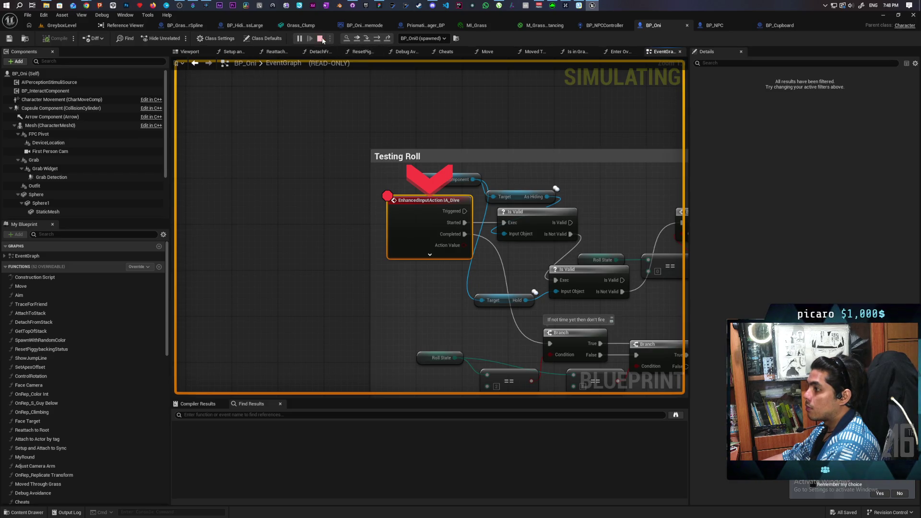
left_click(321, 39)
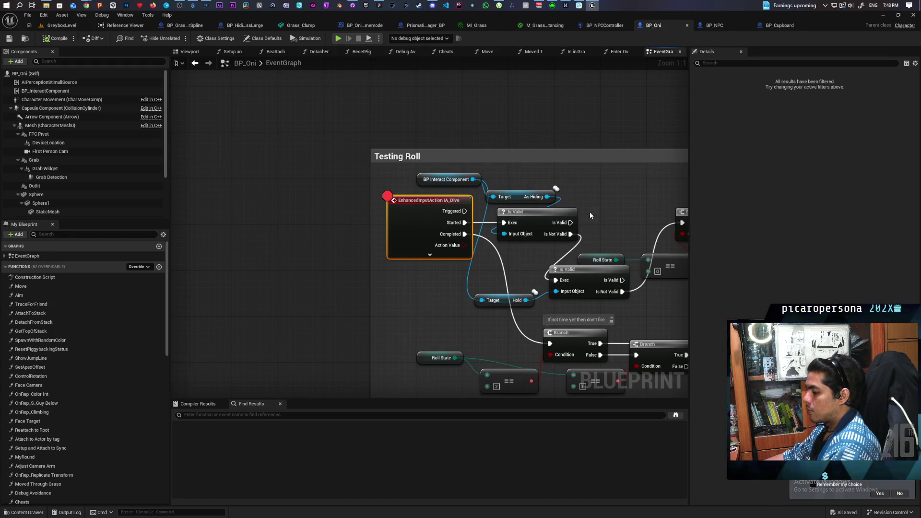
- In BP_Cupboard, open the Enter Slot function from the event graph and frame its For Each Loop
left_click(774, 28)
mouse_move(497, 206)
left_mouse_down()
mouse_move(485, 272)
mouse_move(475, 257)
left_mouse_up()
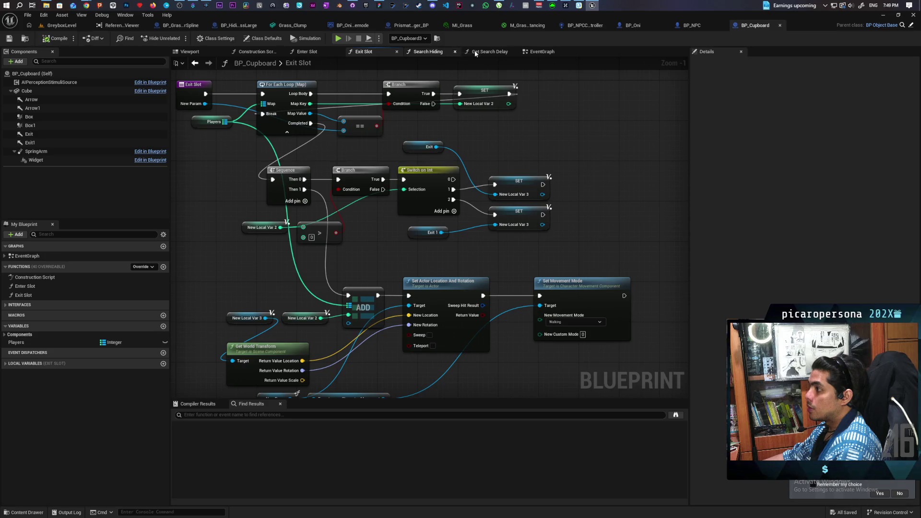
left_click(548, 56)
double_click(424, 202)
mouse_move(455, 306)
left_mouse_down()
mouse_move(598, 290)
mouse_move(566, 303)
mouse_move(597, 175)
left_mouse_up()
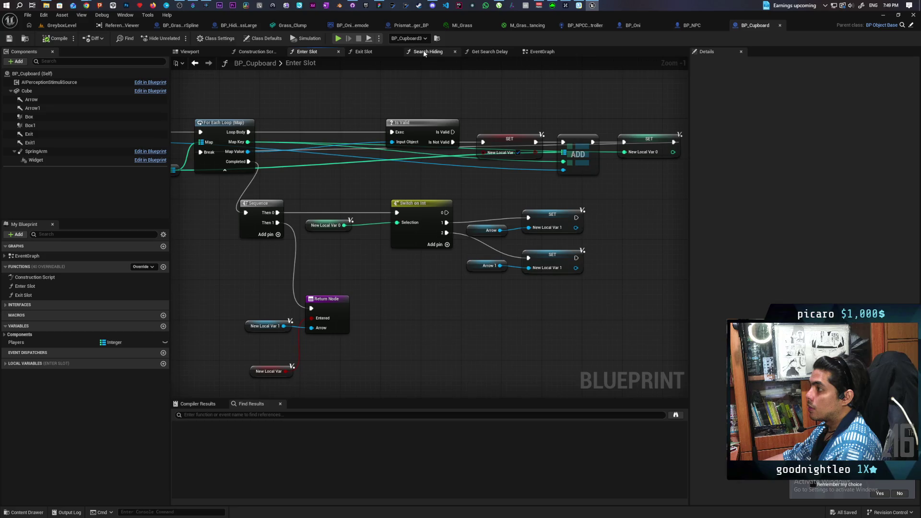
- Glance at Get Search Delay, return to Enter Slot, and begin searching 'hding'
left_click(494, 52)
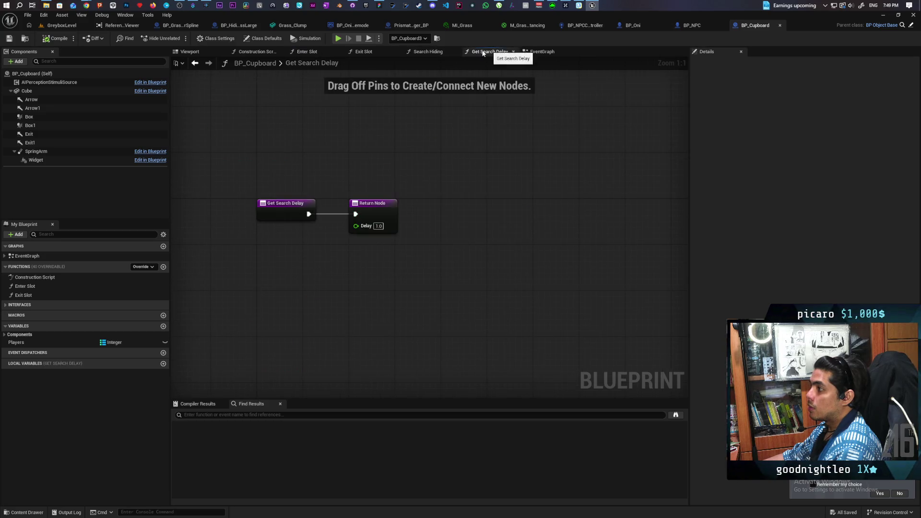
left_click(307, 52)
mouse_move(339, 204)
left_mouse_down()
mouse_move(411, 197)
mouse_move(448, 178)
left_mouse_up()
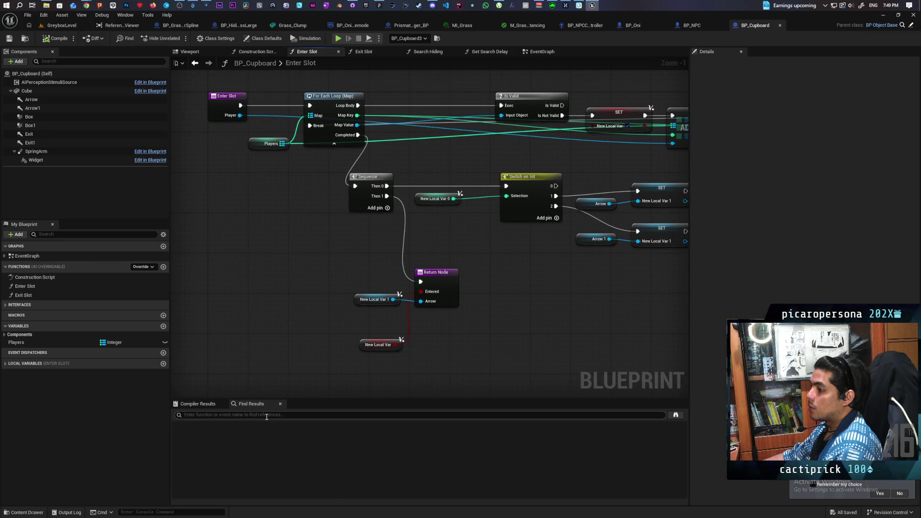
type("hding")
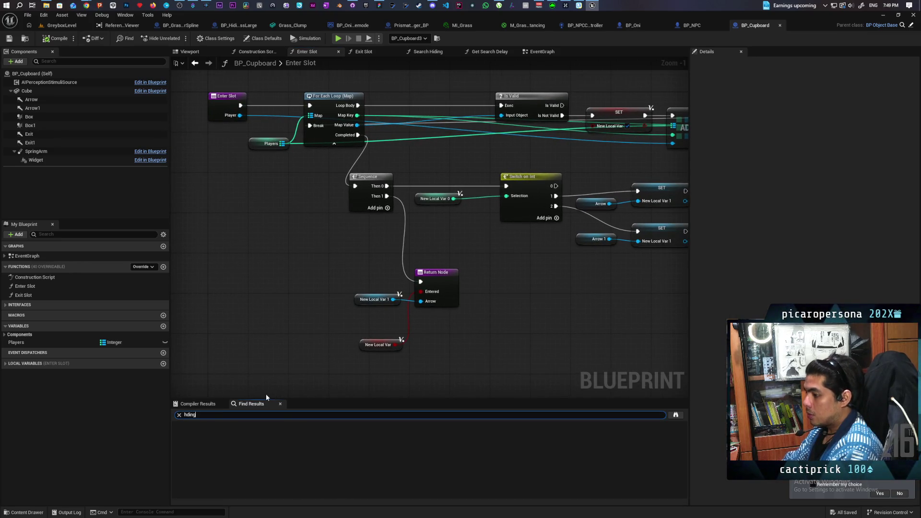
- Search the blueprint for 'hiding' and jump to the node that sets As Hiding
key("Left")
key("Left")
key("Left")
type("i")
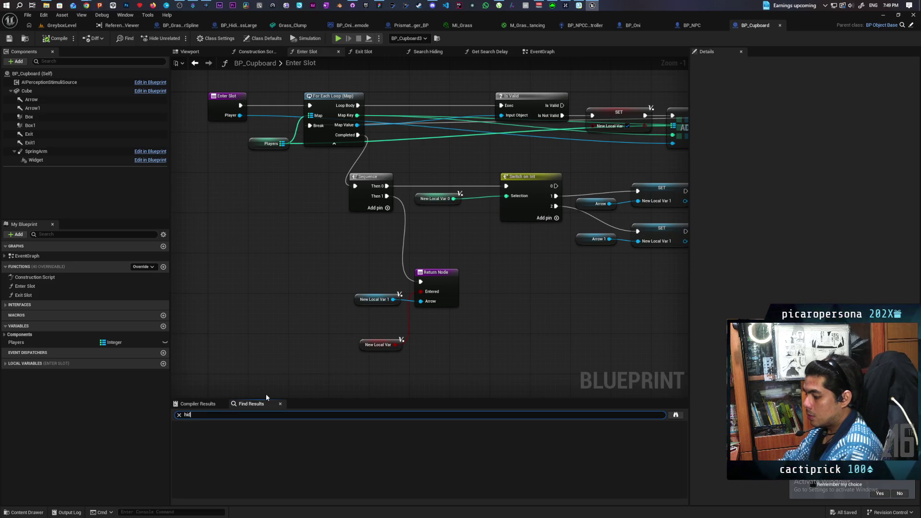
key("Return")
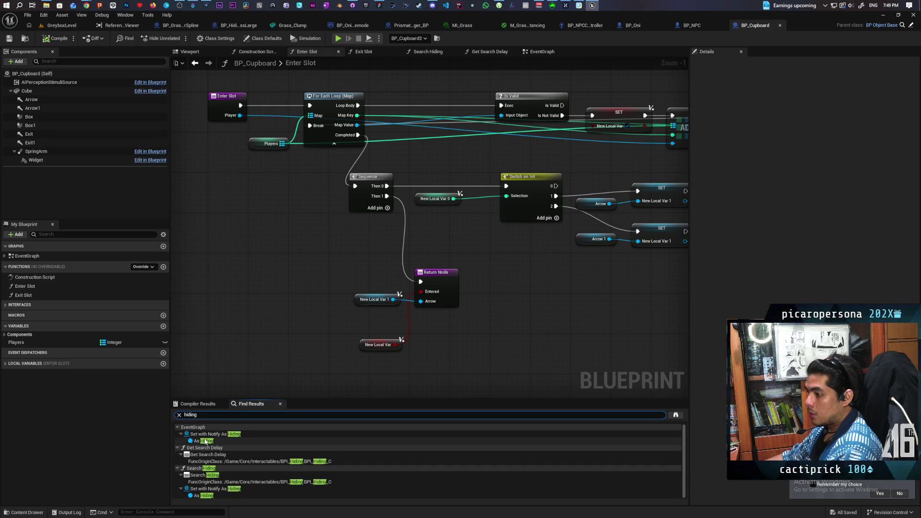
double_click(205, 441)
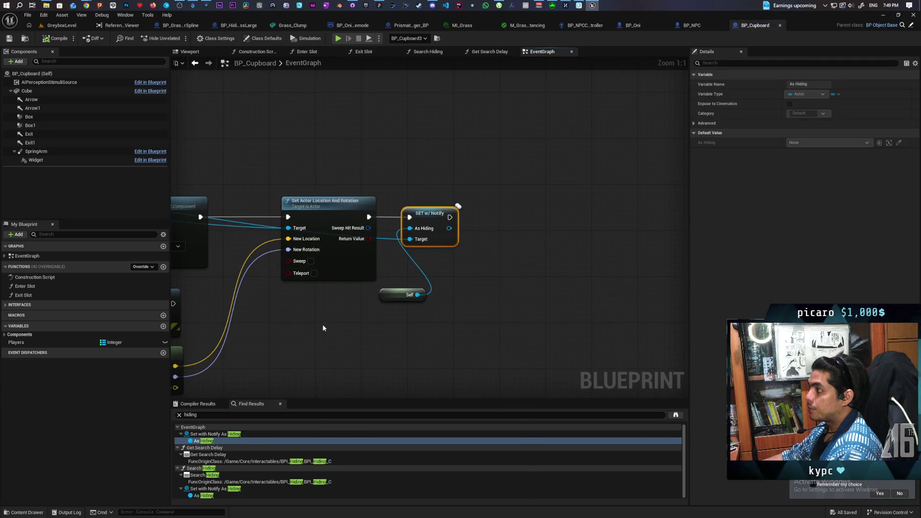
scroll(320, 320, "down", 2)
scroll(545, 281, "up", 3)
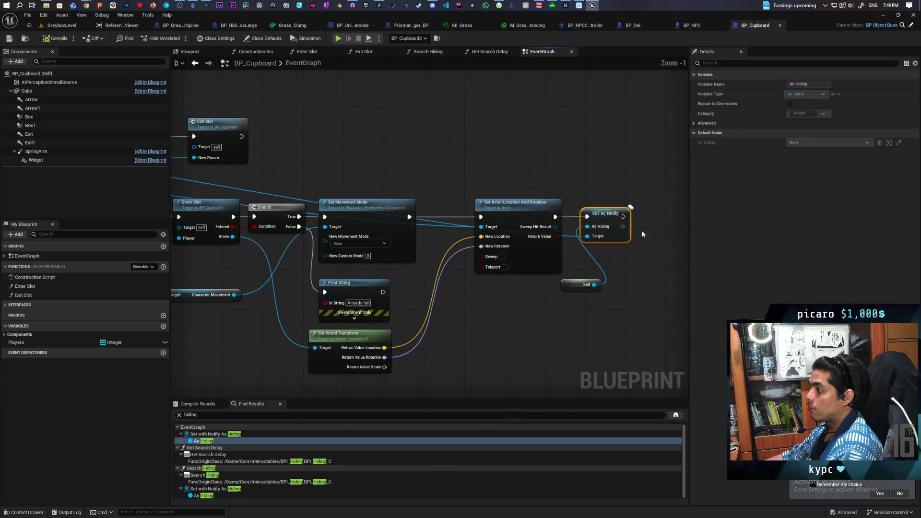
mouse_move(600, 286)
left_mouse_down()
mouse_move(583, 317)
mouse_move(529, 323)
left_mouse_up()
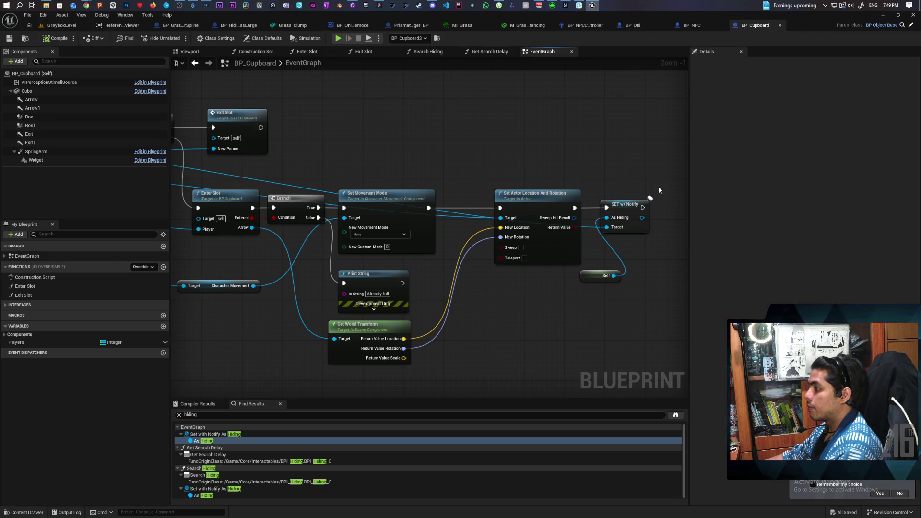
left_click_drag(597, 244, 598, 243)
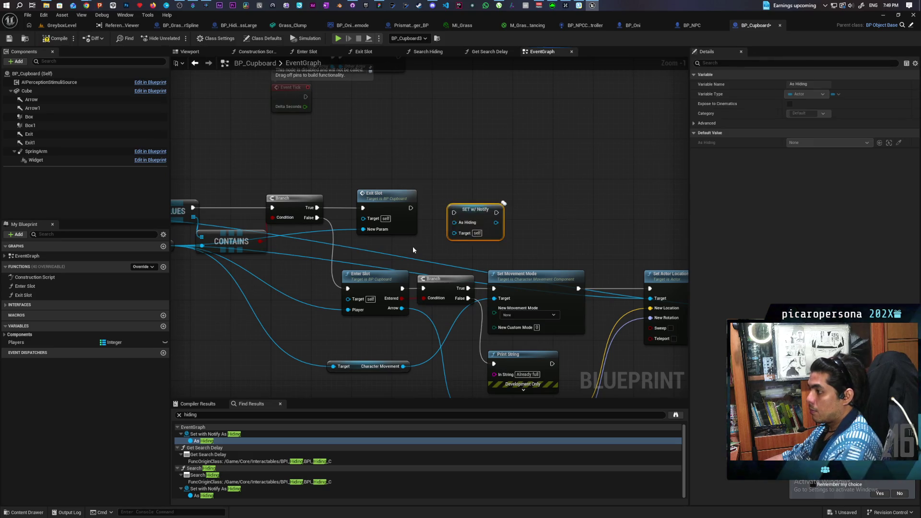
- Wire Event Interact's Component pin into the SET w/ Notify As Hiding Target
left_click_drag(413, 246, 474, 220)
mouse_move(501, 187)
left_mouse_down()
mouse_move(554, 182)
mouse_move(364, 151)
mouse_move(273, 182)
mouse_move(541, 219)
left_mouse_up()
left_click_drag(238, 180, 575, 192)
key("ctrl+z")
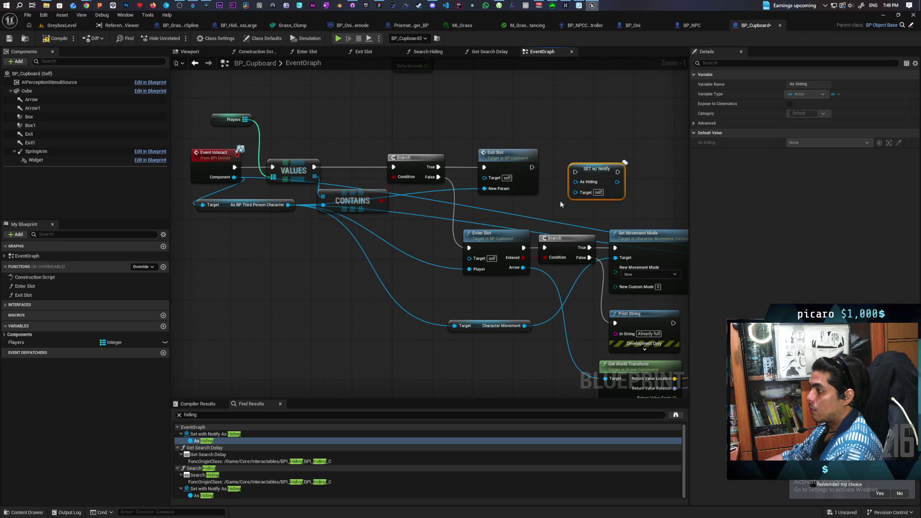
mouse_move(641, 215)
left_mouse_down()
mouse_move(422, 170)
mouse_move(334, 170)
mouse_move(572, 232)
mouse_move(665, 229)
left_mouse_up()
mouse_move(255, 191)
left_mouse_down()
mouse_move(630, 208)
mouse_move(609, 207)
left_mouse_up()
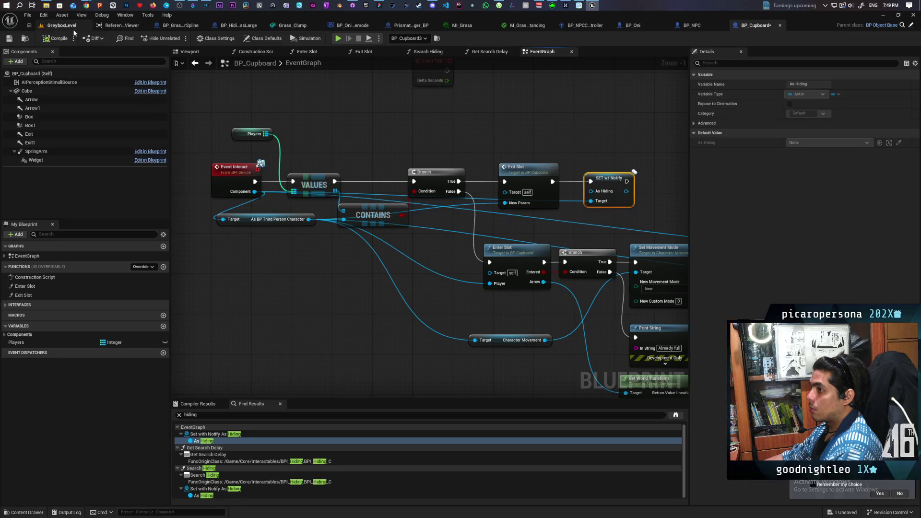
- Briefly simulate the level with Alt+P and stop it again
left_click(61, 25)
left_click(698, 25)
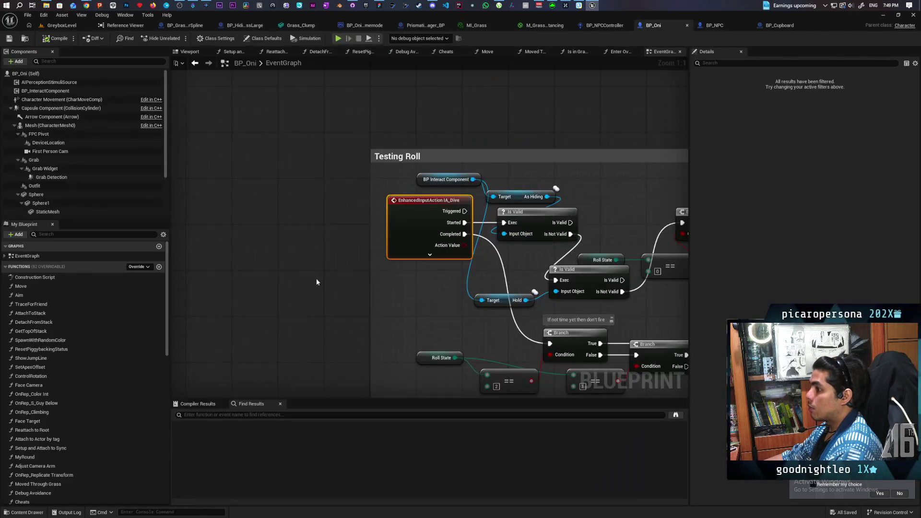
scroll(415, 224, "down", 3)
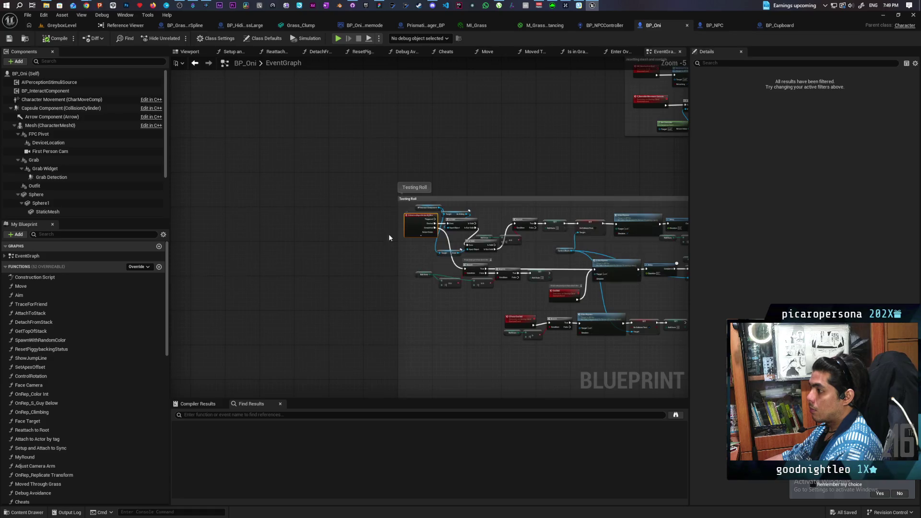
scroll(390, 232, "up", 3)
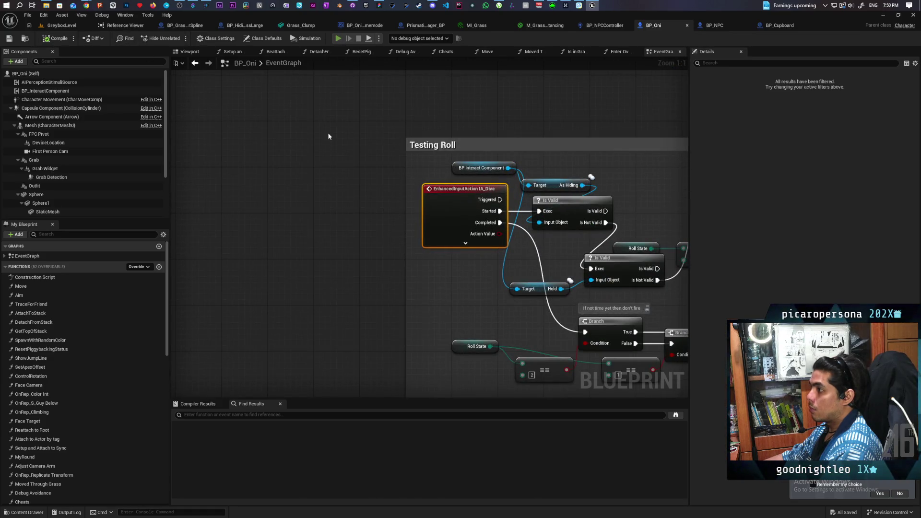
key("alt+p")
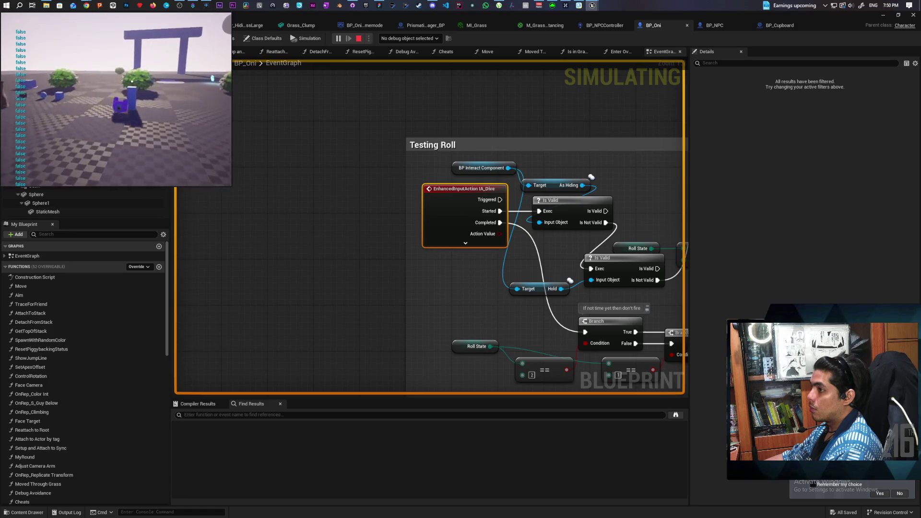
key("Escape")
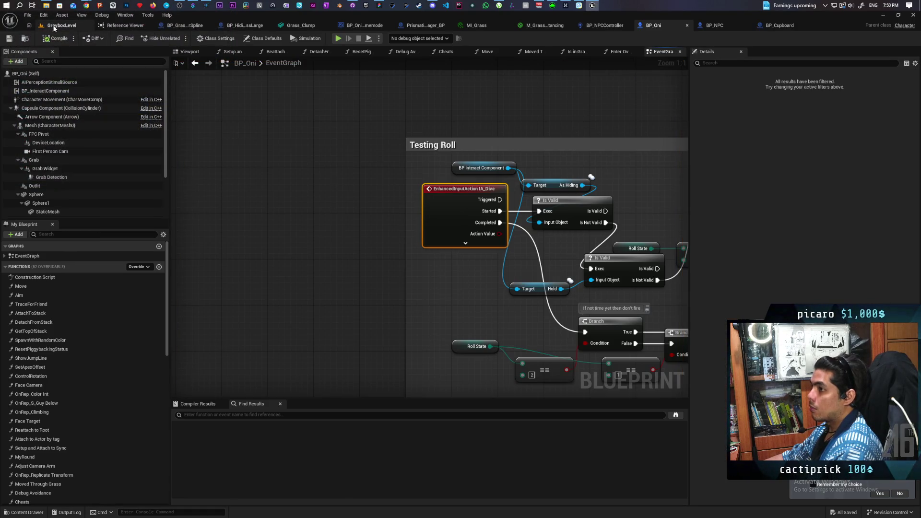
- Play the Greybox level, walking past the bush and garden to the hiding box, then stop
left_click(64, 27)
key("alt+p")
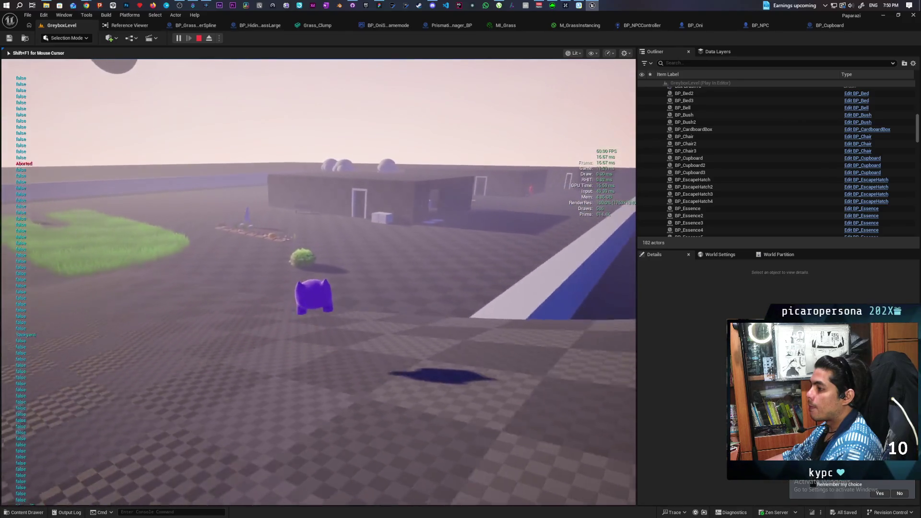
key("w")
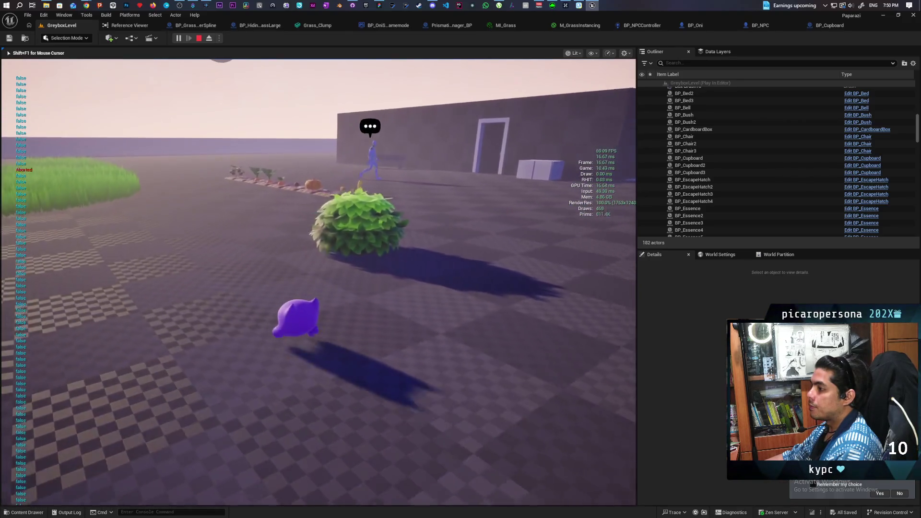
key("a")
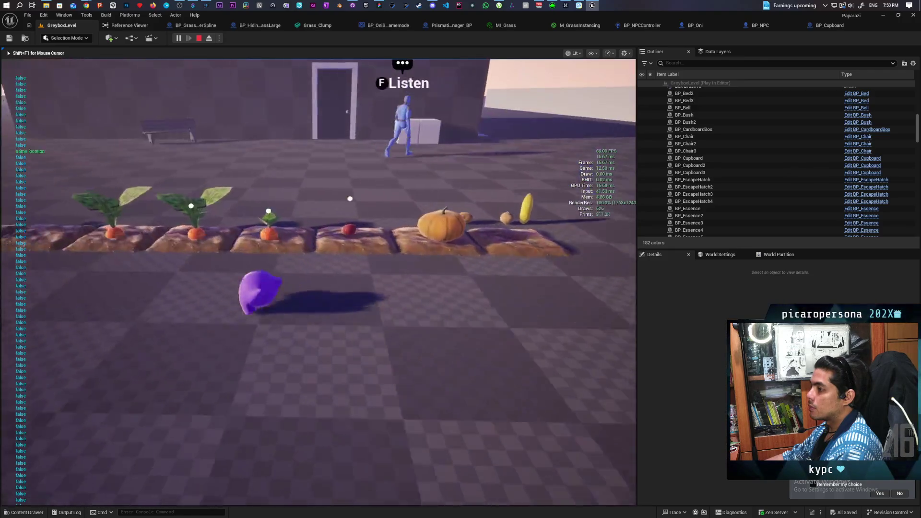
key("w")
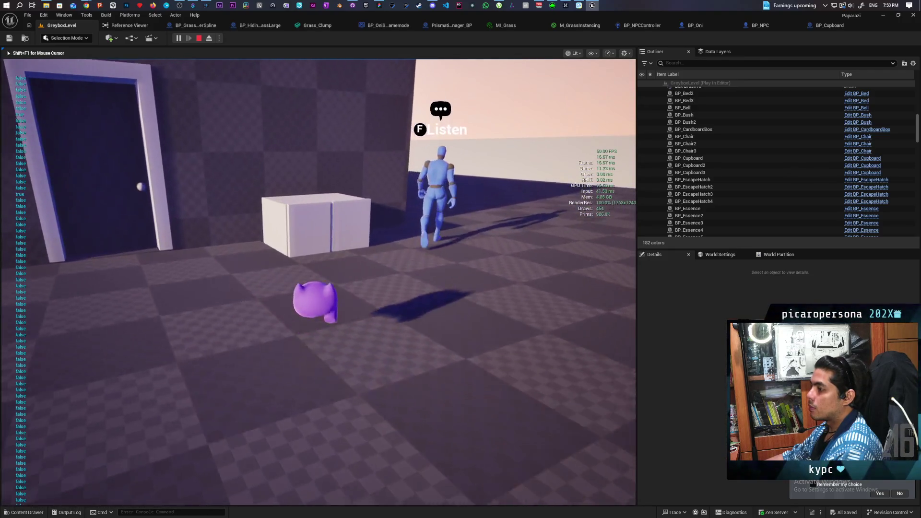
key("w")
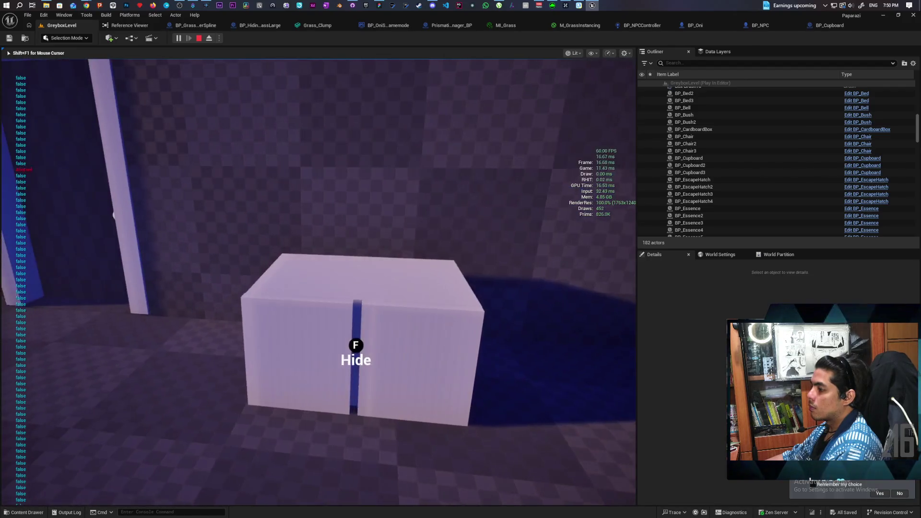
key("w")
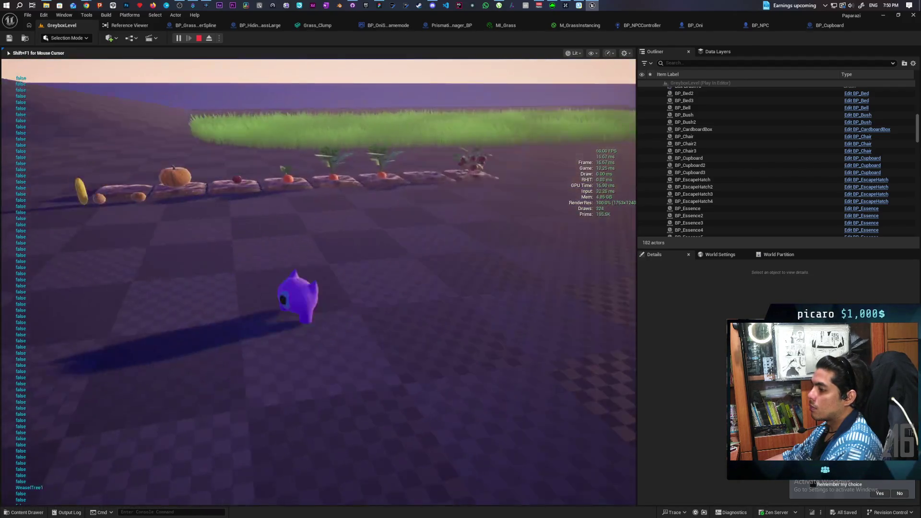
key("Escape")
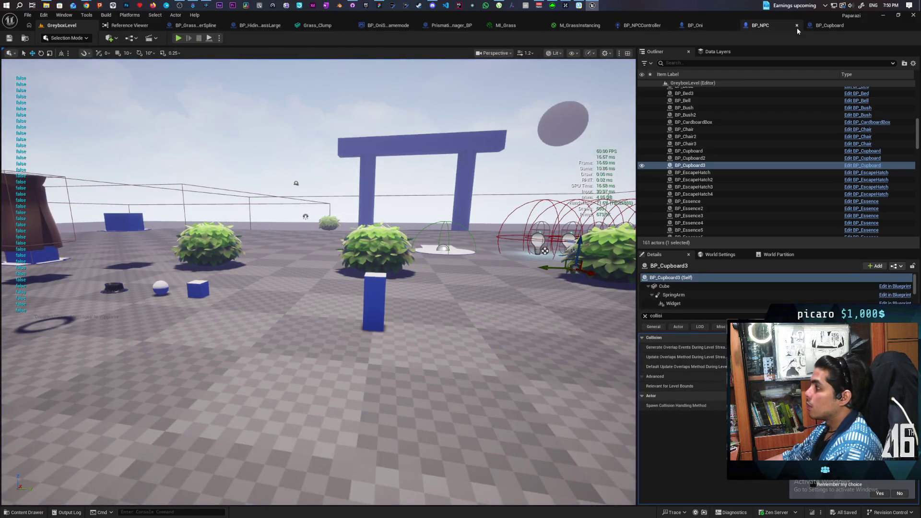
- Return to BP_Oni's event graph and frame the capsule trace nodes
left_click(730, 27)
scroll(641, 126, "down", 5)
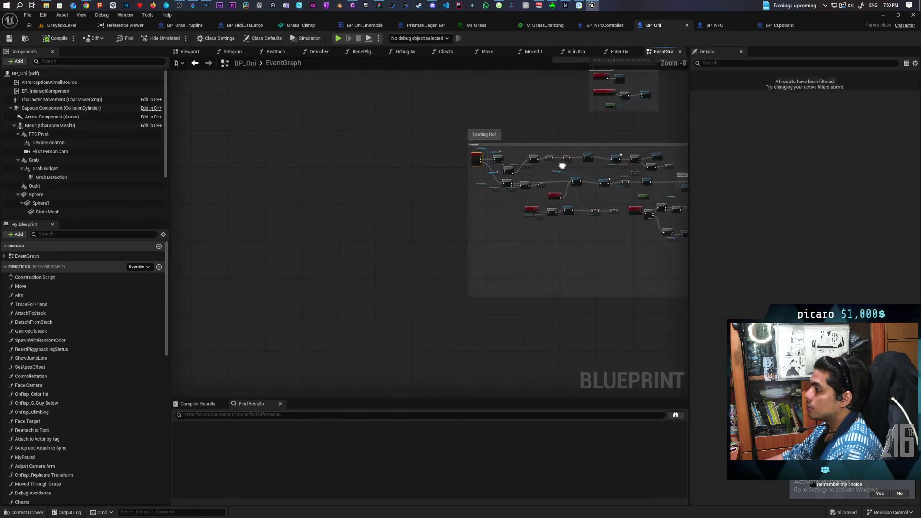
scroll(562, 165, "up", 4)
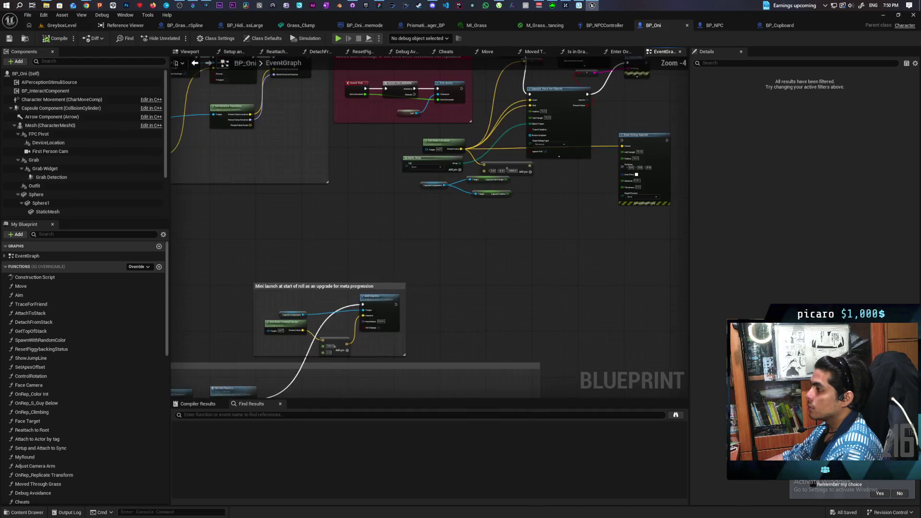
left_click_drag(459, 213, 387, 320)
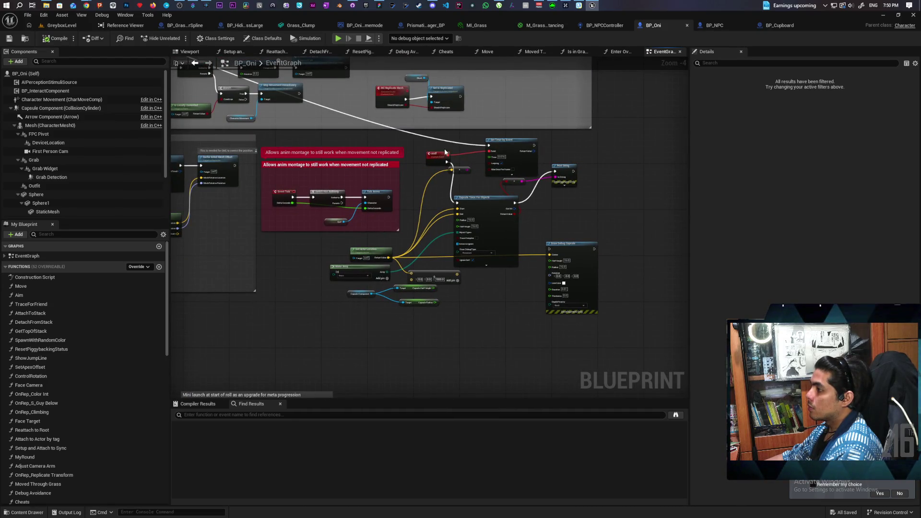
- Commit the 6 changed files as 'fixed cant roll after cupboard' and push to origin
left_click(352, 6)
type("ixed cant roll after cupboard")
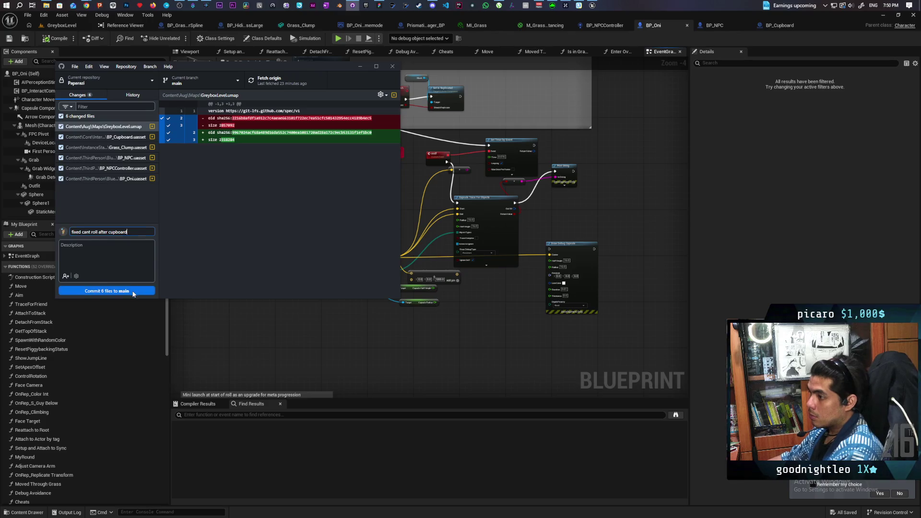
left_click(134, 294)
left_click(272, 81)
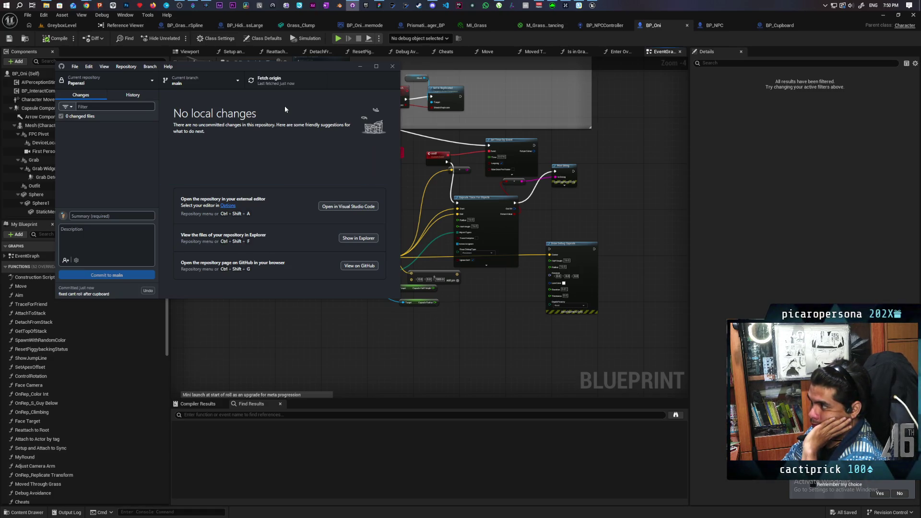
- Back in Unreal, marquee-select the trace nodes, then clear the selection
left_click(398, 316)
left_click_drag(320, 319, 591, 132)
left_click(596, 210)
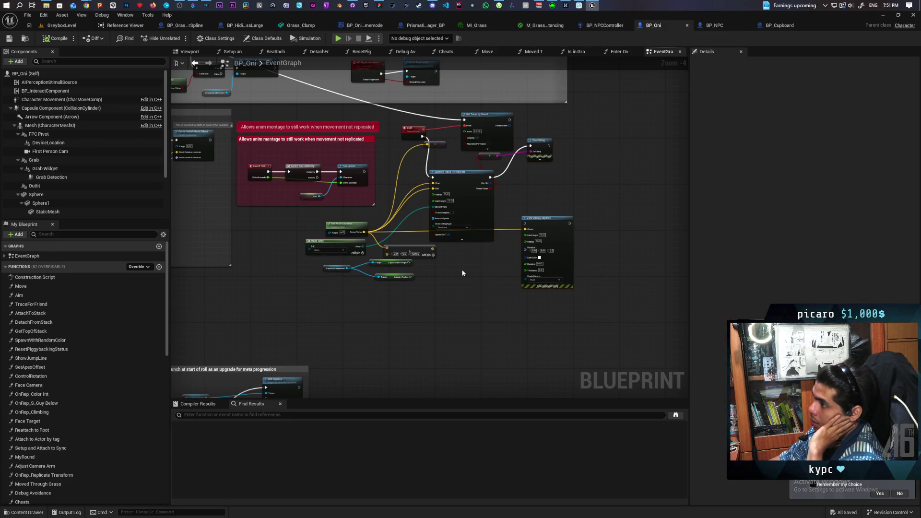
- Unlink the capsule trace's Start and End, set both Z to 16, and compile and save BP_Oni
scroll(443, 214, "up", 3)
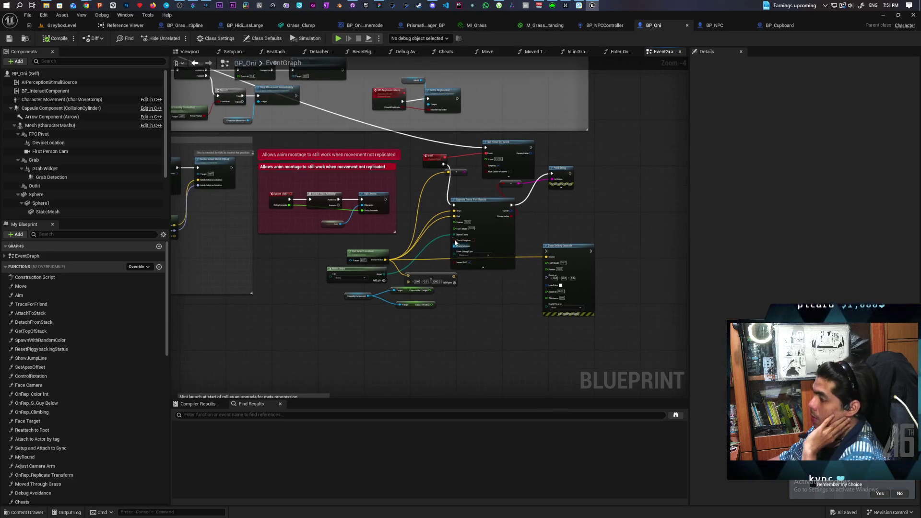
left_click(456, 192, "alt")
left_click(456, 202, "alt")
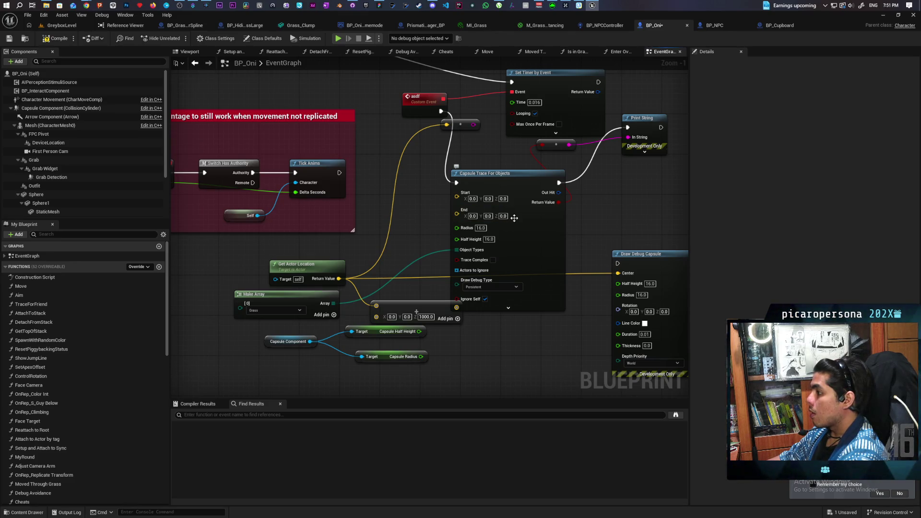
left_click(502, 199)
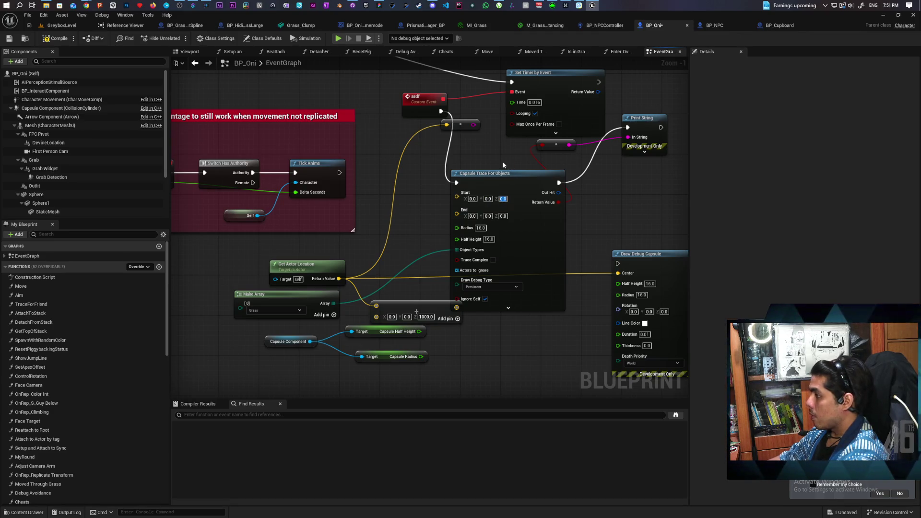
type("16")
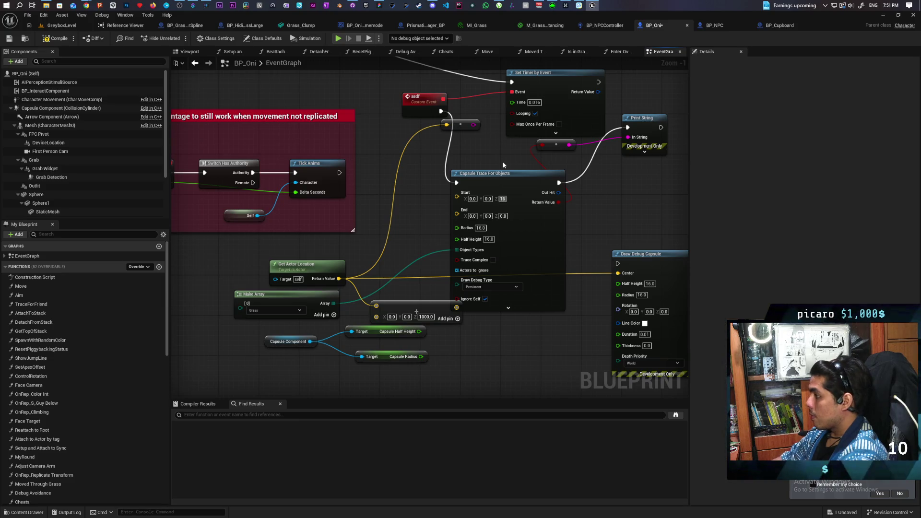
left_click(502, 216)
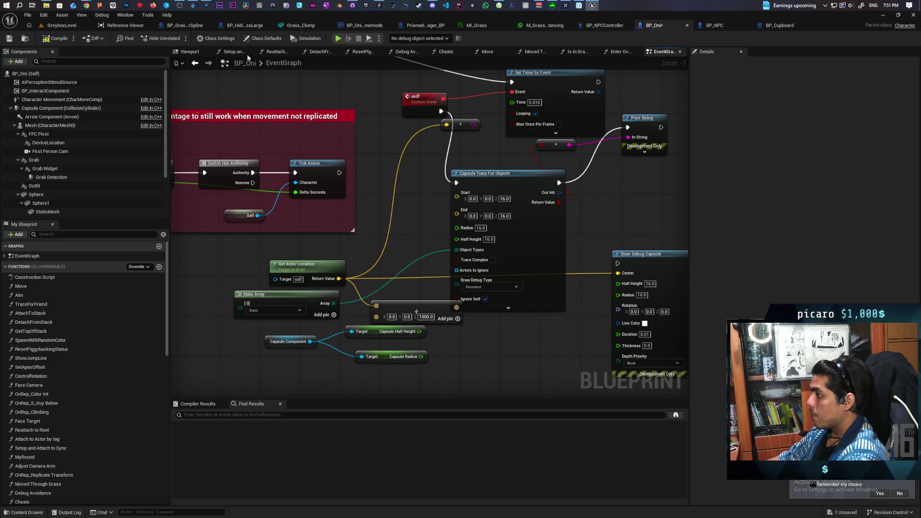
key("ctrl+s")
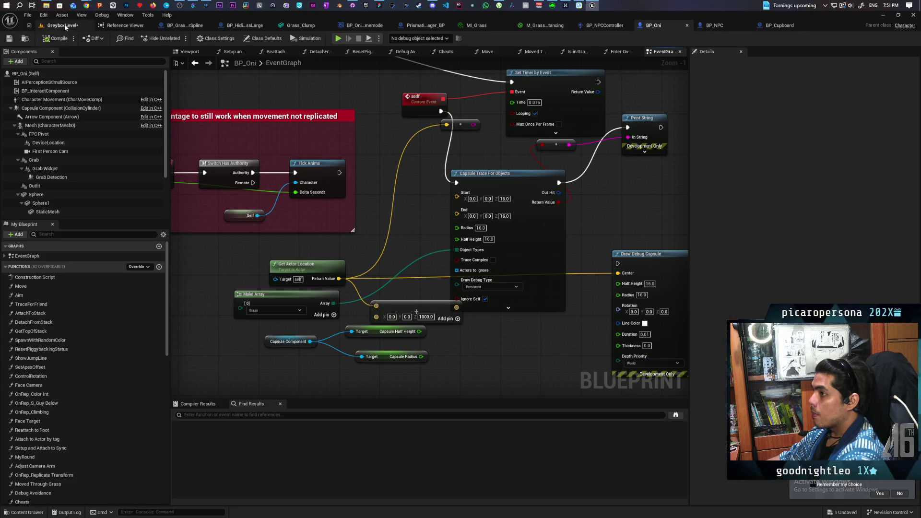
left_click(64, 24)
key("alt+p")
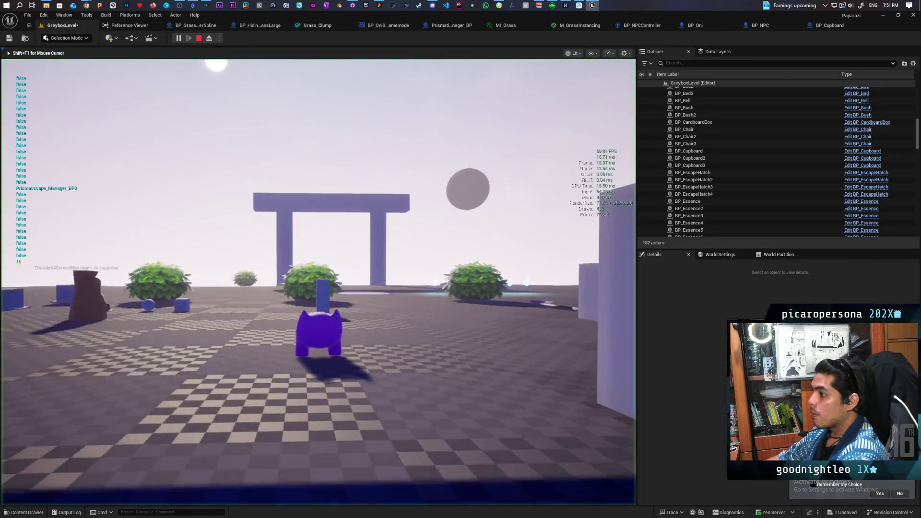
key("w")
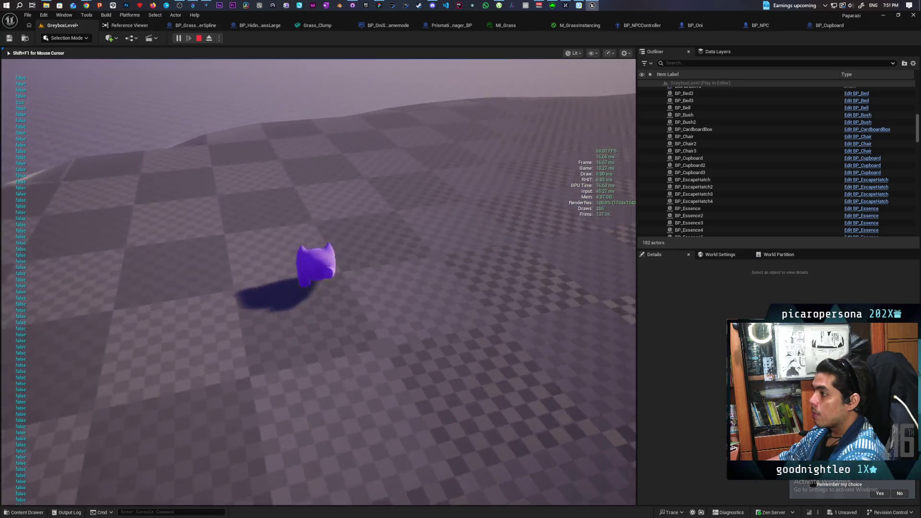
key("w")
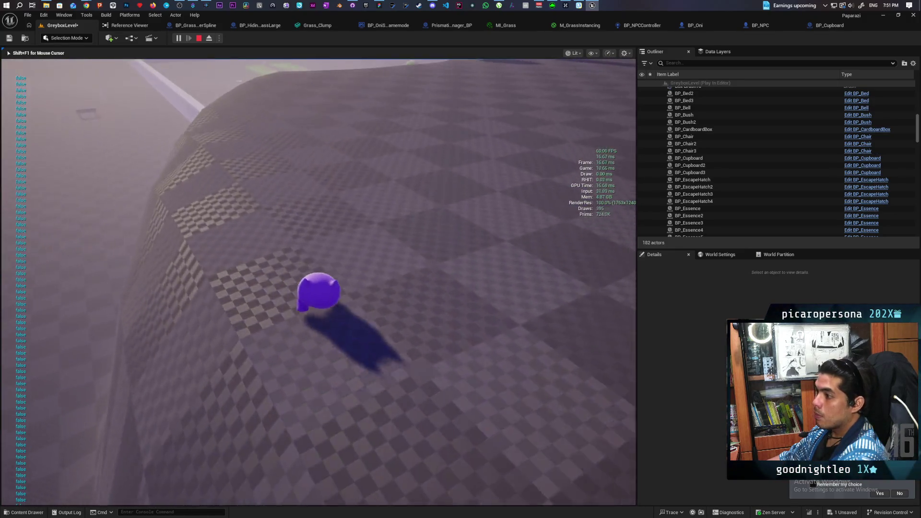
key("w")
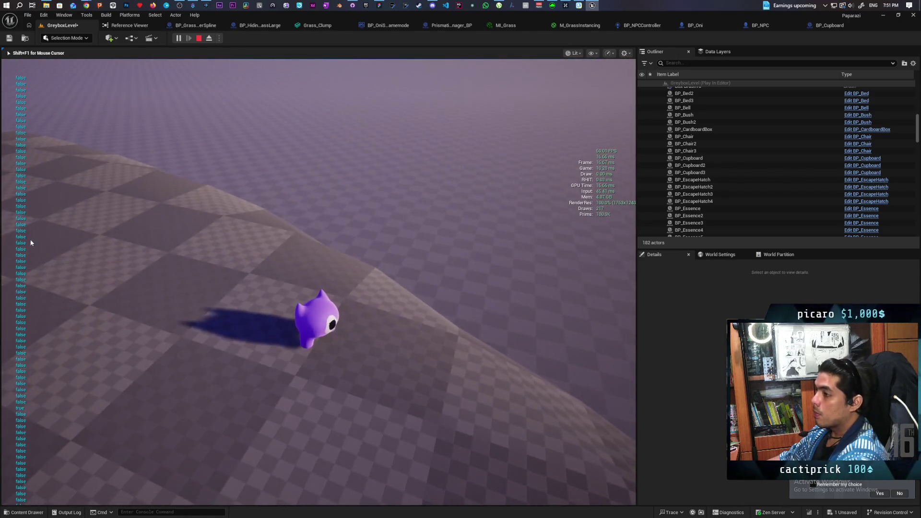
key("shift+F1")
left_click(690, 165)
left_click(695, 25)
scroll(506, 200, "down", 2)
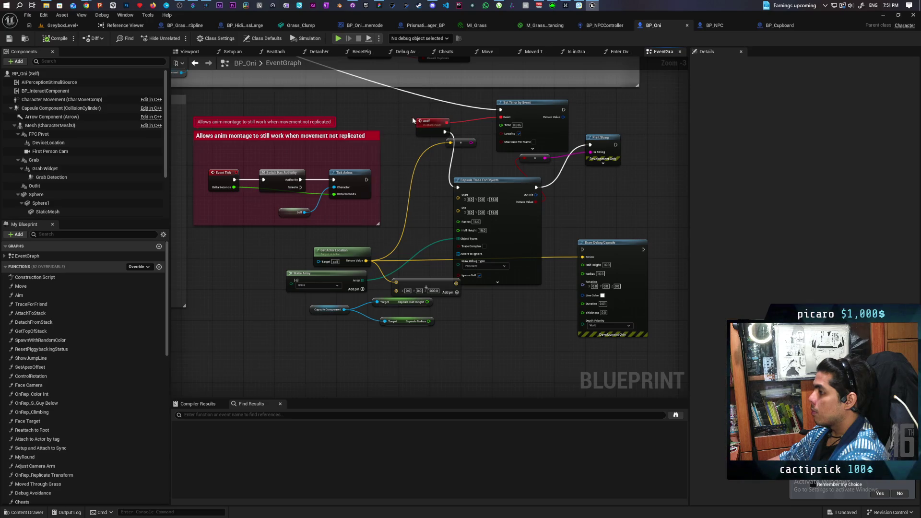
- Detach the Set Timer exec wire and remove the trace, timer and debug nodes from BP_Oni
left_click(456, 108, "alt")
left_click_drag(646, 237, 415, 327)
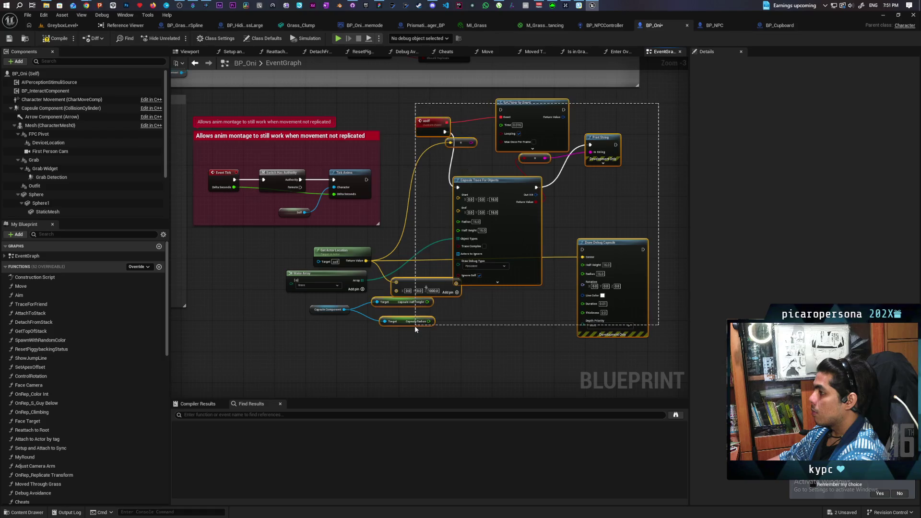
left_click_drag(314, 340, 375, 267)
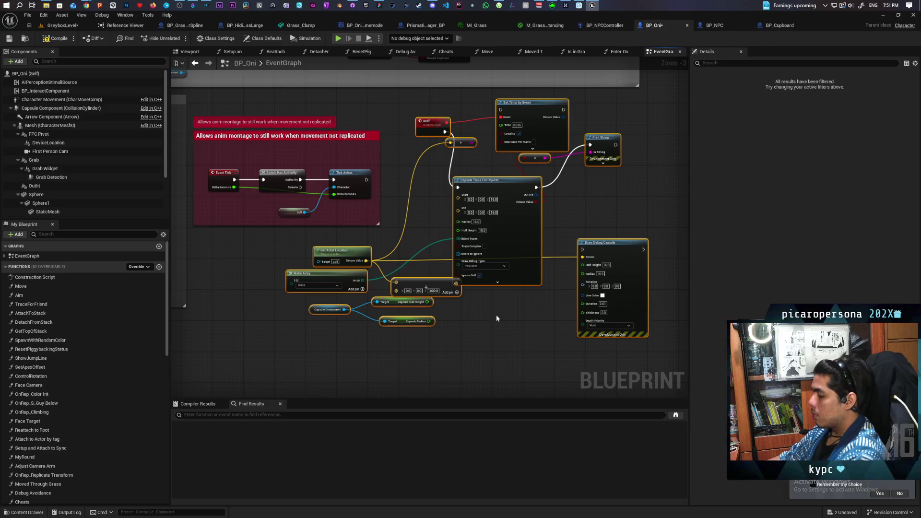
key("Delete")
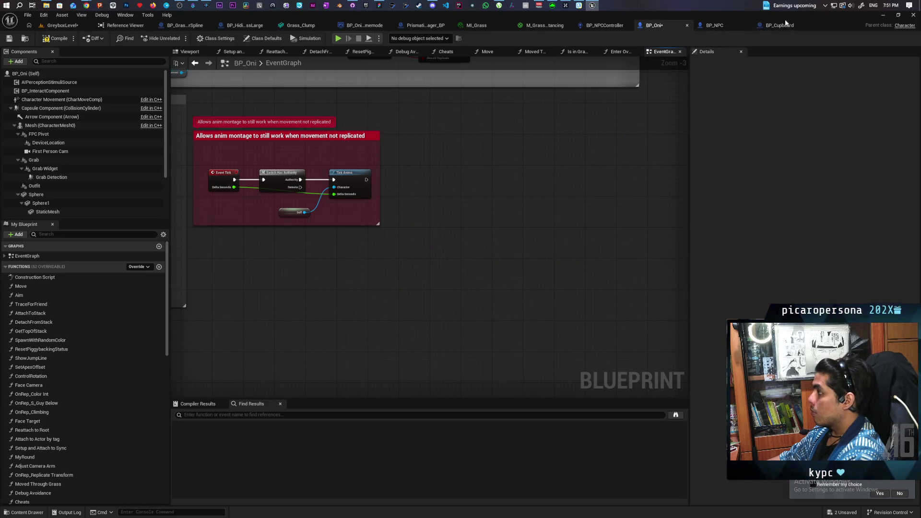
- In BP_NPC, search 'tick' and jump to the Event Tick node
left_click(715, 26)
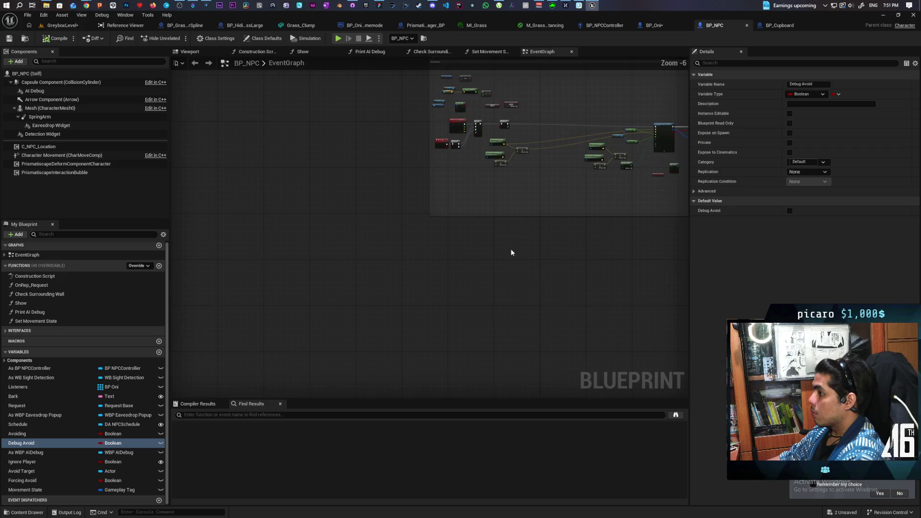
scroll(454, 160, "up", 4)
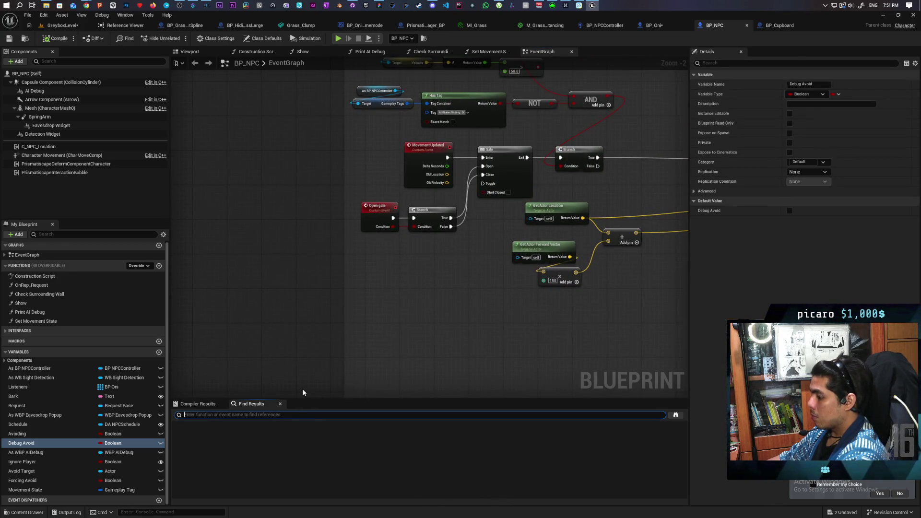
type("tick")
left_click(199, 435)
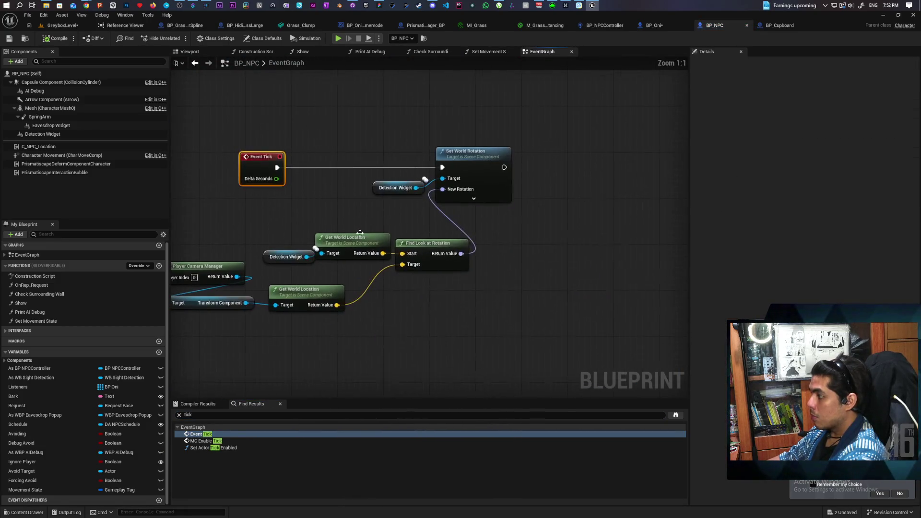
scroll(360, 233, "down", 2)
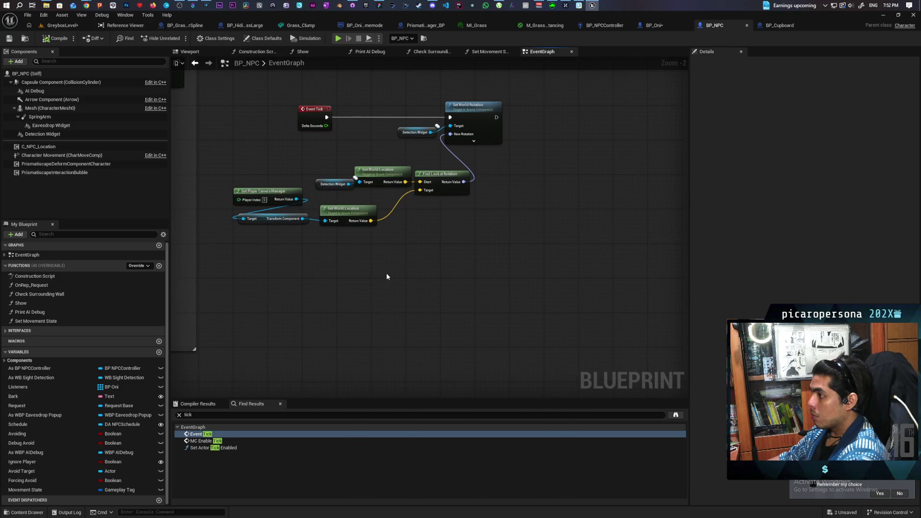
scroll(356, 269, "down", 3)
mouse_move(323, 274)
left_mouse_down()
mouse_move(479, 240)
mouse_move(459, 241)
left_mouse_up()
- Paste the trace nodes into empty space near the Sitting comment
scroll(460, 241, "up", 2)
scroll(460, 244, "down", 3)
scroll(365, 144, "up", 4)
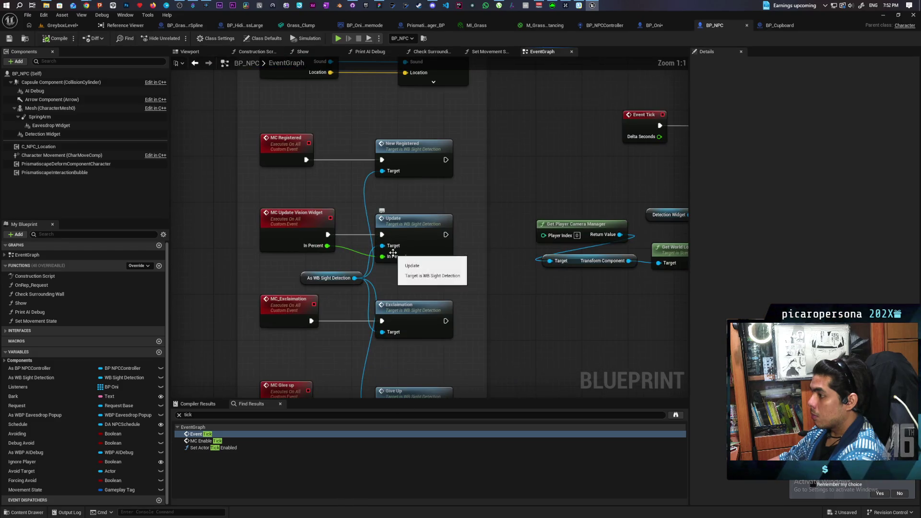
scroll(395, 260, "down", 2)
mouse_move(454, 301)
left_mouse_down()
mouse_move(475, 323)
mouse_move(443, 396)
mouse_move(480, 131)
left_mouse_up()
mouse_move(504, 327)
left_mouse_down()
mouse_move(523, 245)
mouse_move(464, 215)
mouse_move(285, 206)
mouse_move(253, 253)
left_mouse_up()
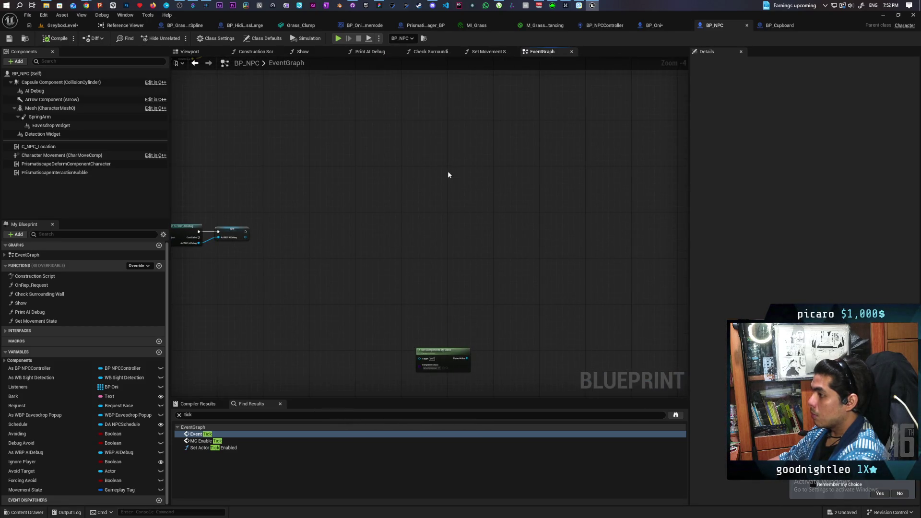
key("ctrl+v")
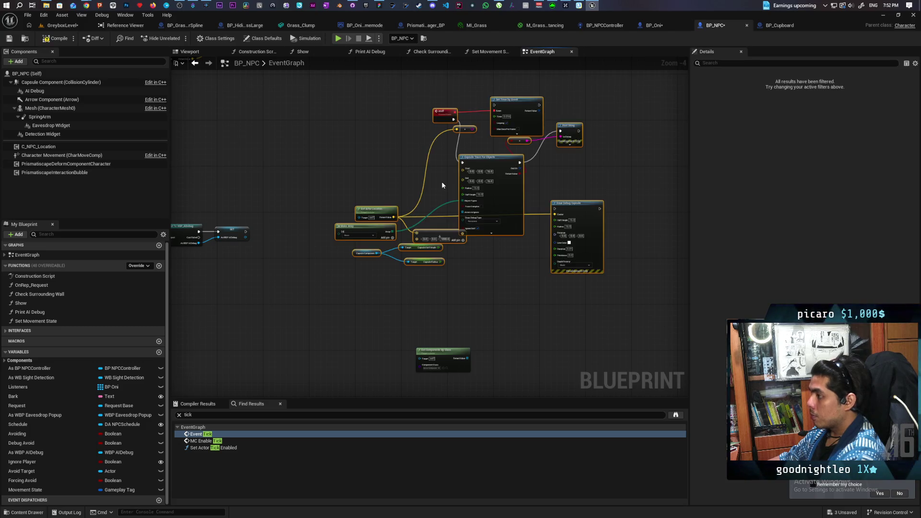
- Add a Then 6 output to the BeginPlay Sequence, wire it to the trace setup, compile and save all
mouse_move(384, 172)
left_mouse_down()
mouse_move(499, 150)
mouse_move(468, 172)
mouse_move(466, 190)
mouse_move(638, 160)
left_mouse_up()
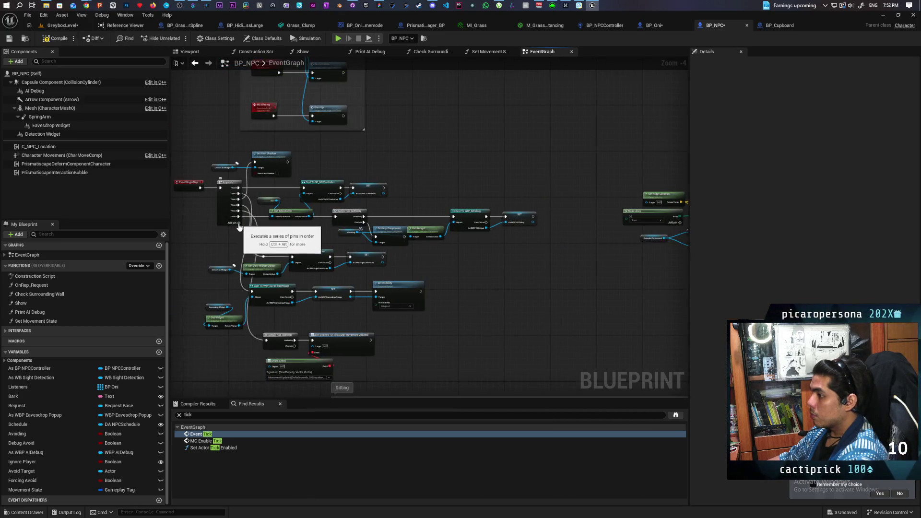
left_click(239, 227)
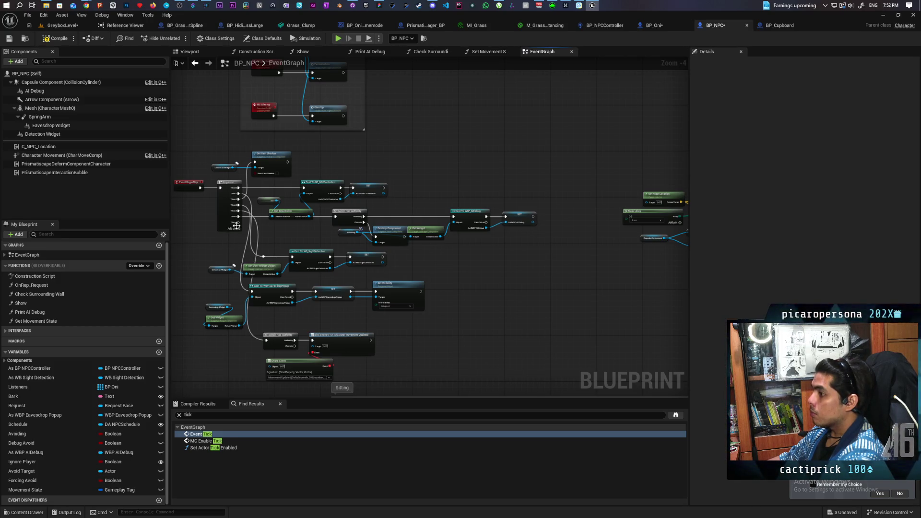
mouse_move(237, 226)
left_mouse_down()
mouse_move(714, 182)
mouse_move(600, 163)
mouse_move(669, 89)
left_mouse_up()
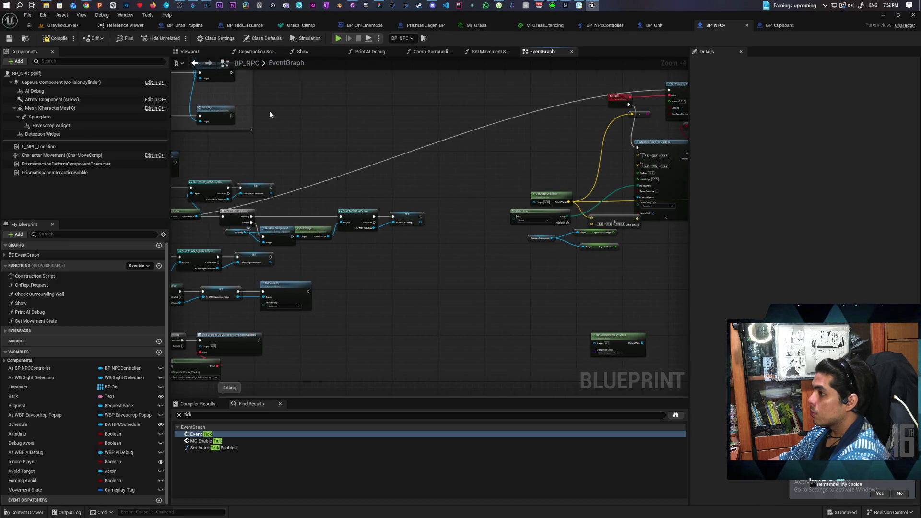
left_click(57, 40)
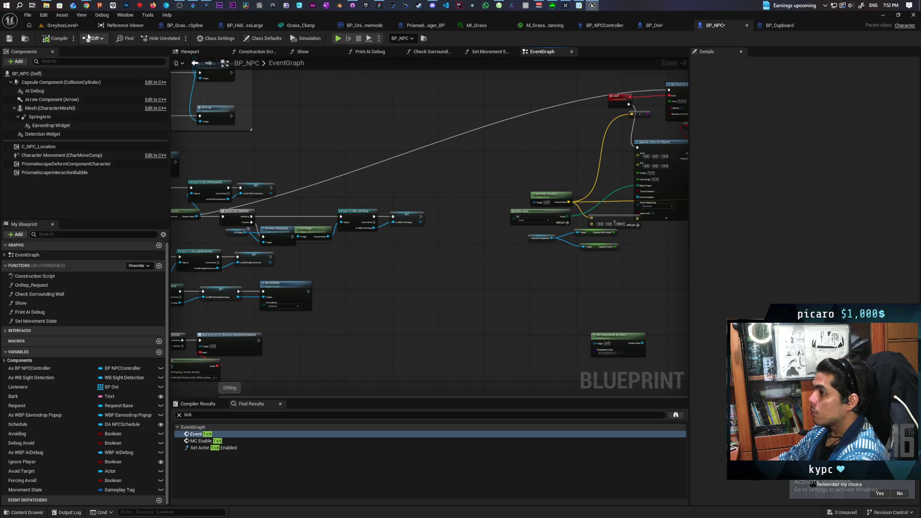
key("ctrl+shift+s")
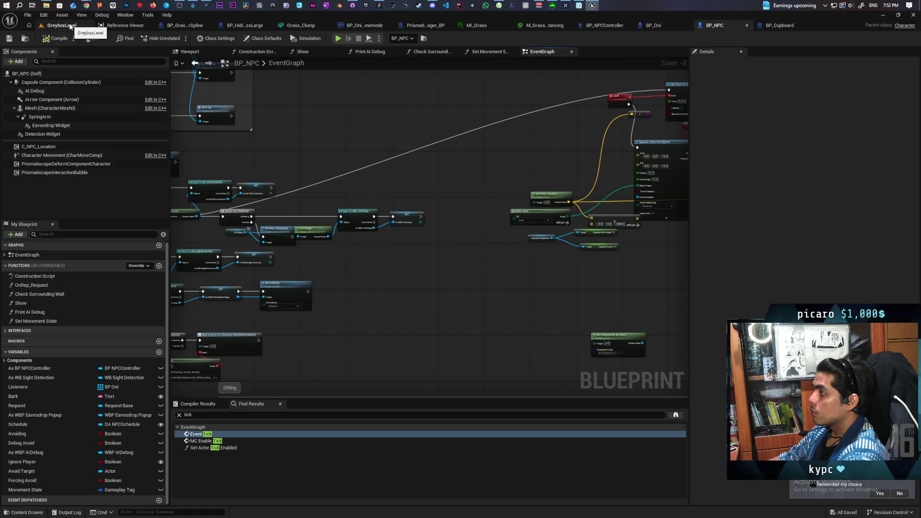
- Play-test the Greybox level briefly toward the curved ramp, then return to BP_NPC's graph
left_click(62, 25)
left_click(178, 38)
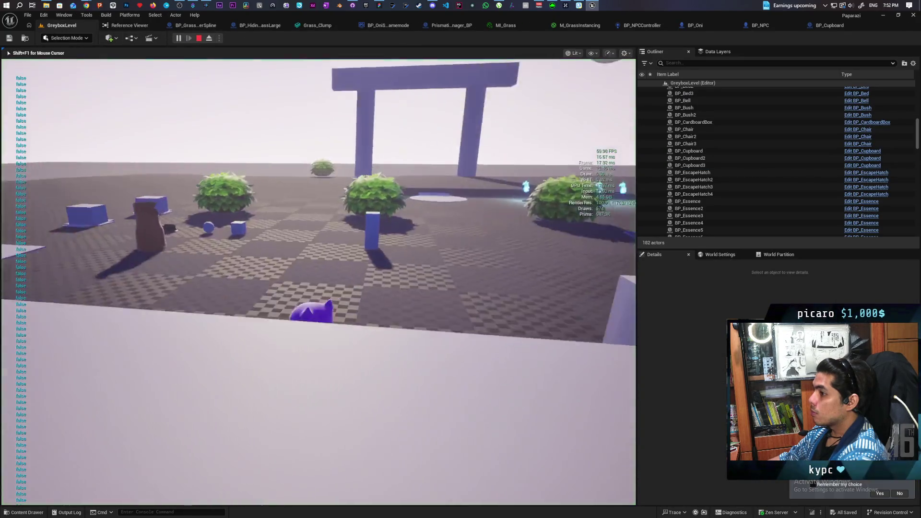
key("w")
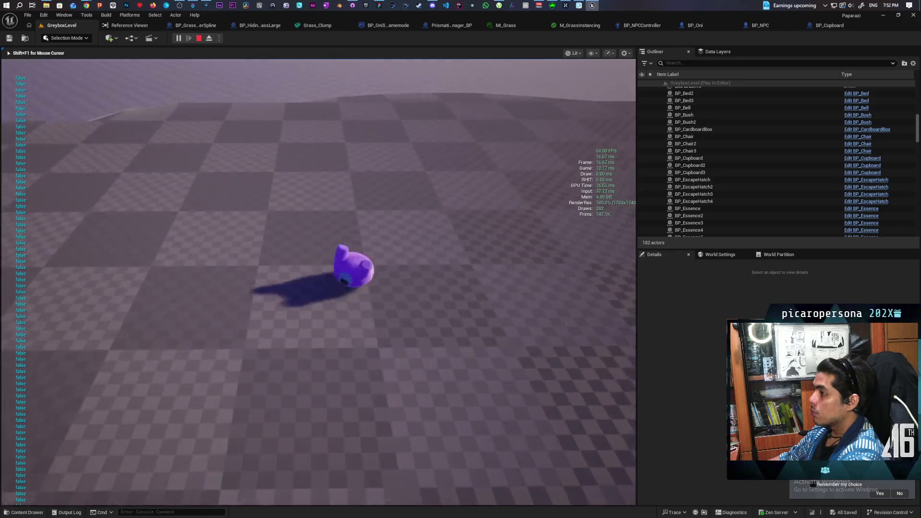
key("w")
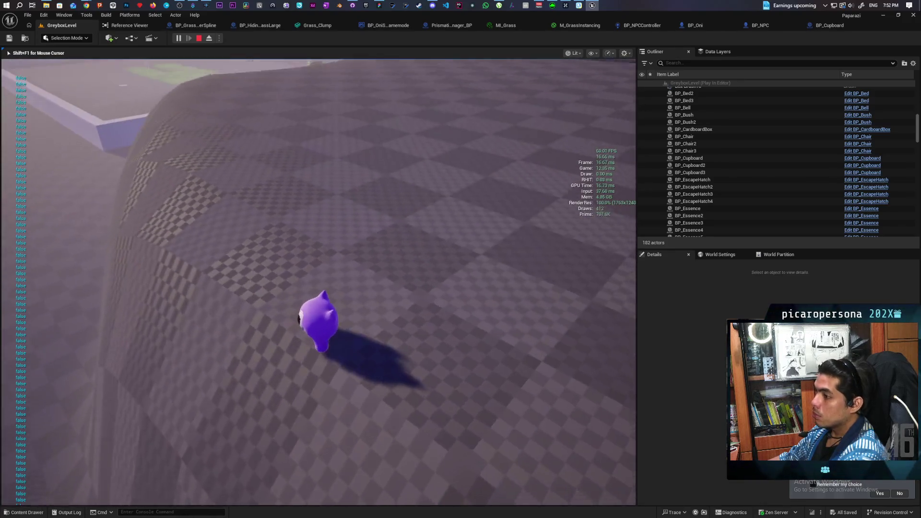
key("Escape")
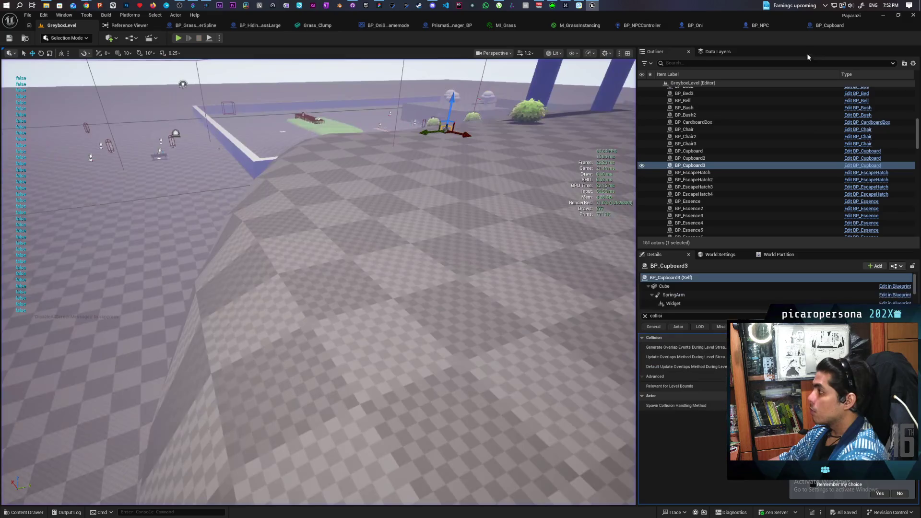
left_click(828, 25)
left_click(700, 25)
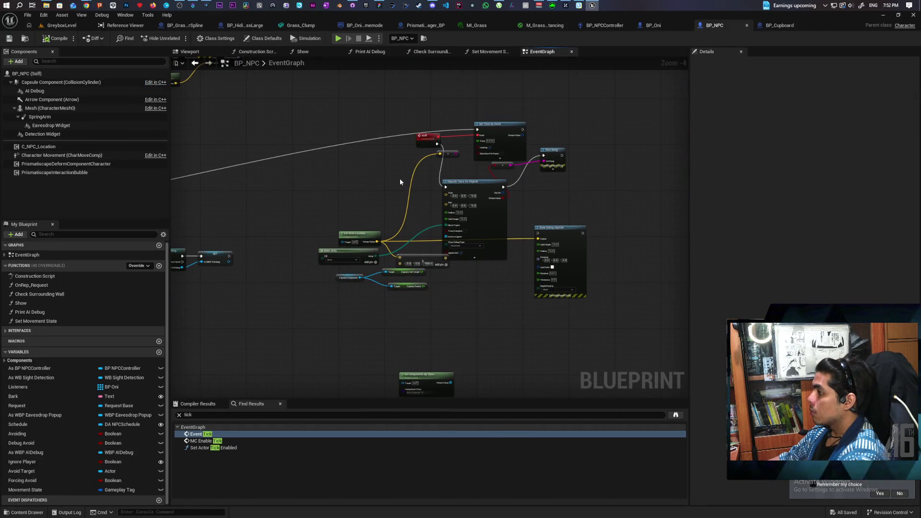
- Wire Capsule Half Height, Capsule Radius and Get Actor Location into the Capsule Trace
scroll(400, 179, "up", 1)
scroll(398, 183, "up", 2)
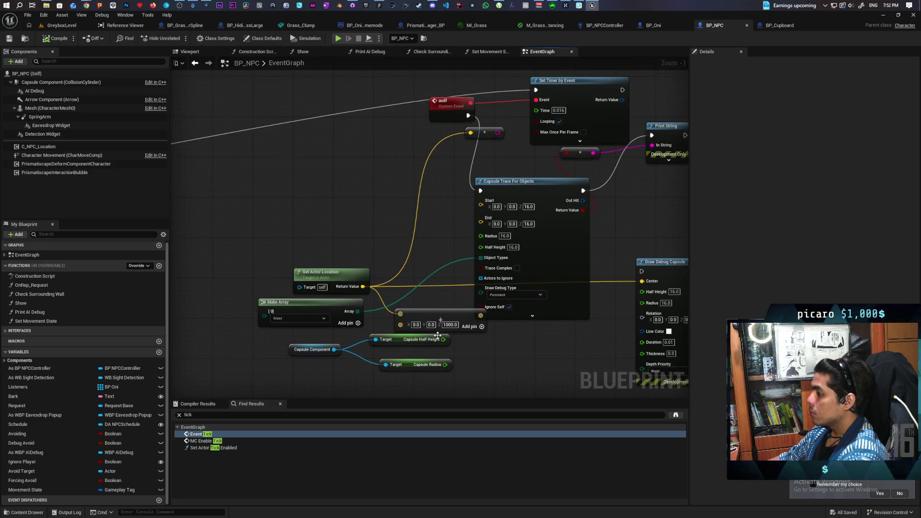
left_click_drag(445, 339, 481, 235)
left_click_drag(446, 365, 481, 235)
mouse_move(363, 287)
left_mouse_down()
mouse_move(480, 201)
mouse_move(447, 237)
mouse_move(488, 216)
left_mouse_up()
- Set the trace's Draw Debug Type to For One Frame, then compile and save BP_NPC
left_click(532, 276)
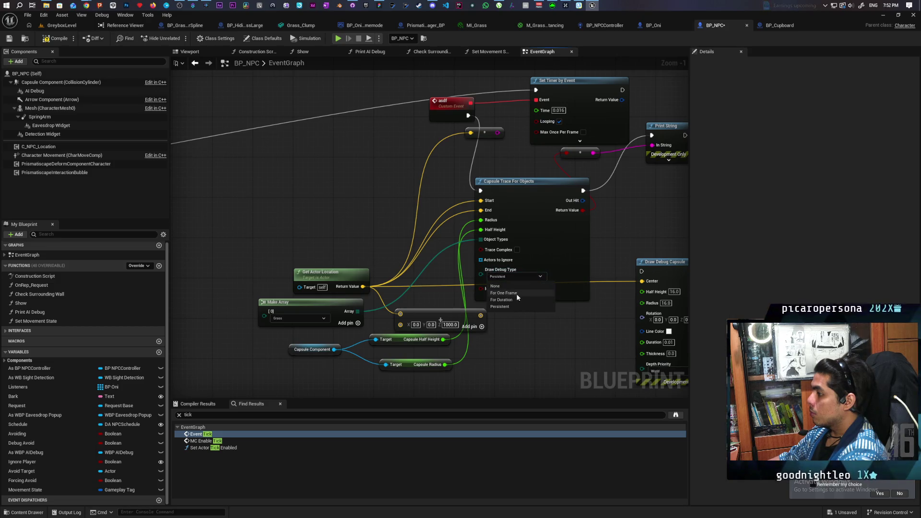
left_click(516, 299)
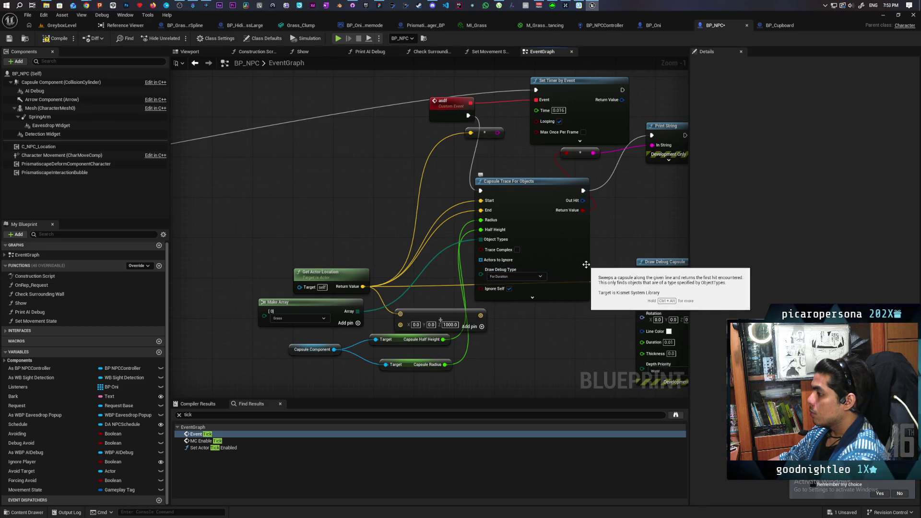
left_click(528, 277)
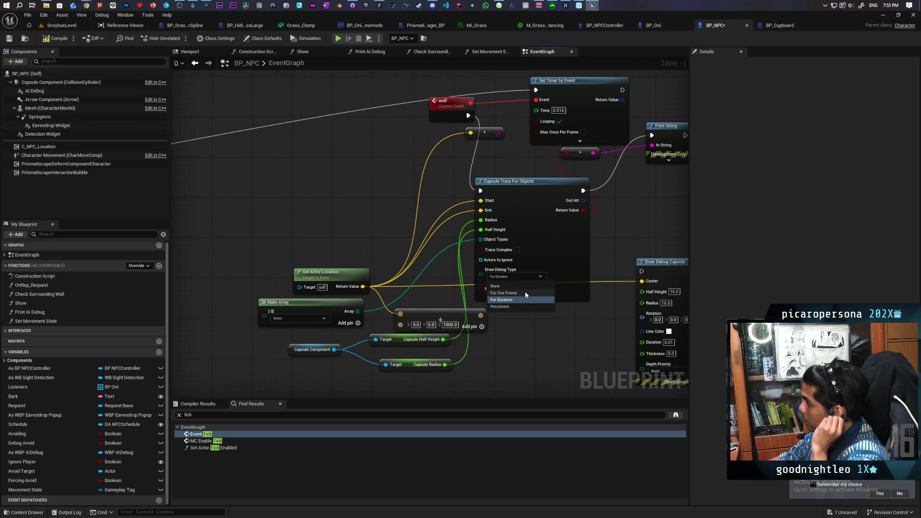
left_click(525, 292)
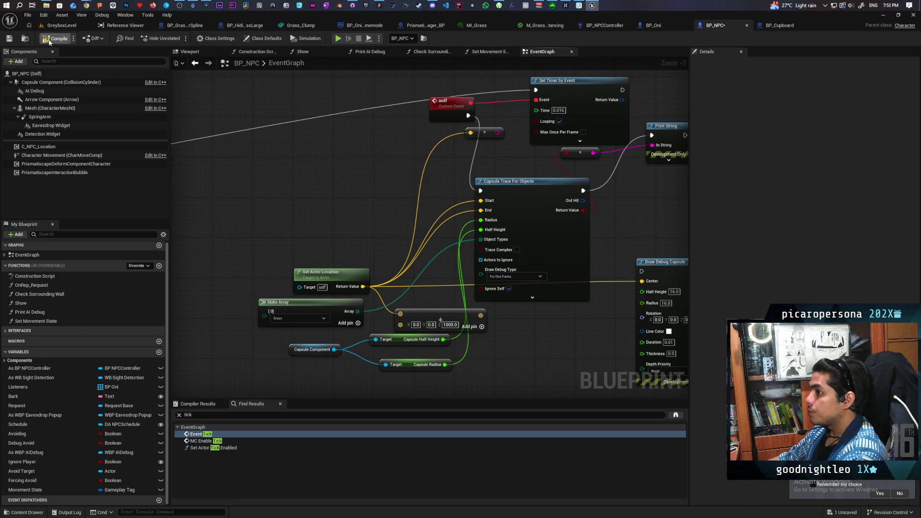
left_click(67, 27)
key("ctrl+shift+s")
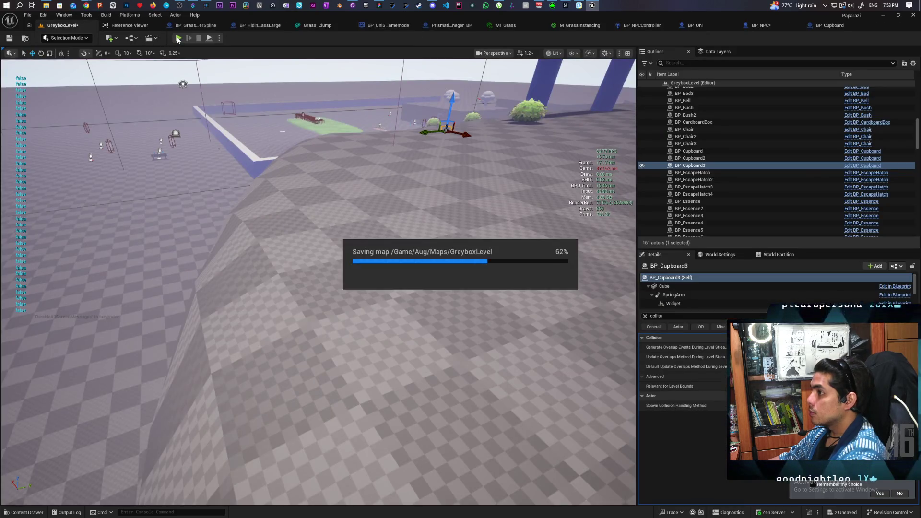
- Play-test GreyboxLevel, running the character past a pillar and bush, then return to BP_NPC
left_click(178, 38)
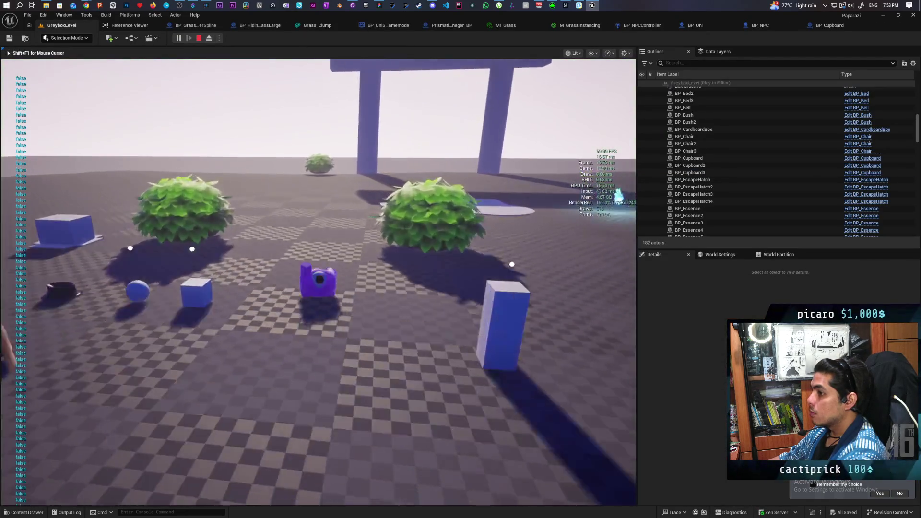
key("w")
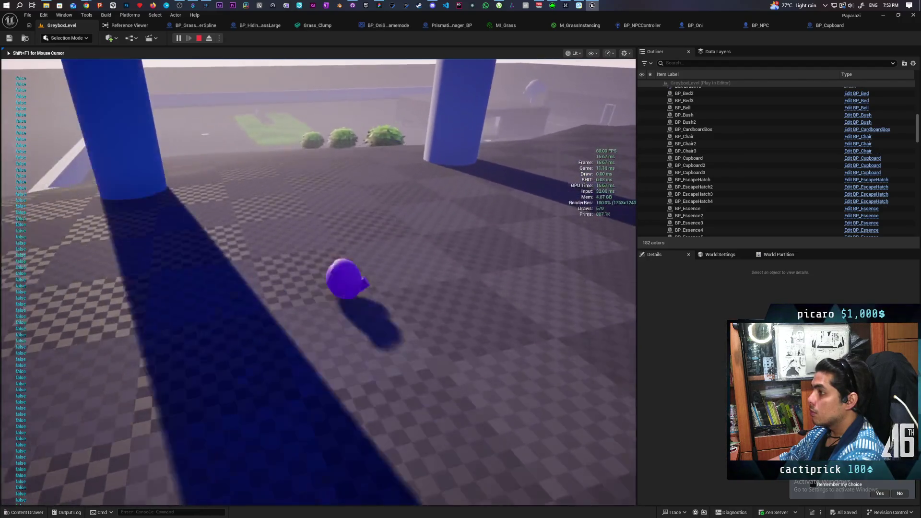
key("w")
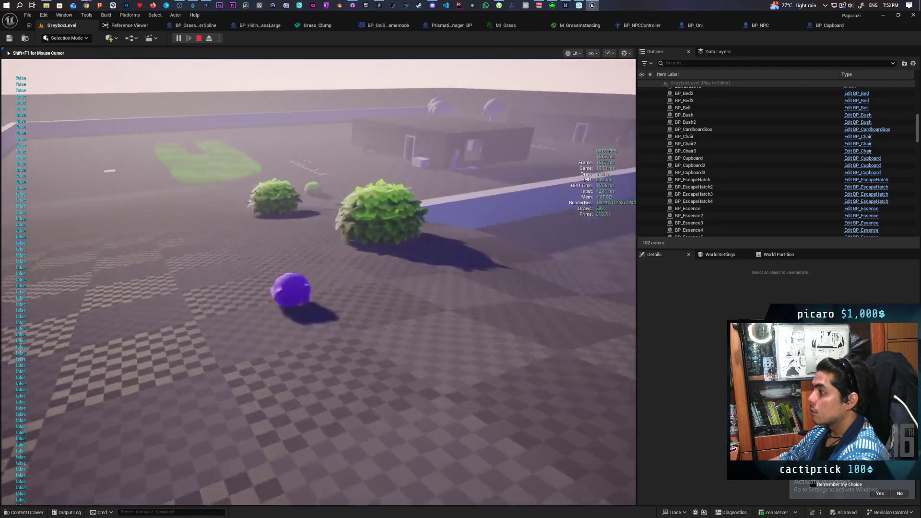
key("w")
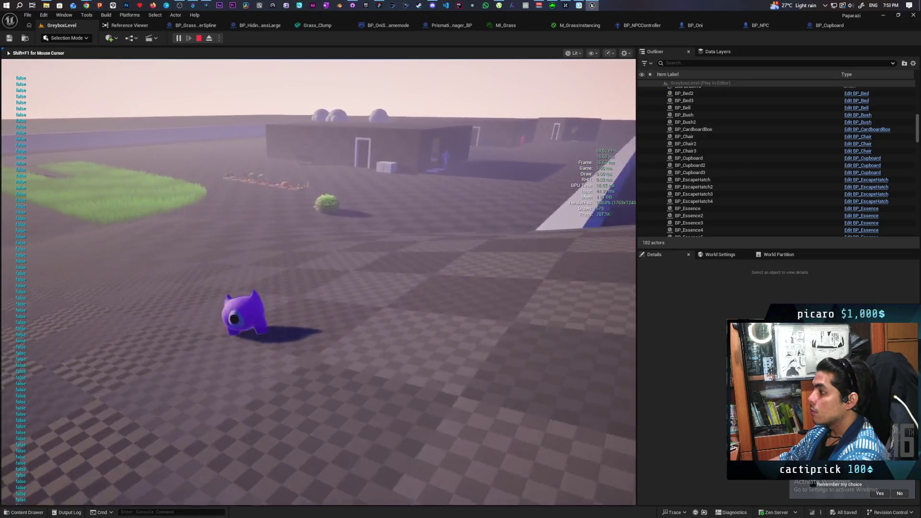
key("space")
key("w")
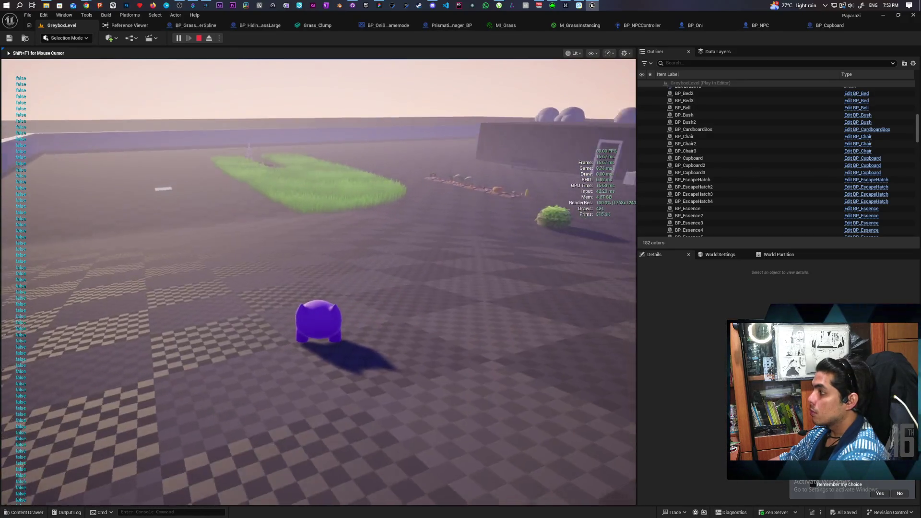
key("Escape")
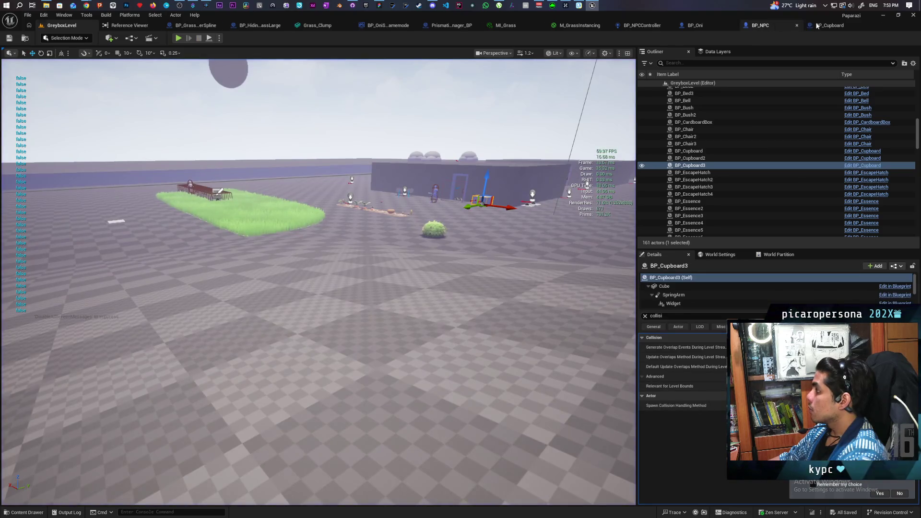
left_click(770, 26)
left_click_drag(496, 311, 510, 263)
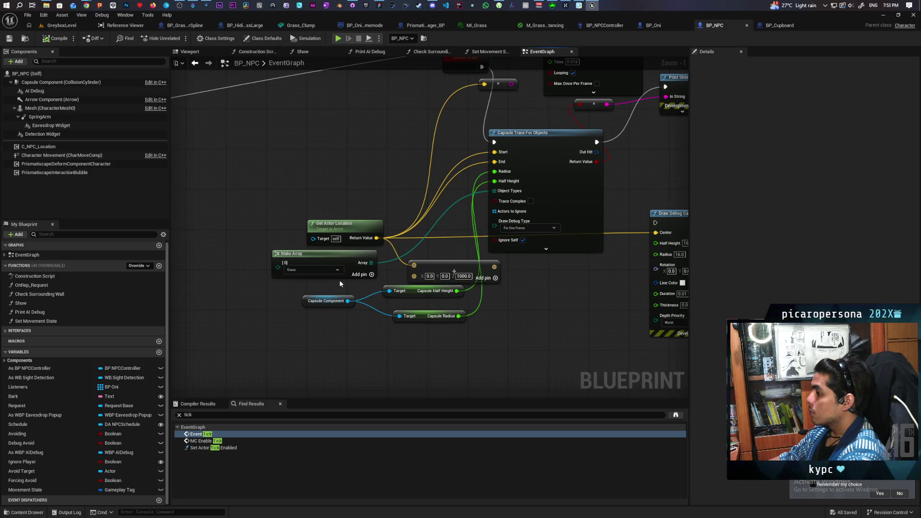
- Add a WorldStatic object type alongside Grass in the trace's Make Array node
left_click_drag(329, 353, 333, 369)
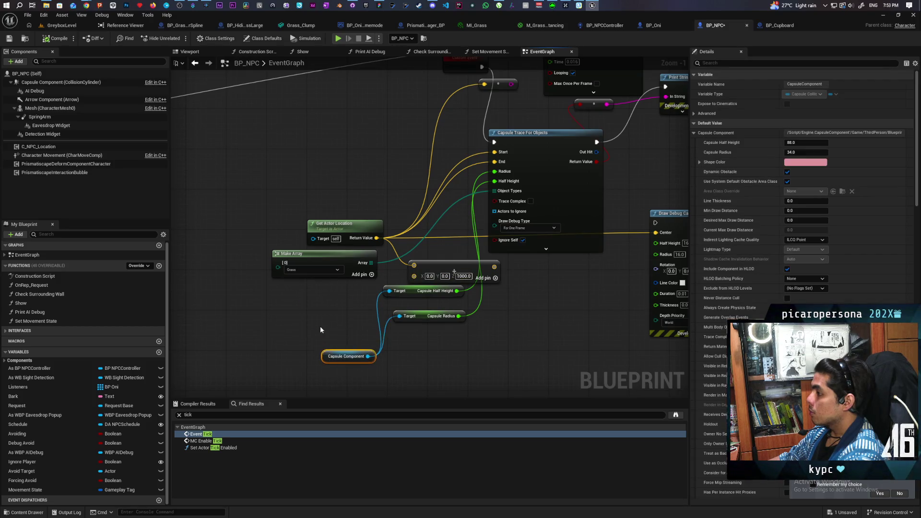
left_click(336, 311)
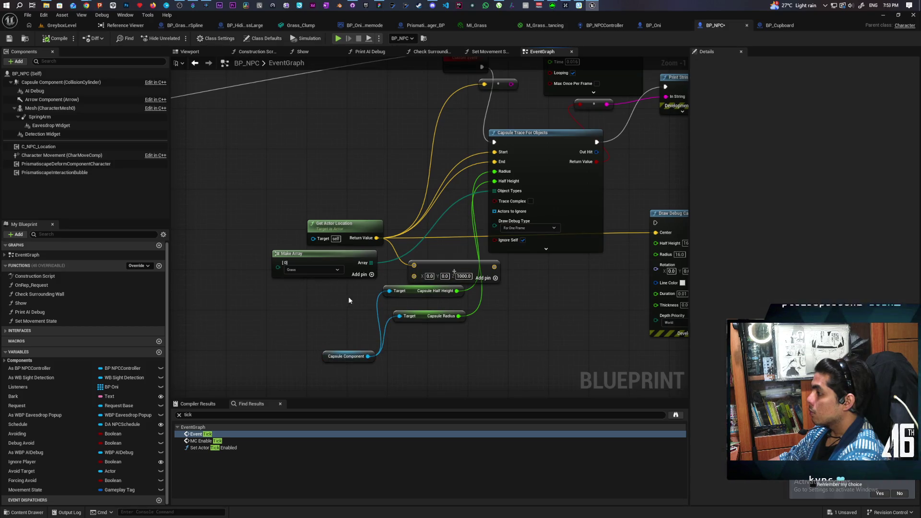
left_click(371, 274)
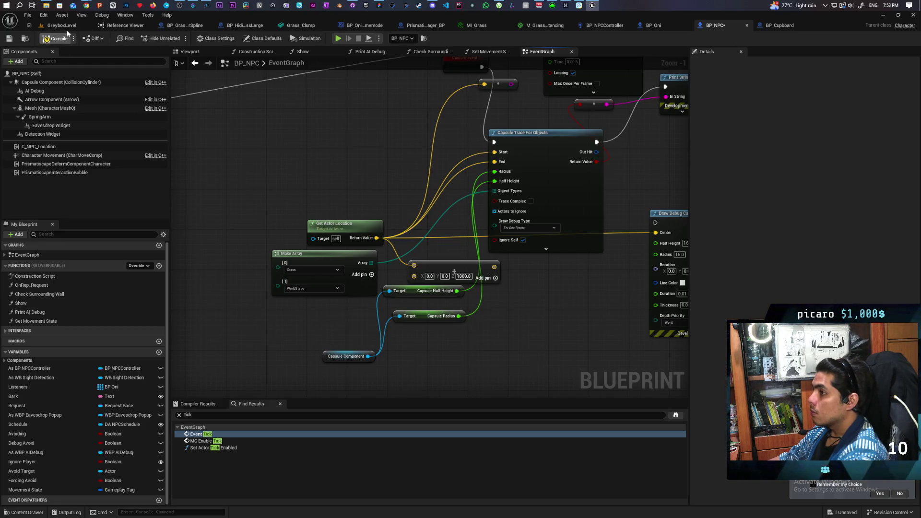
- Play-test GreyboxLevel by running toward the bushes, then return to BP_NPC's event graph
key("alt+p")
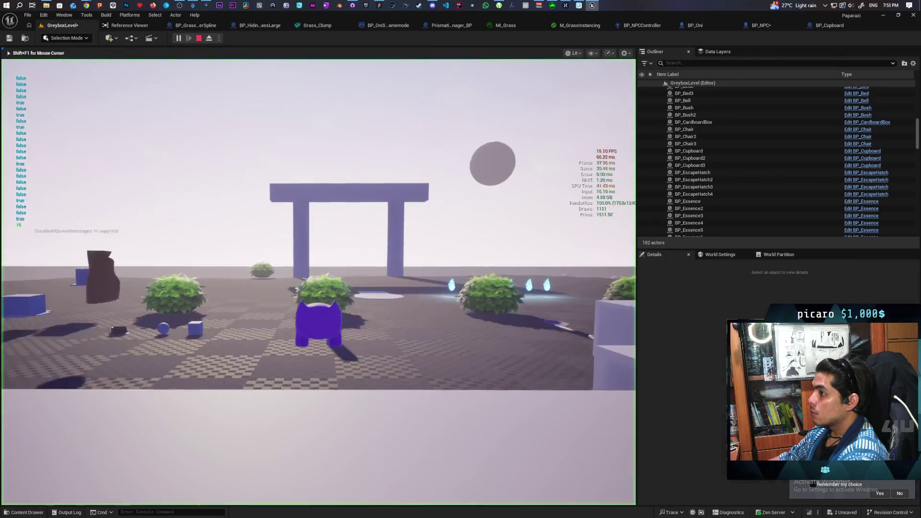
key("w")
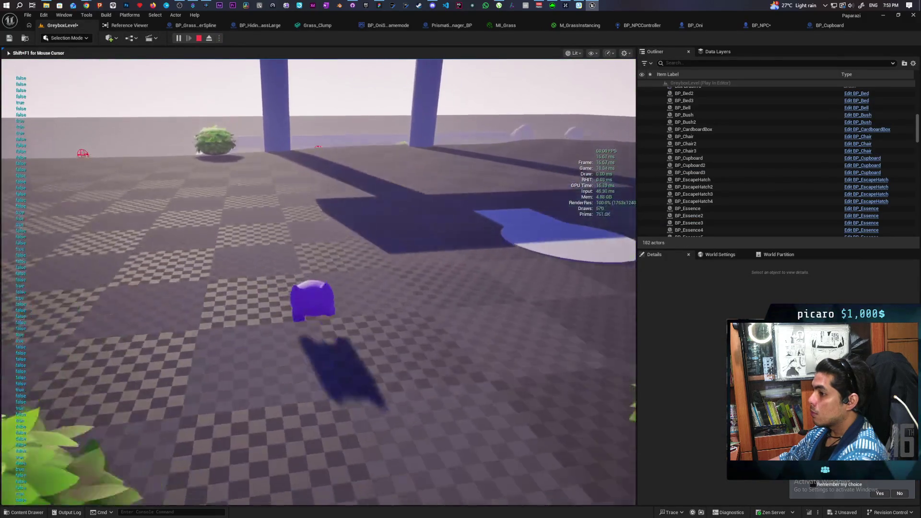
key("w")
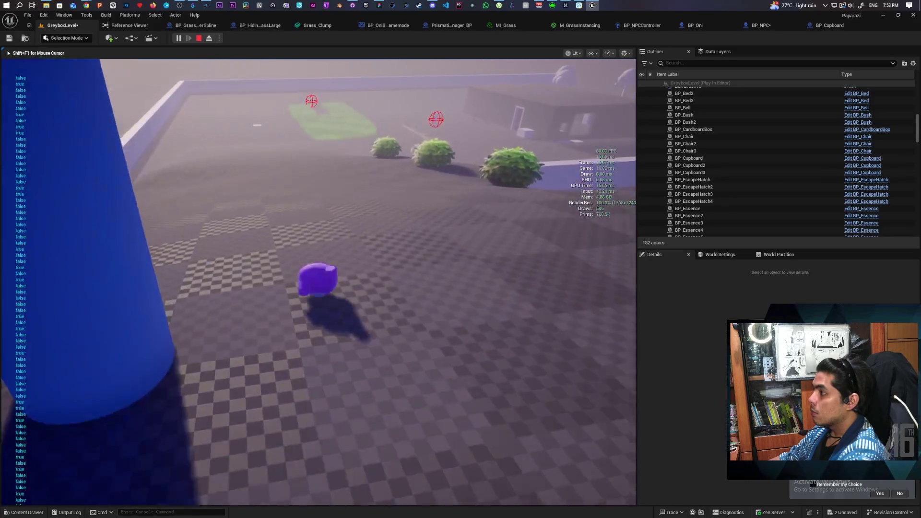
key("s")
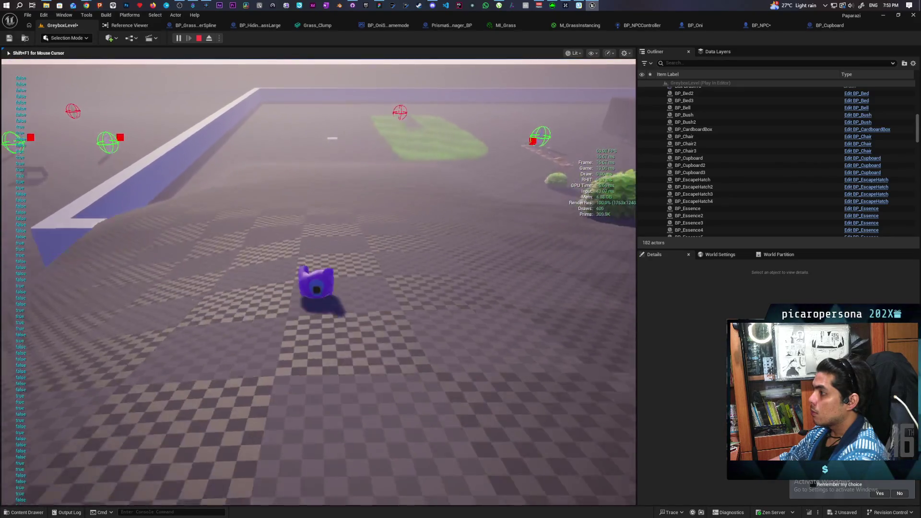
key("w")
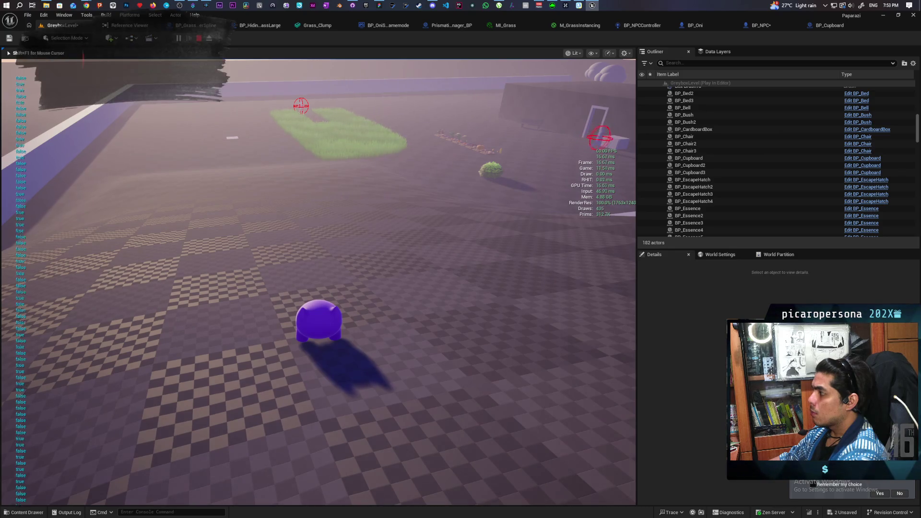
mouse_move(318, 282)
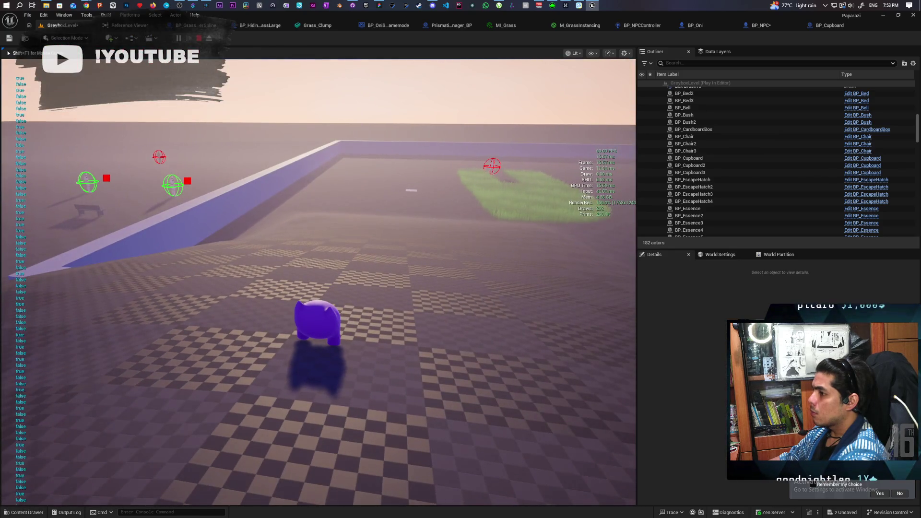
key("Escape")
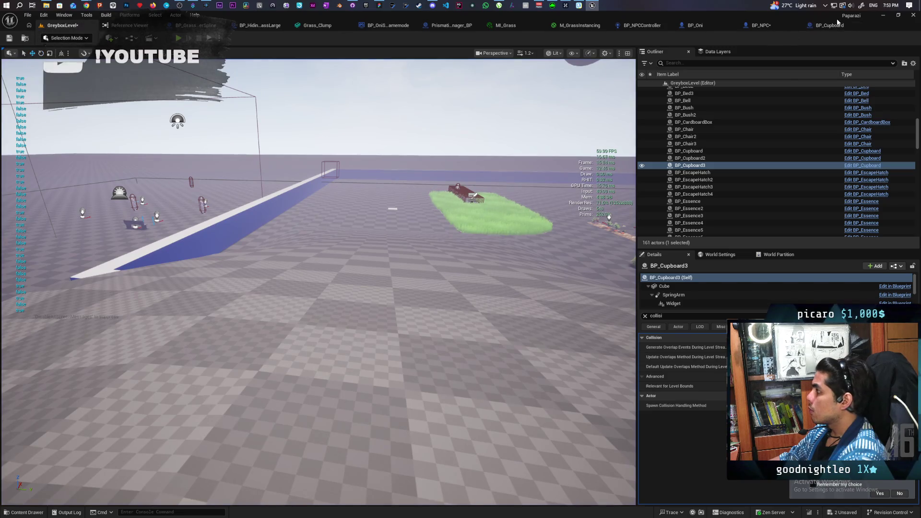
left_click(835, 25)
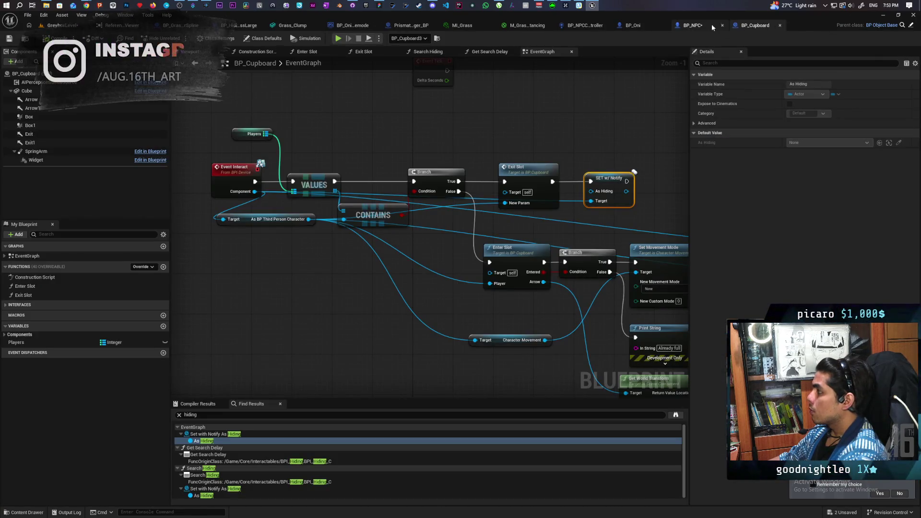
left_click(700, 27)
mouse_move(441, 230)
left_mouse_down()
mouse_move(496, 217)
mouse_move(446, 258)
mouse_move(497, 212)
mouse_move(473, 189)
left_mouse_up()
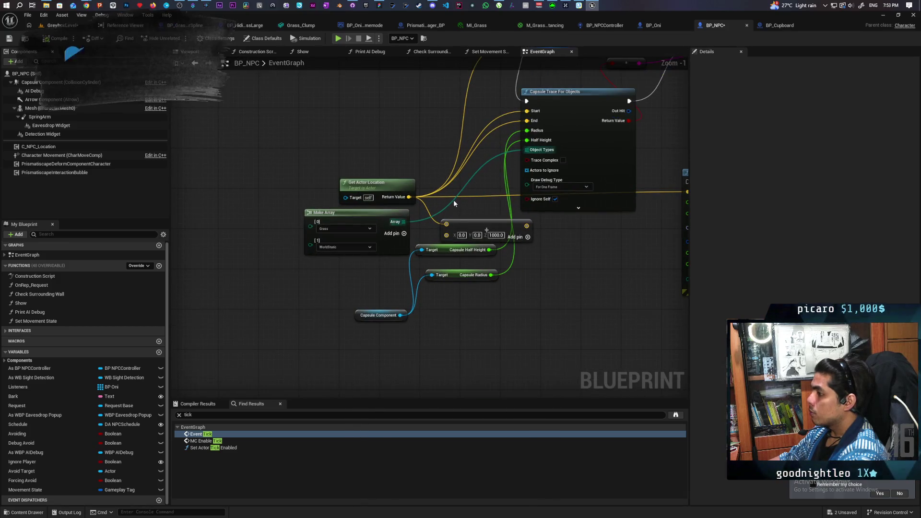
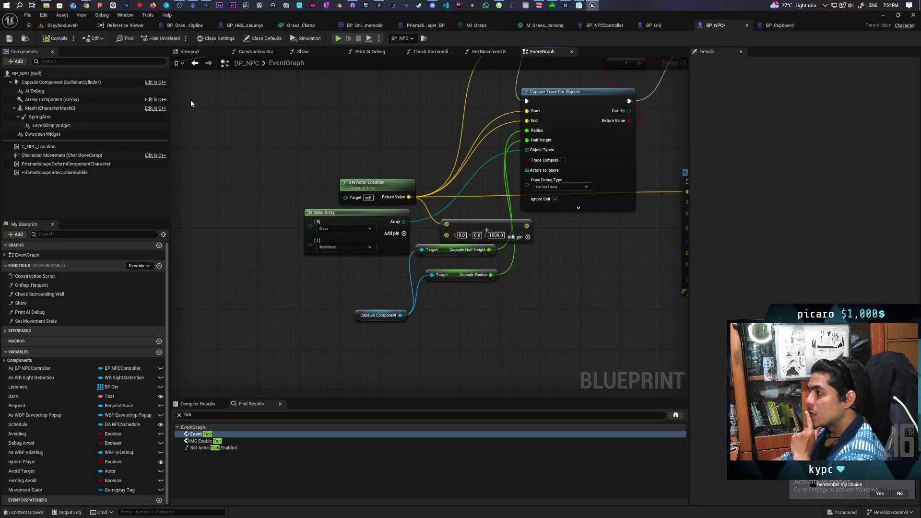
- Save the GreyboxLevel map and bring the Chrome window with the AI Mode answer to the front
key("ctrl+shift+s")
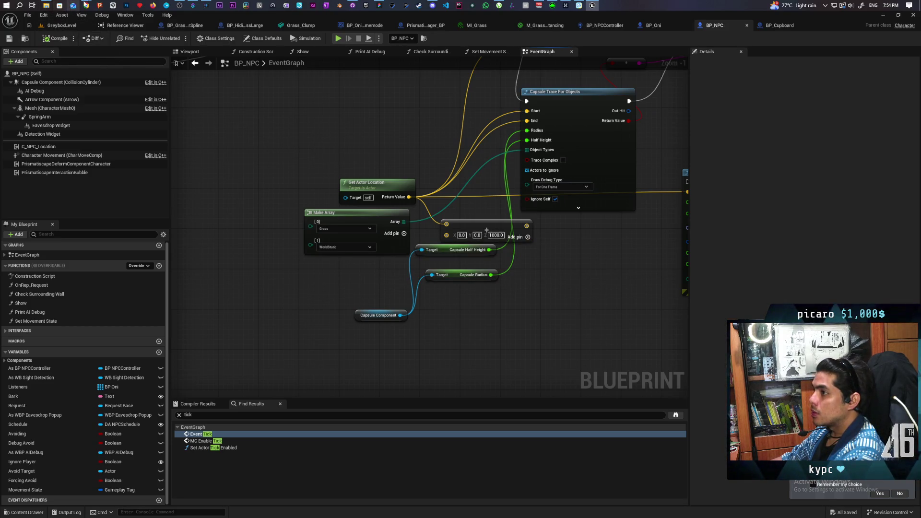
mouse_move(86, 5)
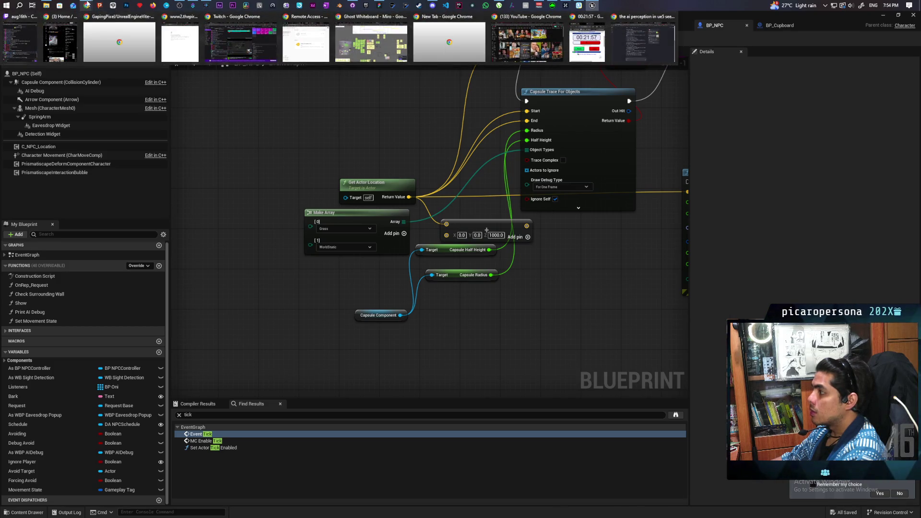
left_click(643, 42)
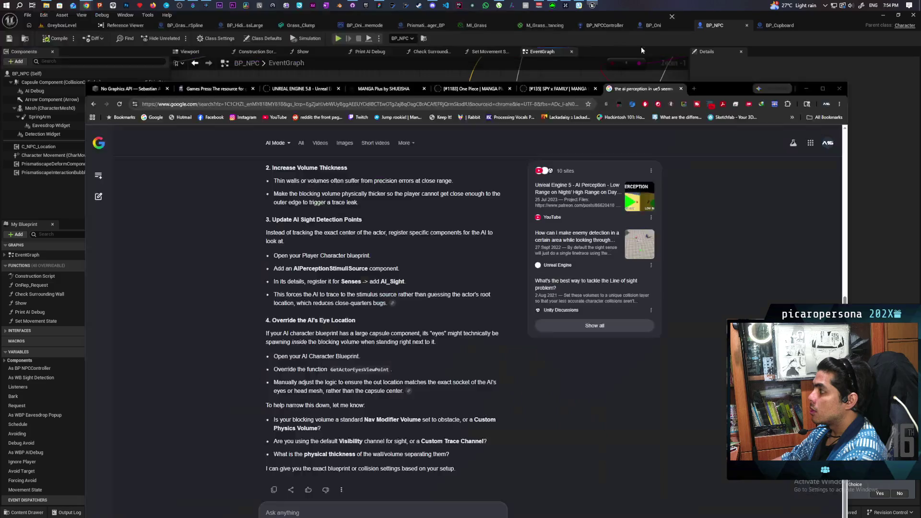
- Ask a new AI Mode chat why a custom-object-type capsule trace draws no debug lines, then read the answer
left_click(98, 198)
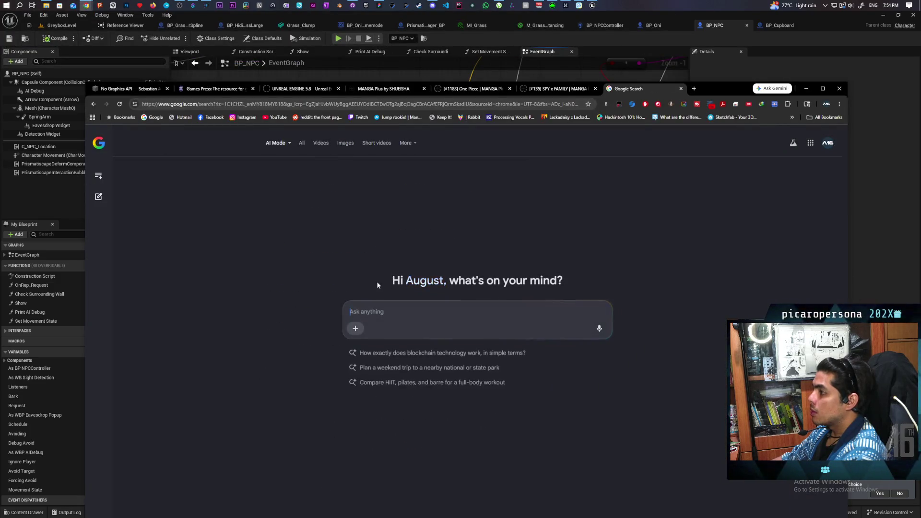
type("ca")
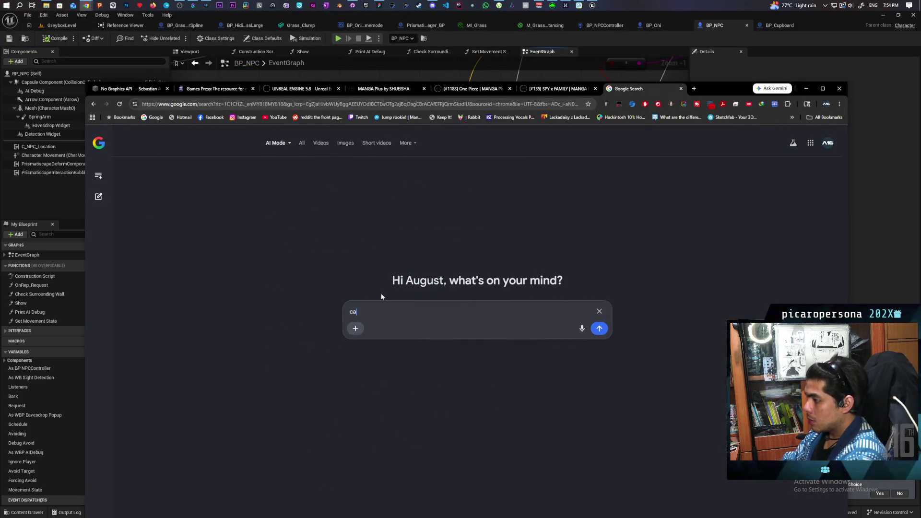
type("psule tra")
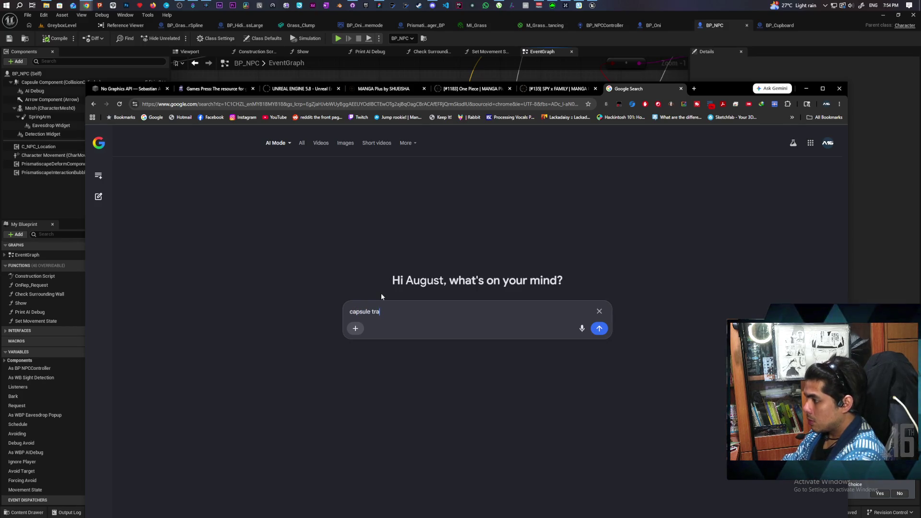
type("ce with o")
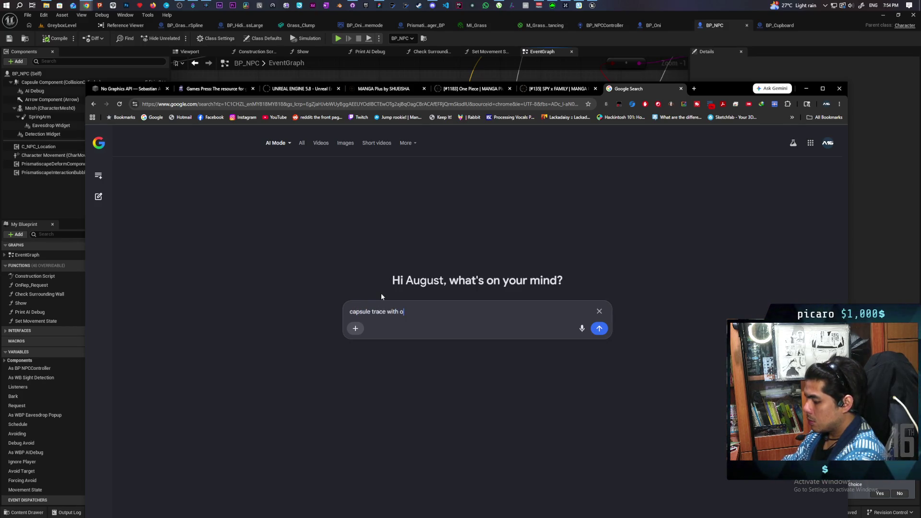
type("bject isnt ")
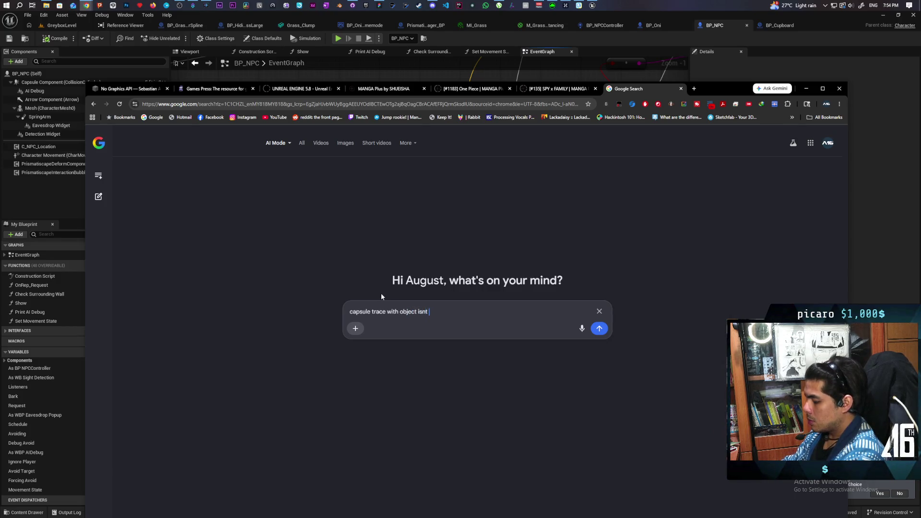
type("drawing debug when i use ")
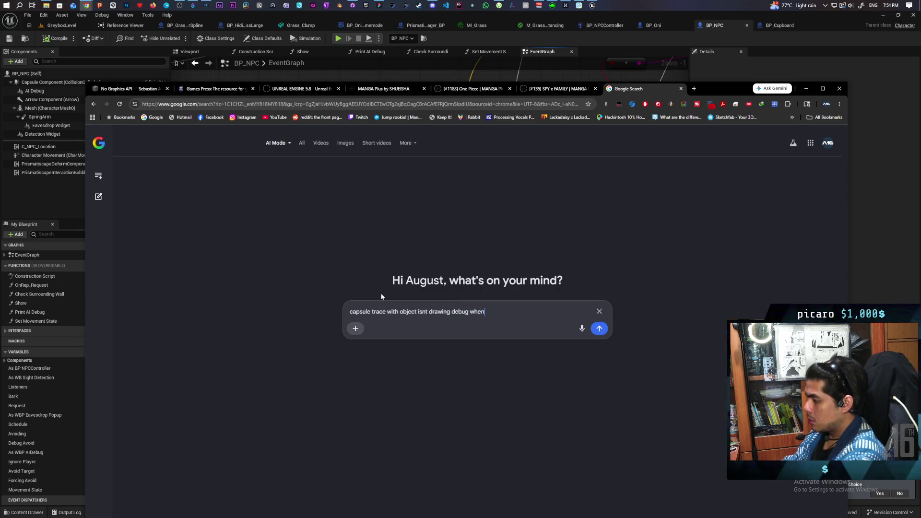
type("custom object")
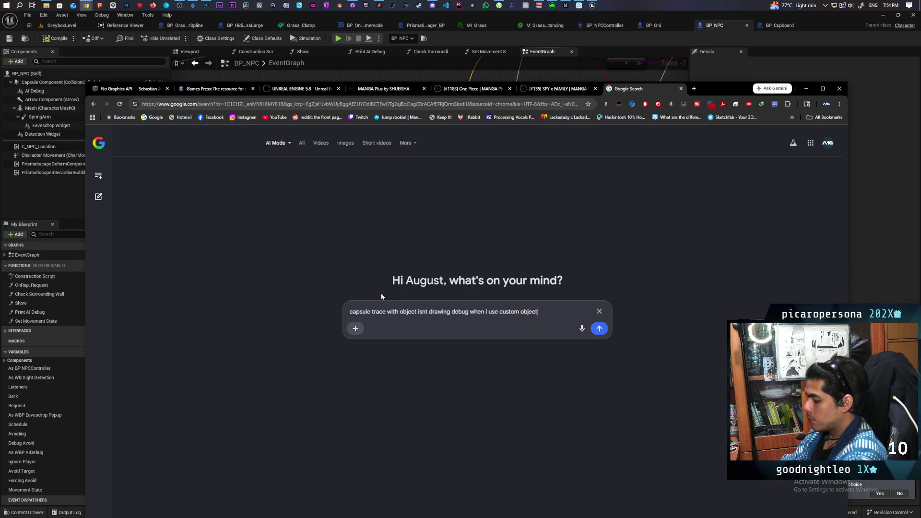
key("Return")
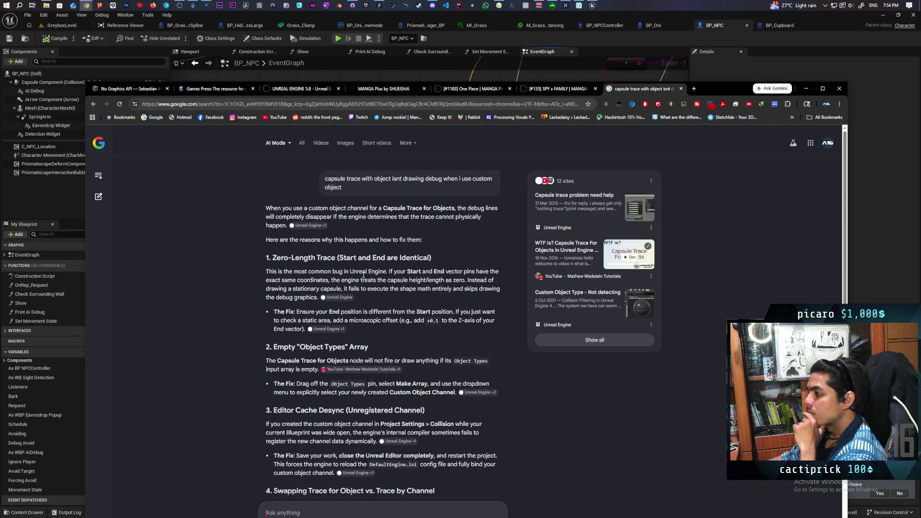
scroll(363, 274, "down", 1)
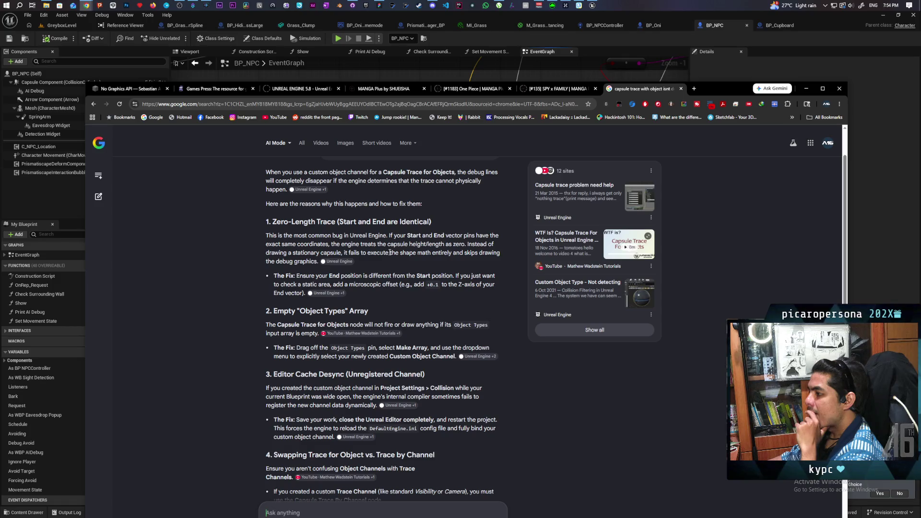
scroll(390, 253, "down", 2)
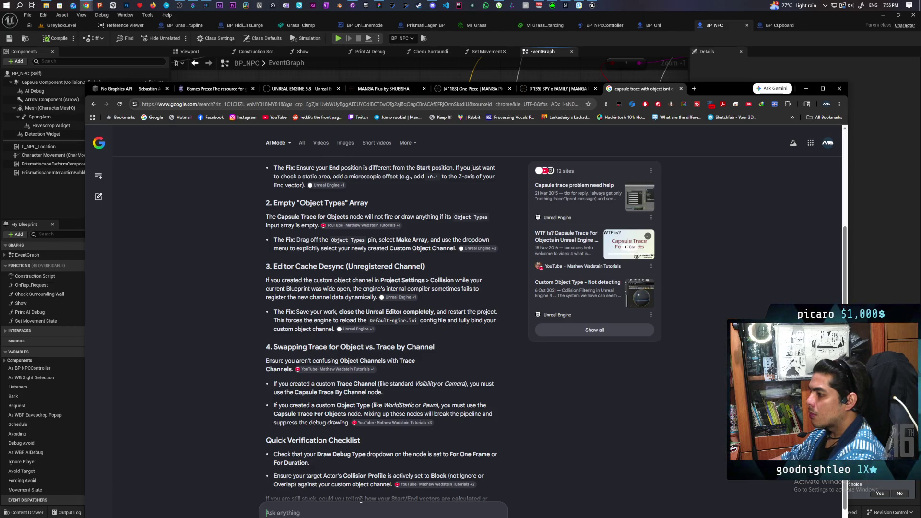
left_click(724, 42)
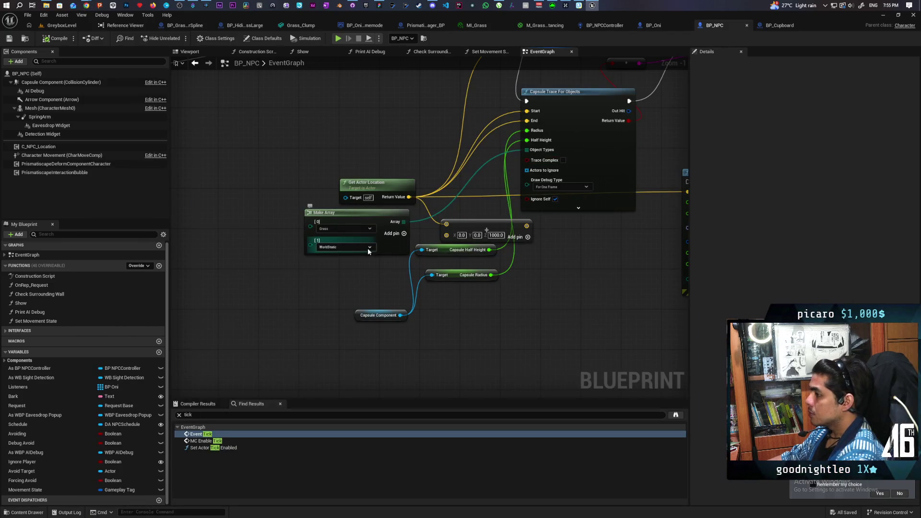
- Delete the WorldStatic pin from the capsule trace's Make Array, leaving only Grass, then go to the browser
right_click(311, 246)
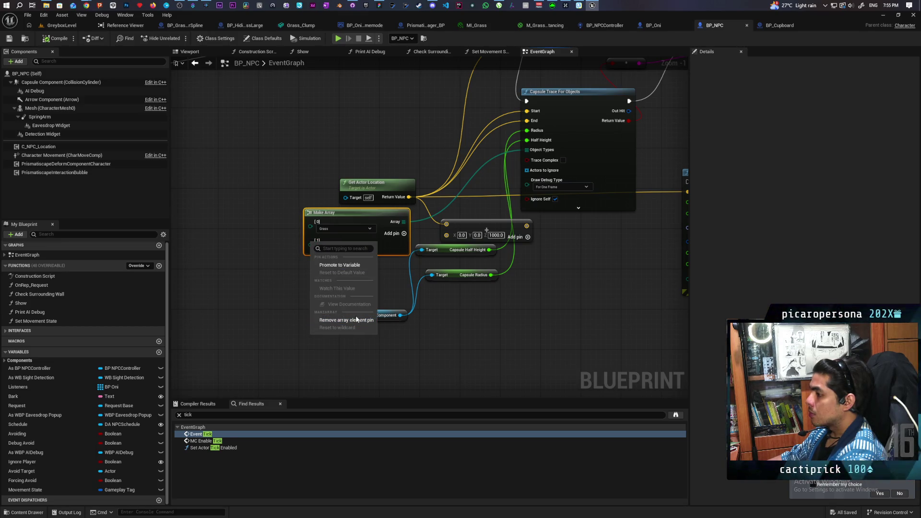
left_click(358, 319)
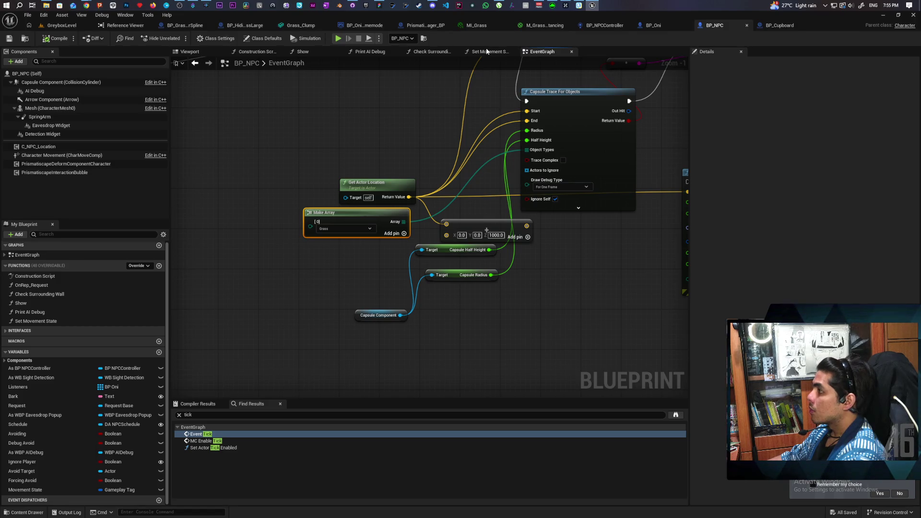
left_click(366, 6)
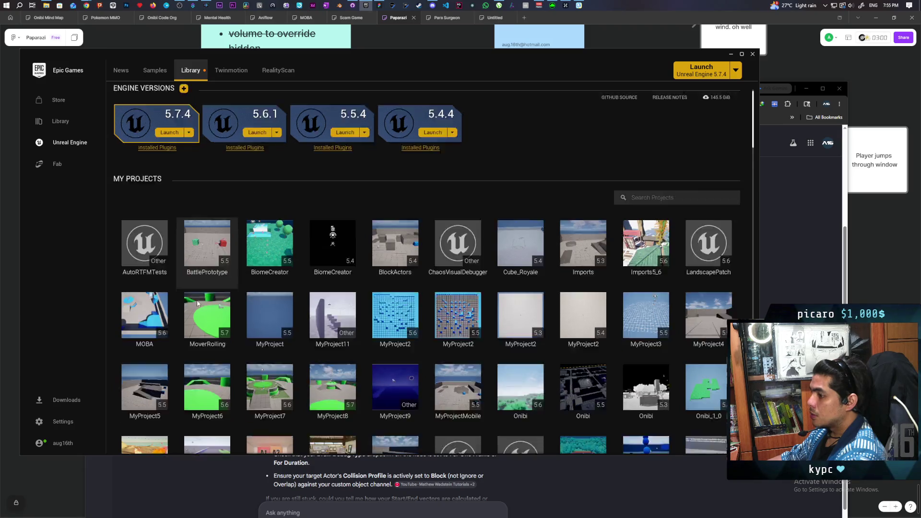
- Launch the Paparazi project from My Projects in the Library
scroll(216, 326, "down", 3)
double_click(214, 350)
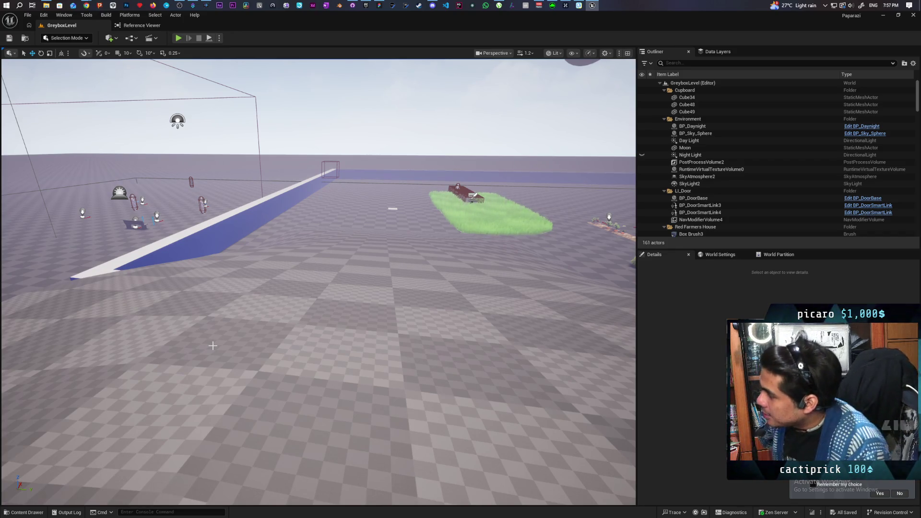
- Run a quick Play-In-Editor session of GreyboxLevel and stop it
key("alt+p")
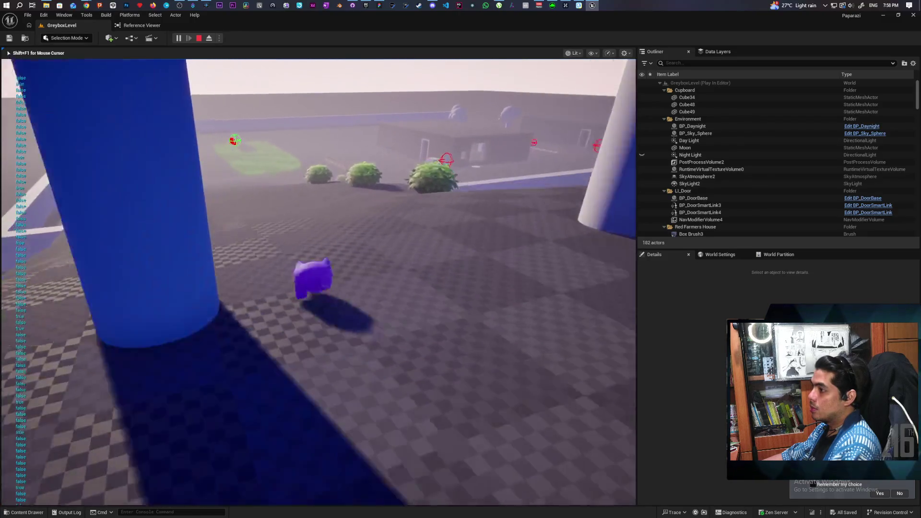
key("shift+F1")
key("Escape")
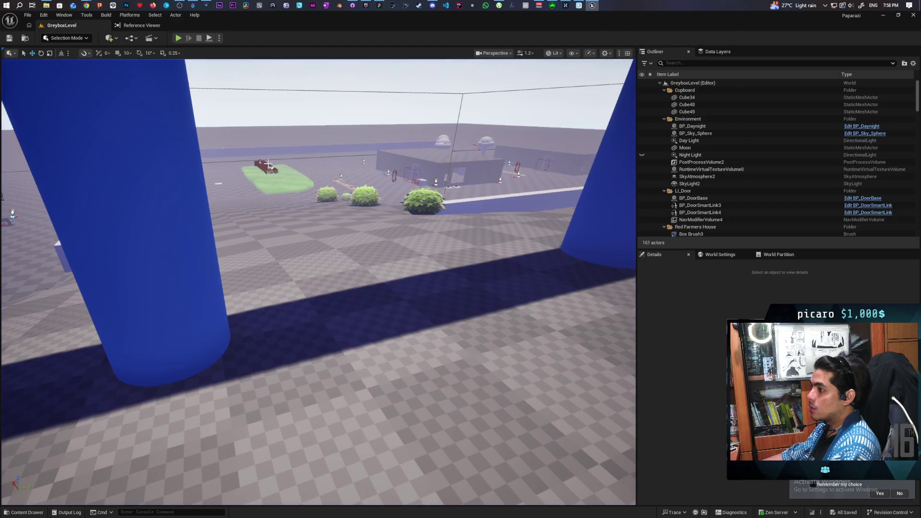
- Select the NPC BP_NPC4 near the wall in the level viewport
left_click(259, 162)
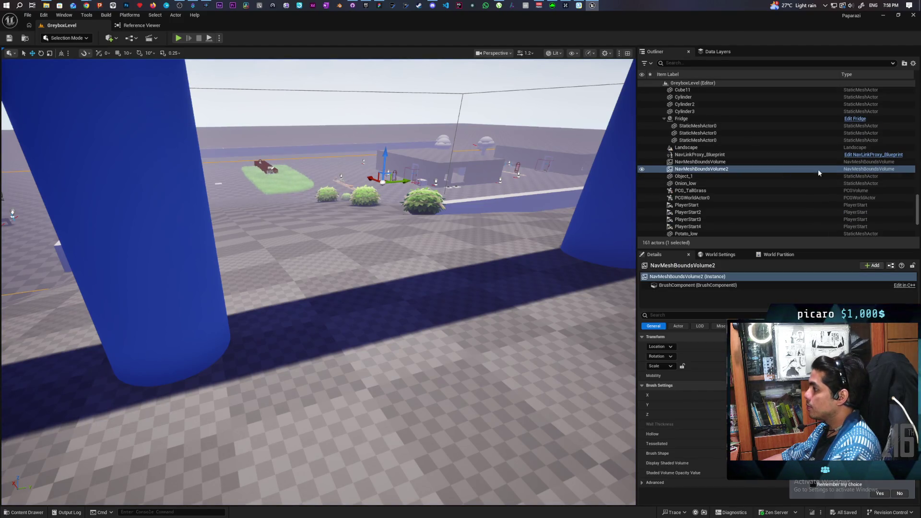
left_click(259, 161)
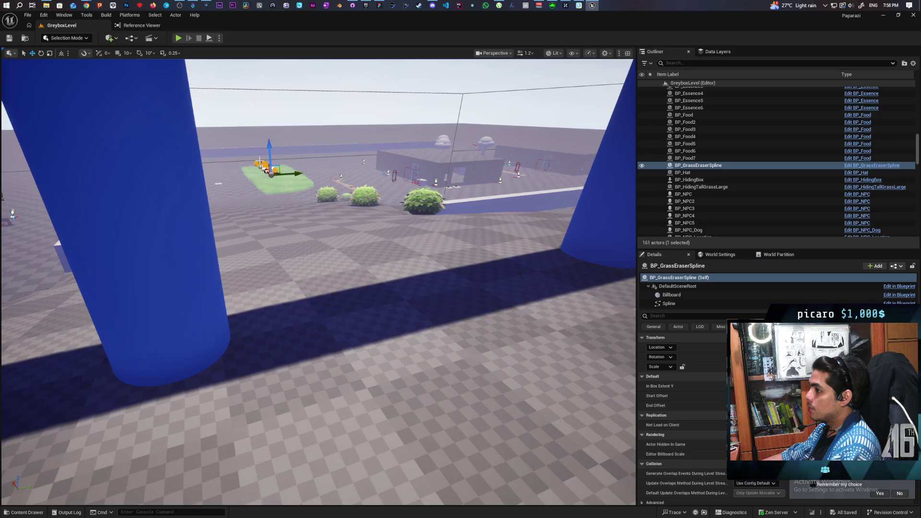
left_click(259, 161)
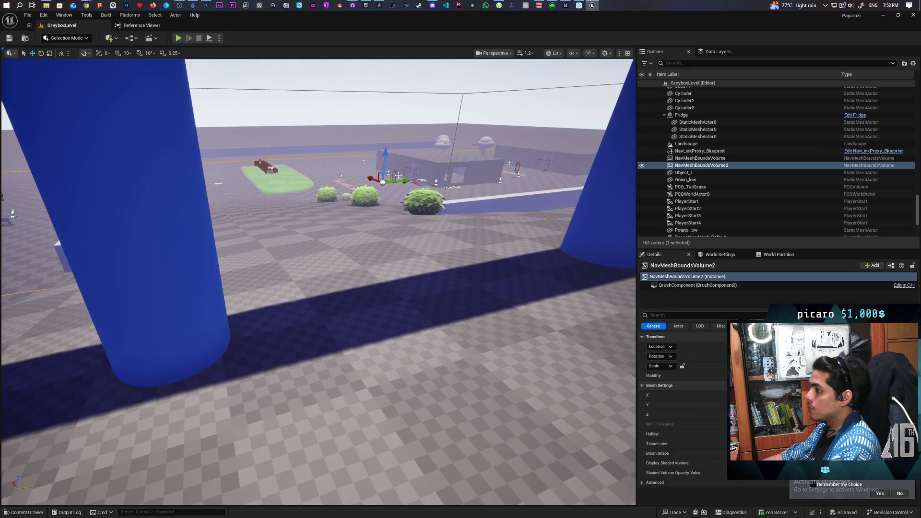
left_click_drag(502, 182, 489, 214)
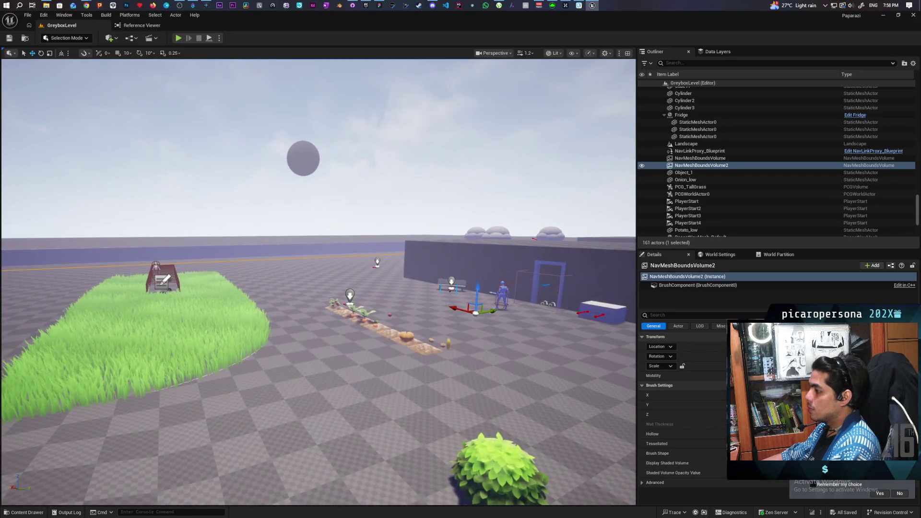
left_click(503, 295)
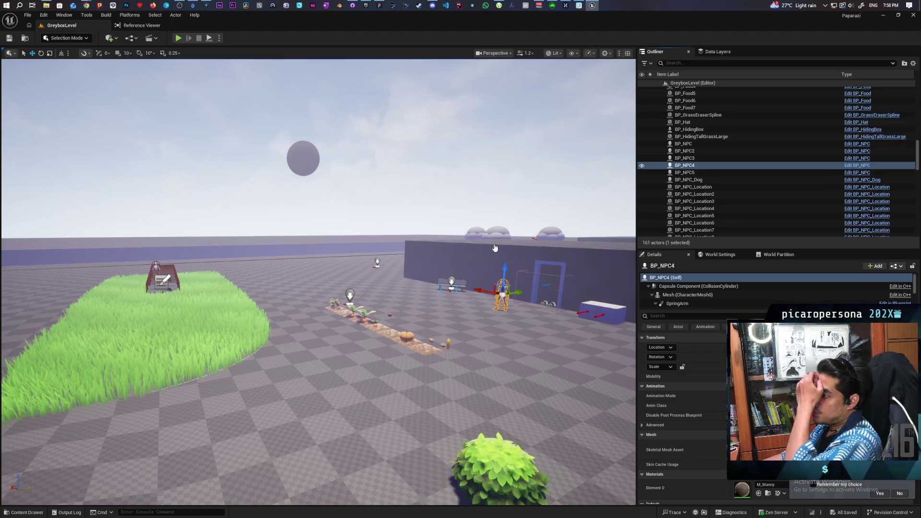
scroll(409, 173, "down", 4)
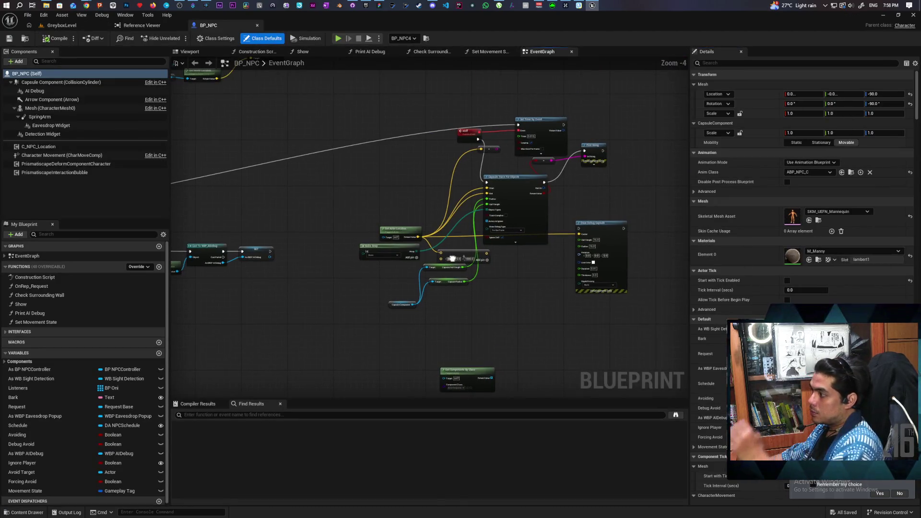
- Delete the capsule trace node cluster from BP_NPC and open the BP_Oni blueprint
left_click_drag(353, 115, 635, 333)
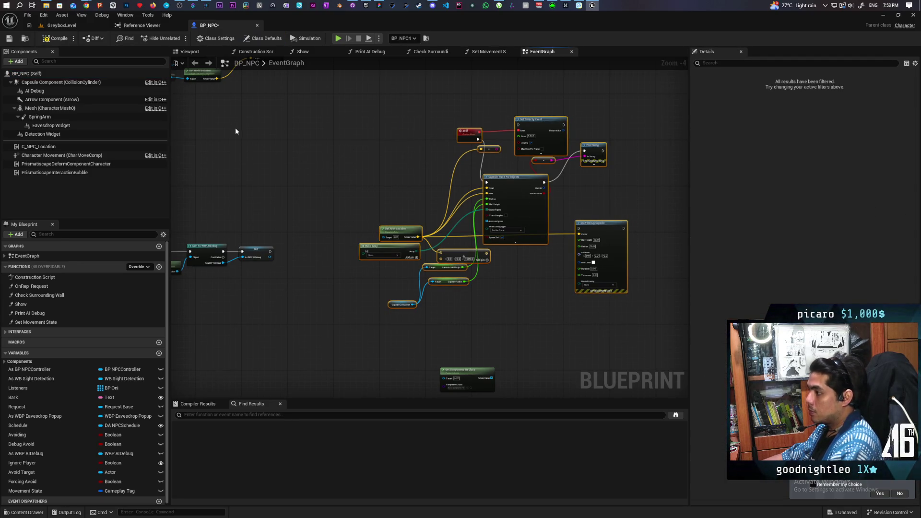
key("Delete")
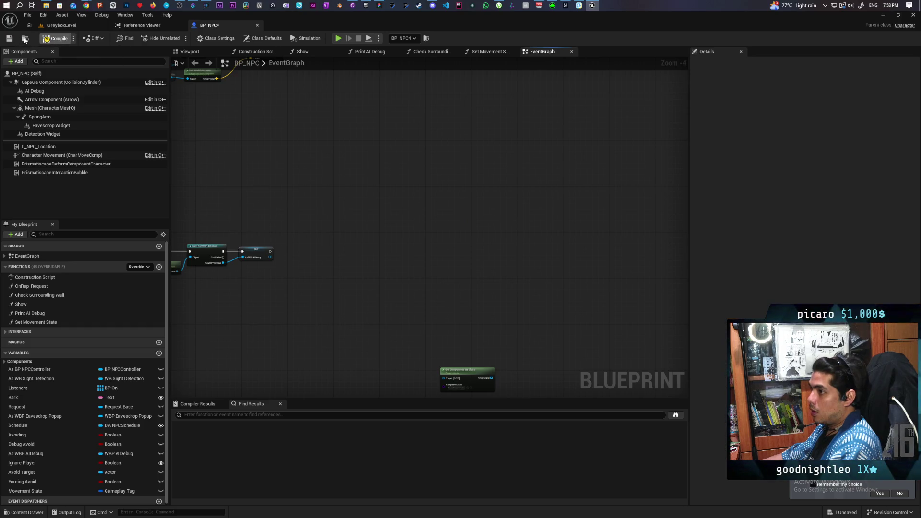
left_click(25, 39)
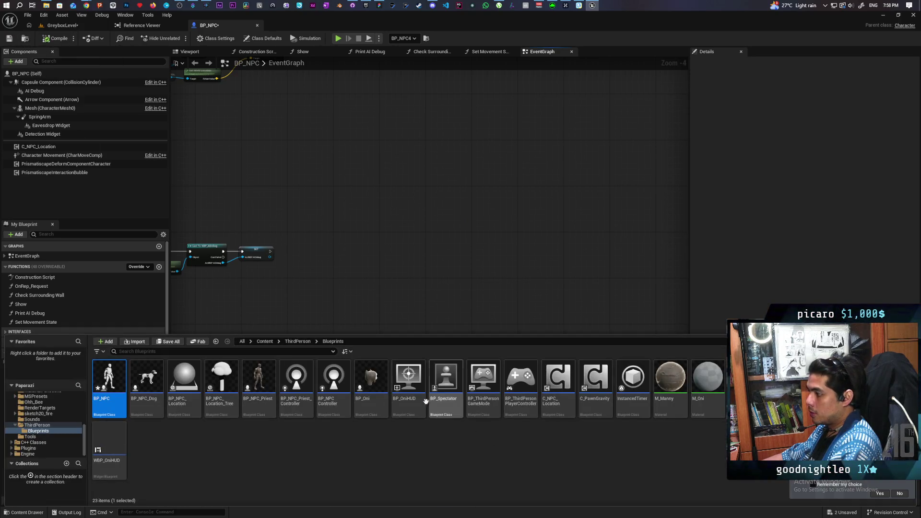
left_click(371, 383)
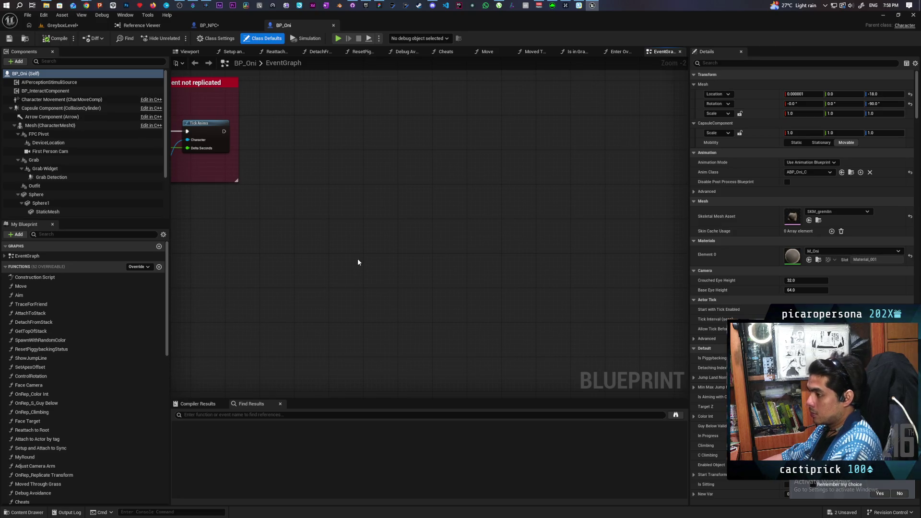
mouse_move(234, 231)
left_mouse_down()
mouse_move(252, 230)
mouse_move(358, 136)
mouse_move(337, 187)
mouse_move(389, 196)
left_mouse_up()
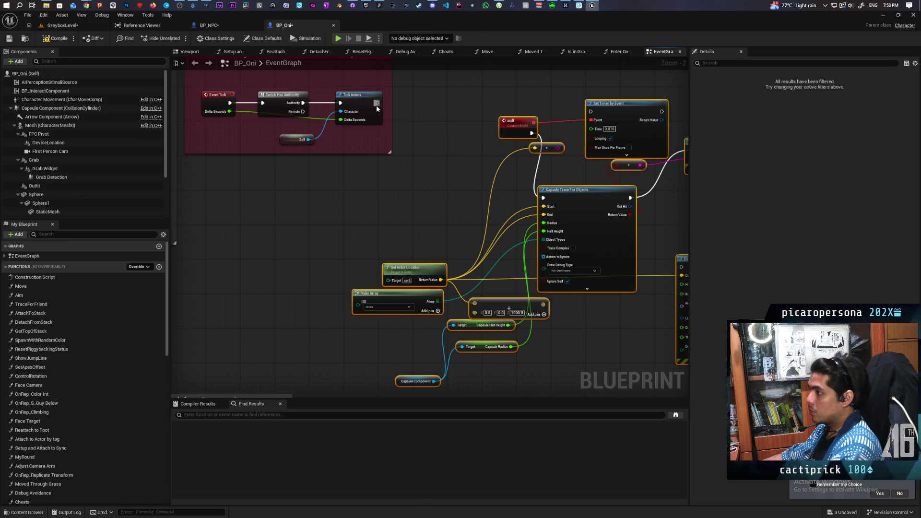
- In BP_Oni, wire Tick Anims into Capsule Trace For Objects and delete the asdf, timer and Print String nodes
mouse_move(378, 104)
left_mouse_down()
mouse_move(510, 134)
mouse_move(544, 197)
left_mouse_up()
left_click_drag(544, 198, 467, 138)
left_click_drag(394, 86, 504, 116)
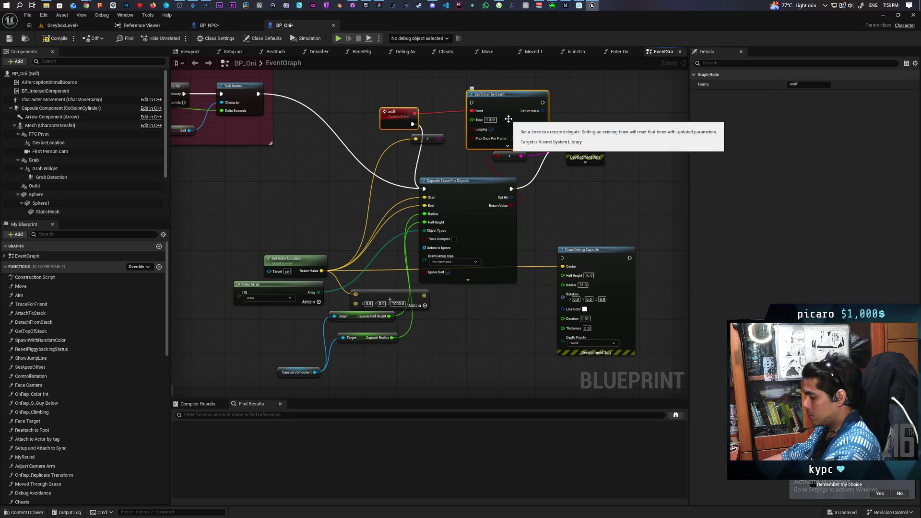
key("Delete")
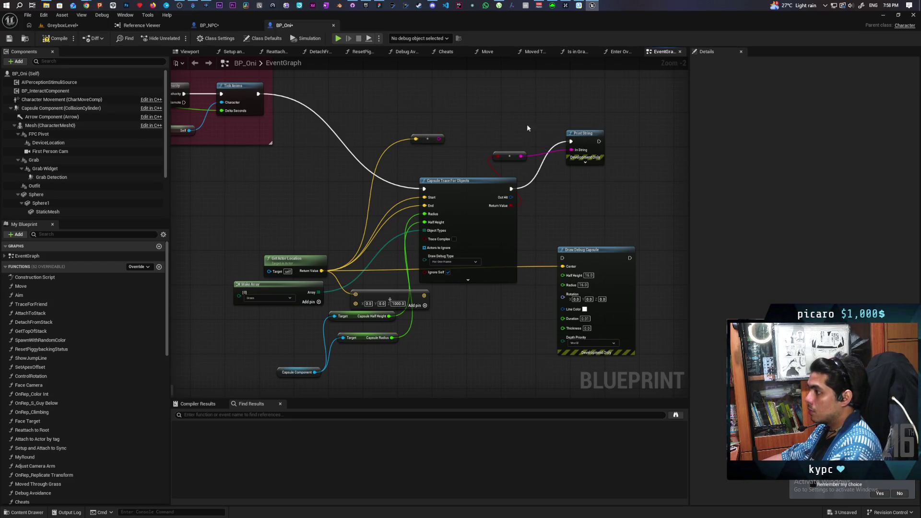
left_click_drag(524, 127, 617, 165)
key("Delete")
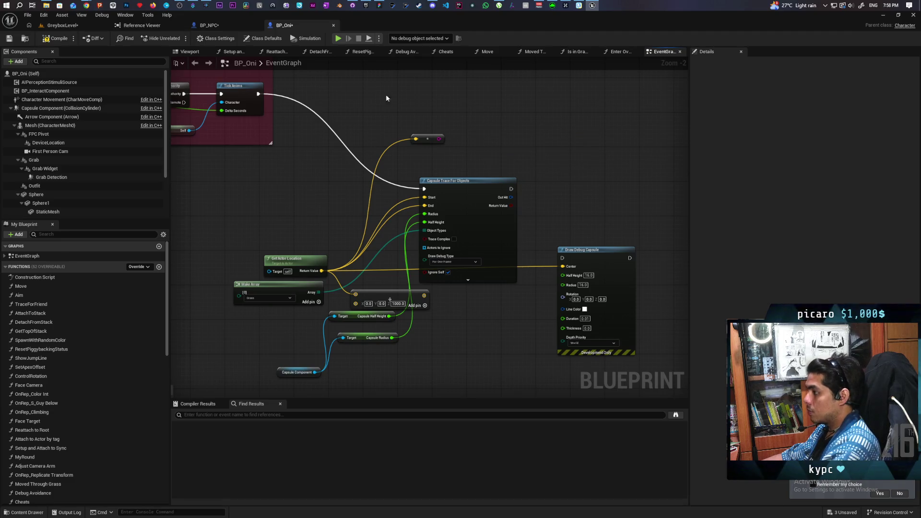
- Return to GreyboxLevel, save all changes, and start playing
left_click(77, 26)
key("ctrl+shift+s")
left_click(178, 38)
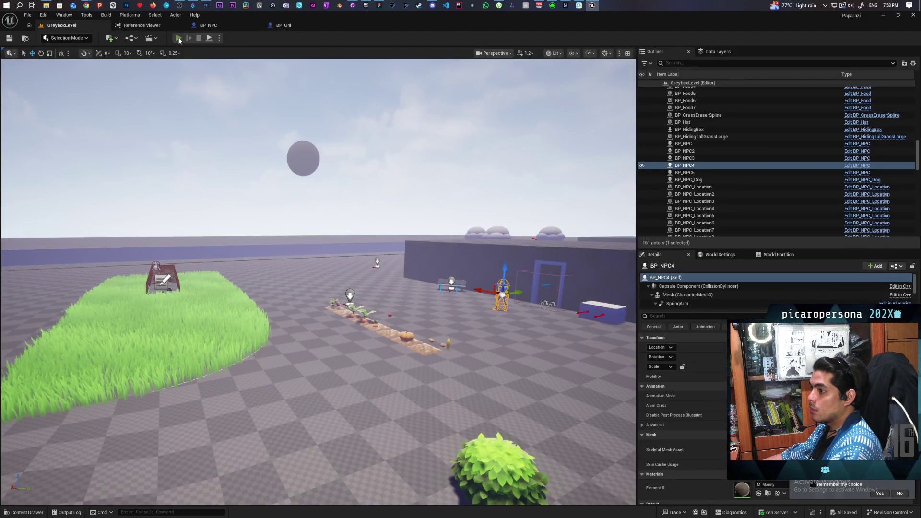
- Walk the character into the tall grass and run 'show Collision' from the console
key("w")
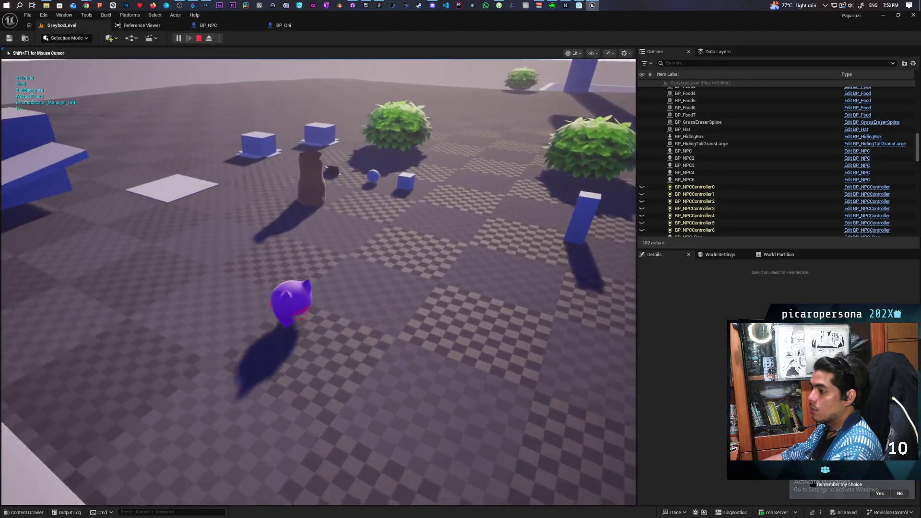
key("w")
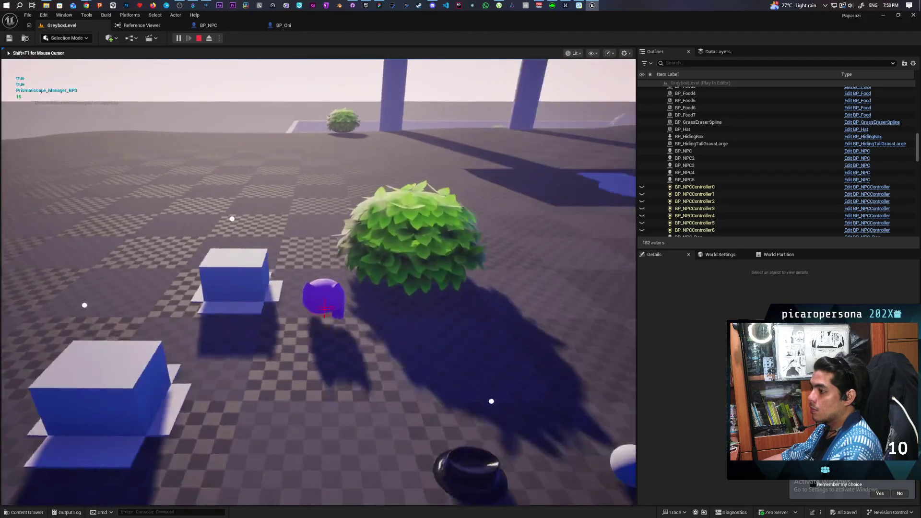
key("w")
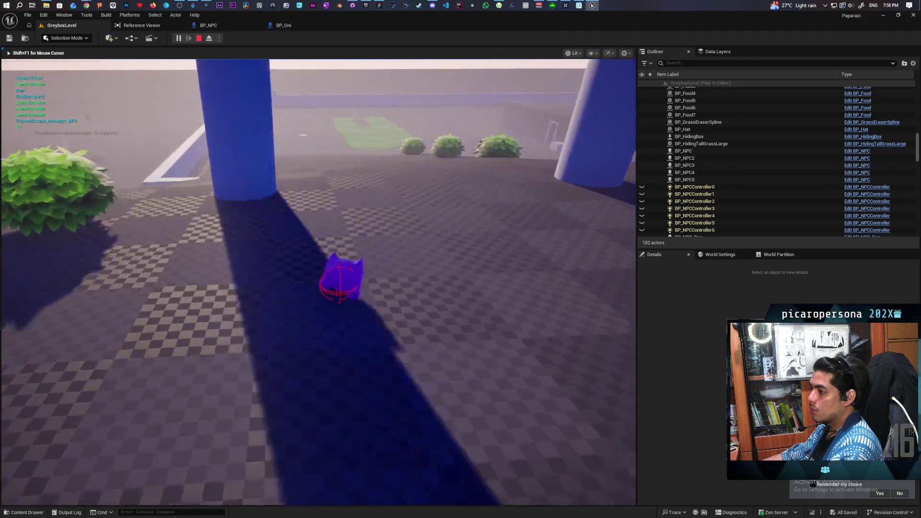
key("w")
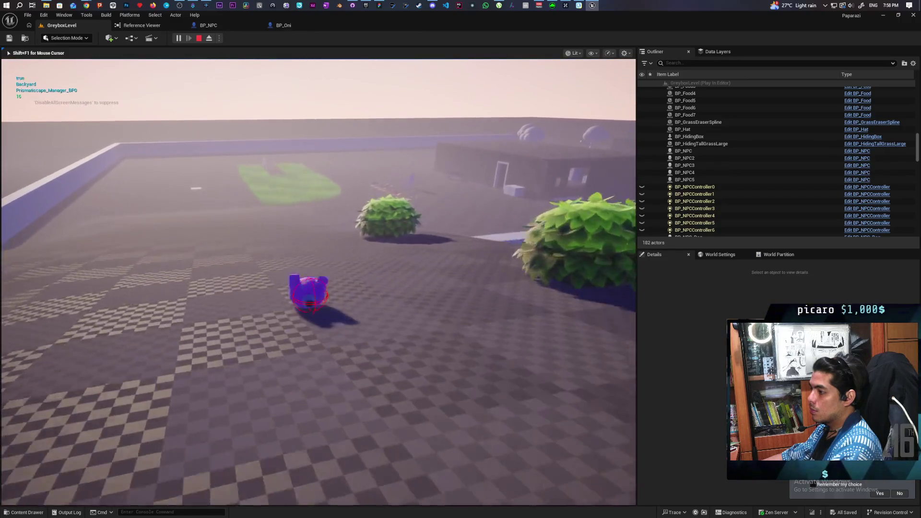
key("w")
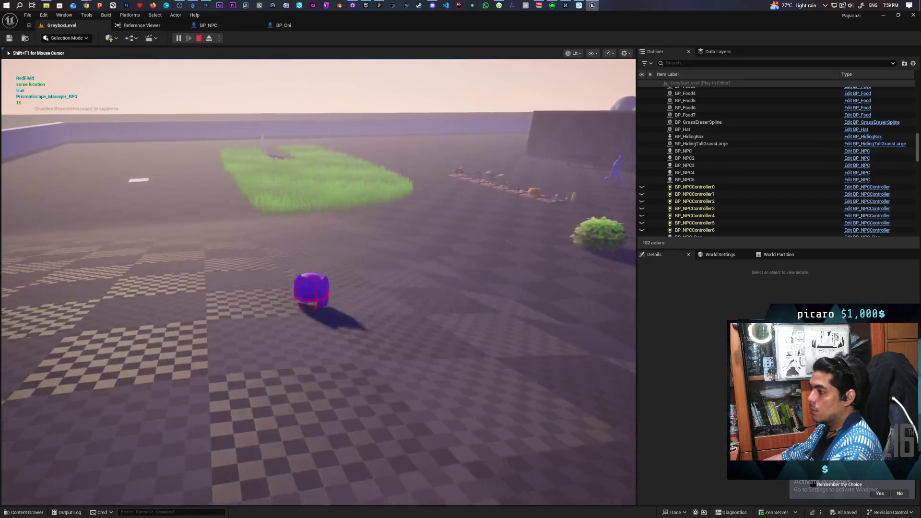
key("w")
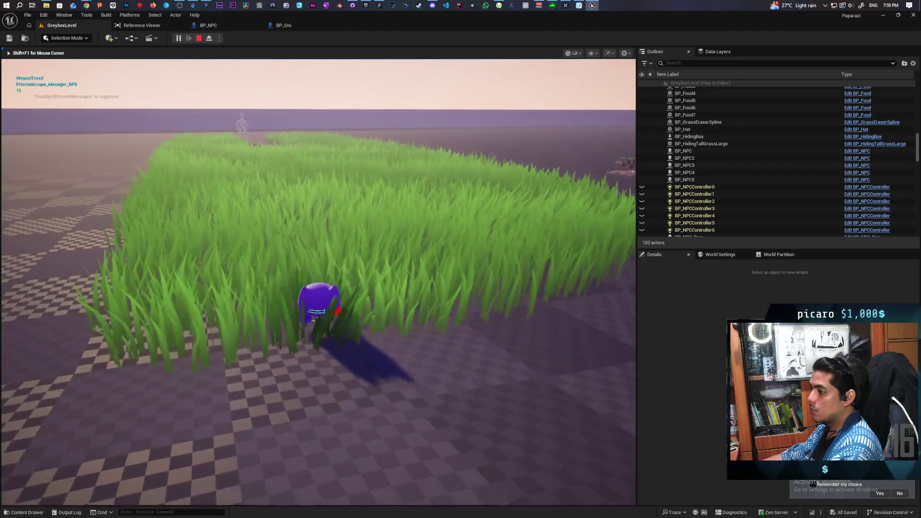
key("w")
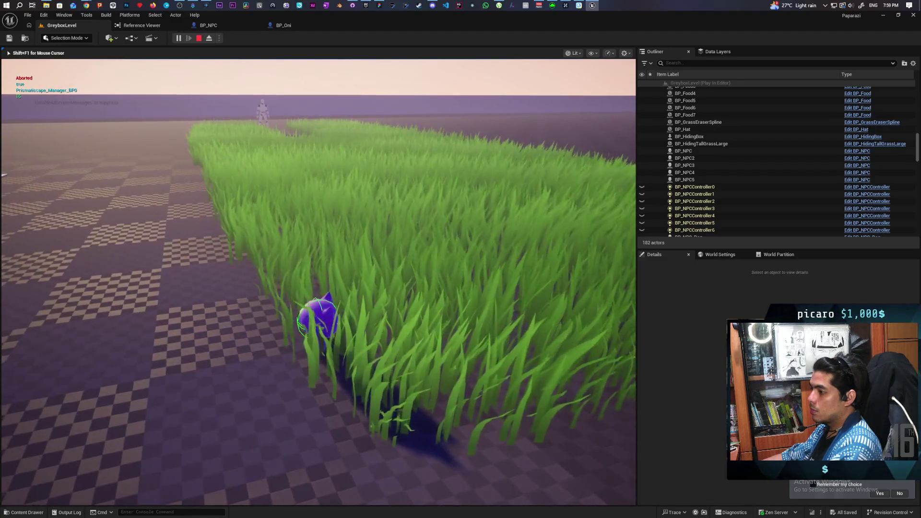
key("grave")
key("Up")
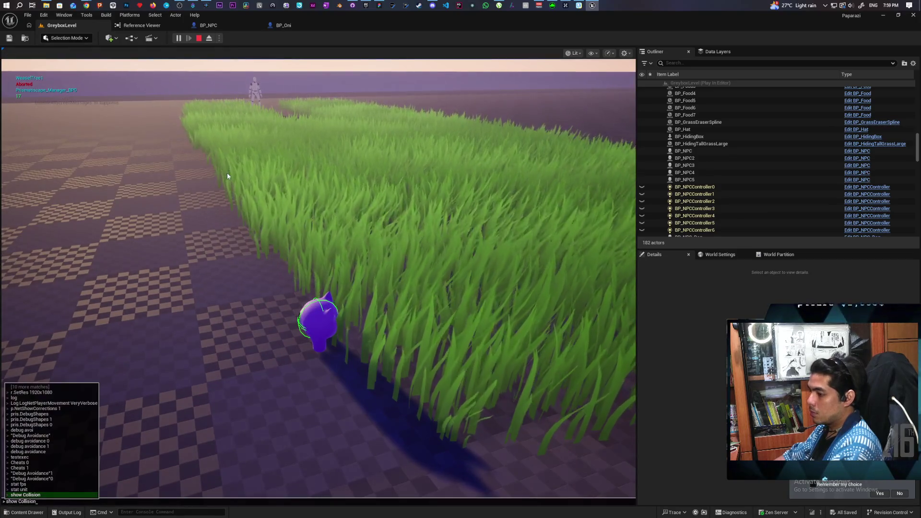
key("Return")
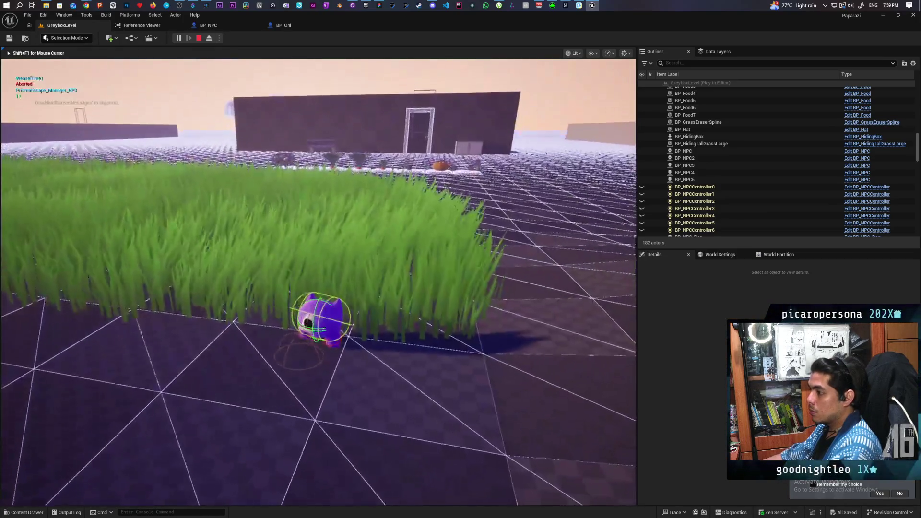
- Walk back and forth through the grass near the NPC, then stop the play session
key("s")
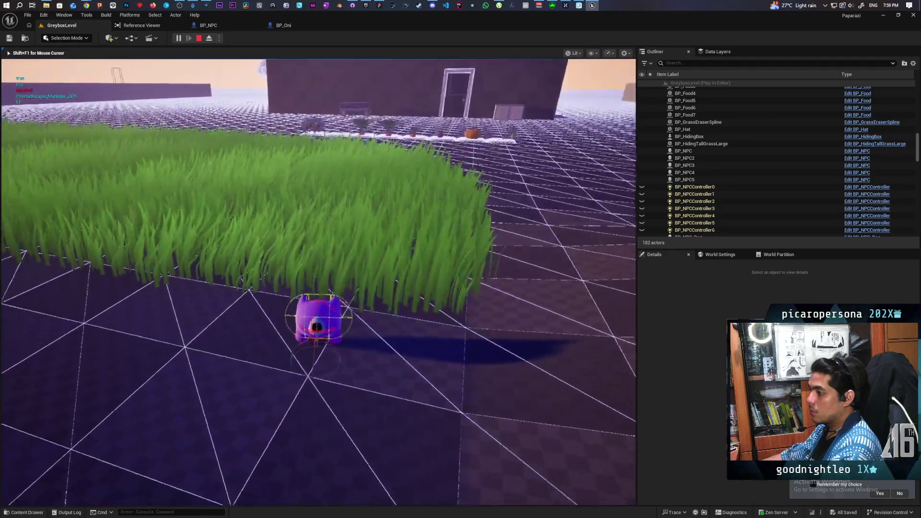
key("s")
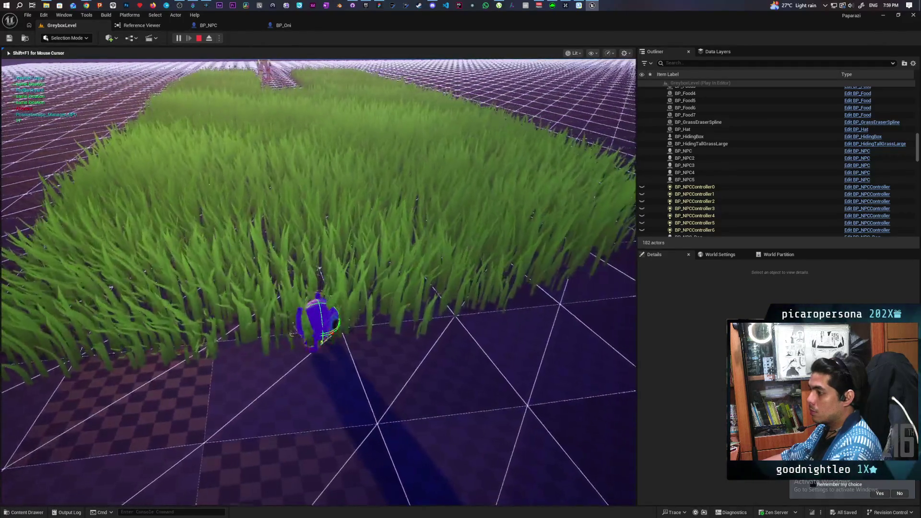
key("w")
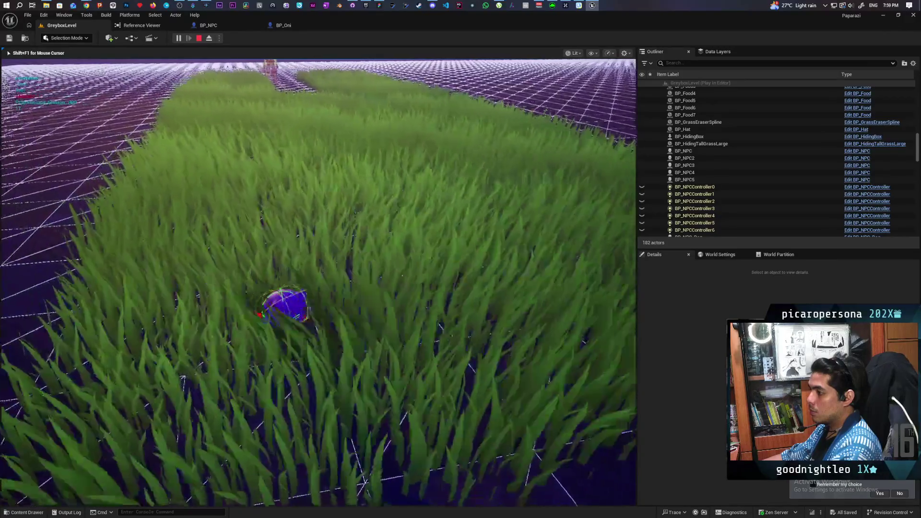
key("w")
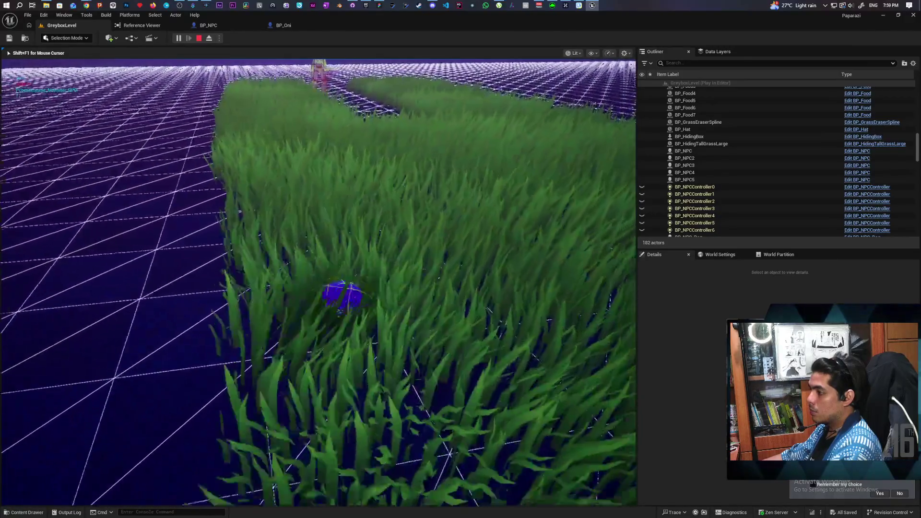
key("w")
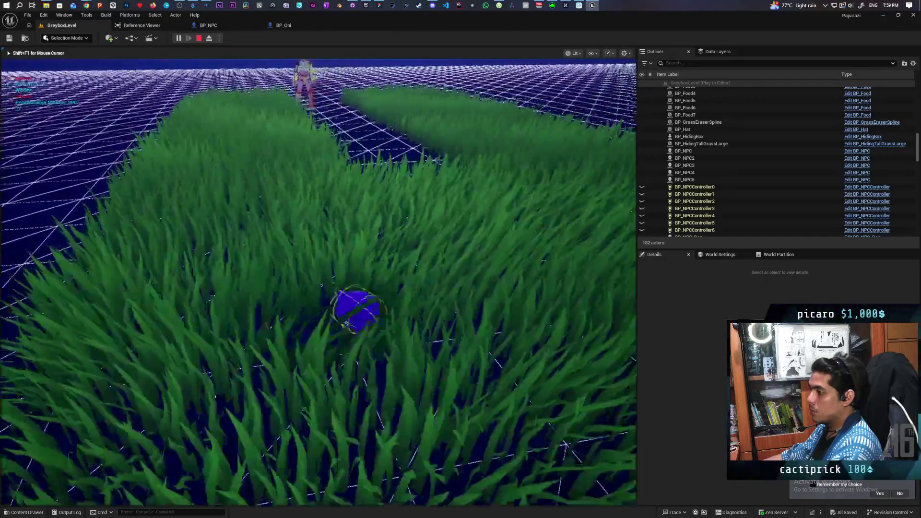
key("w")
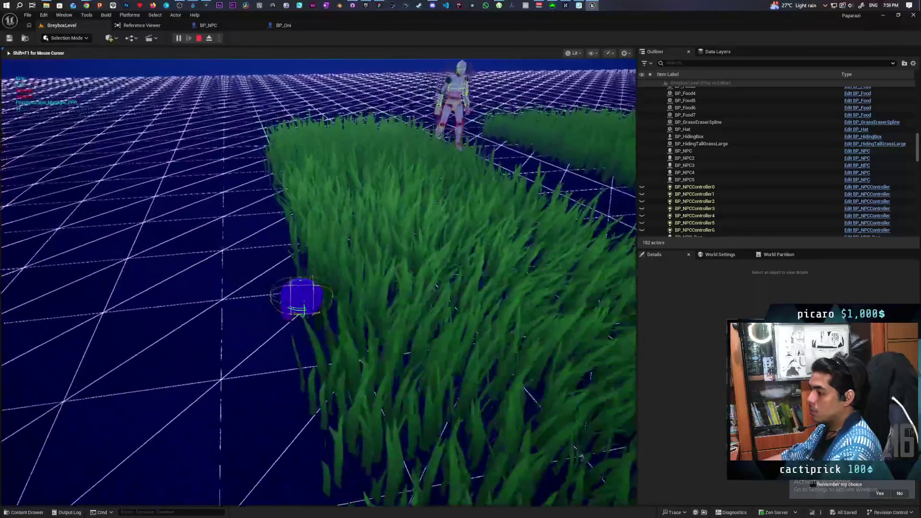
key("w")
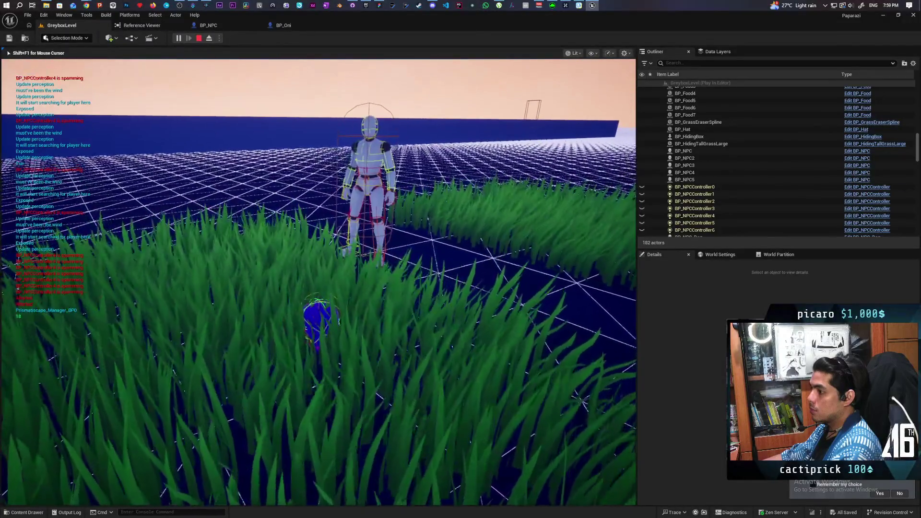
key("w")
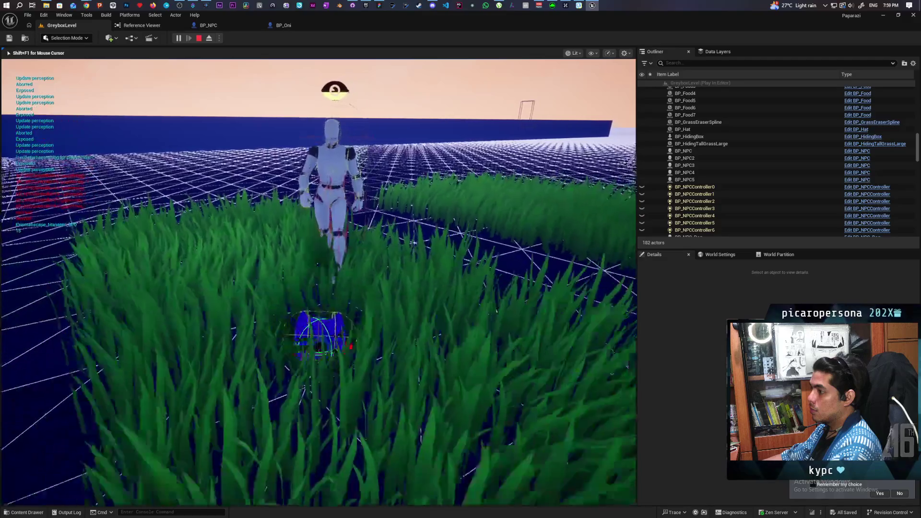
key("a")
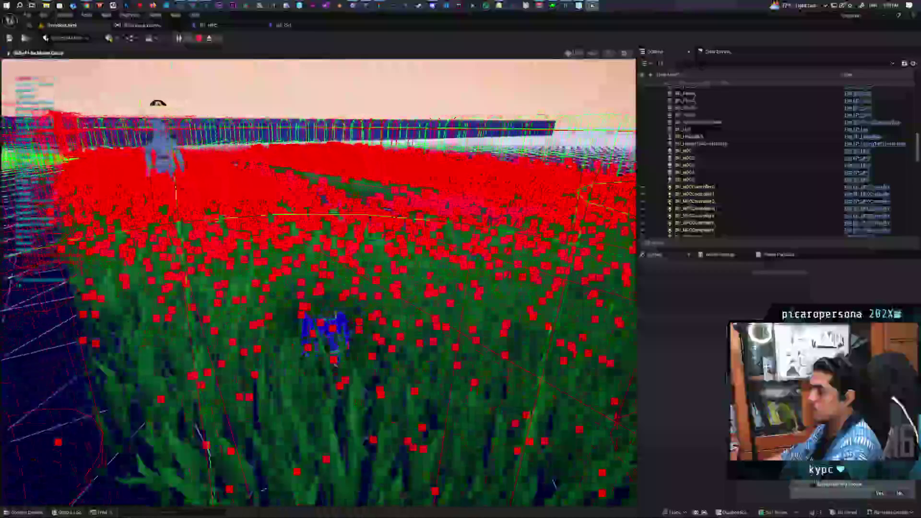
key("a")
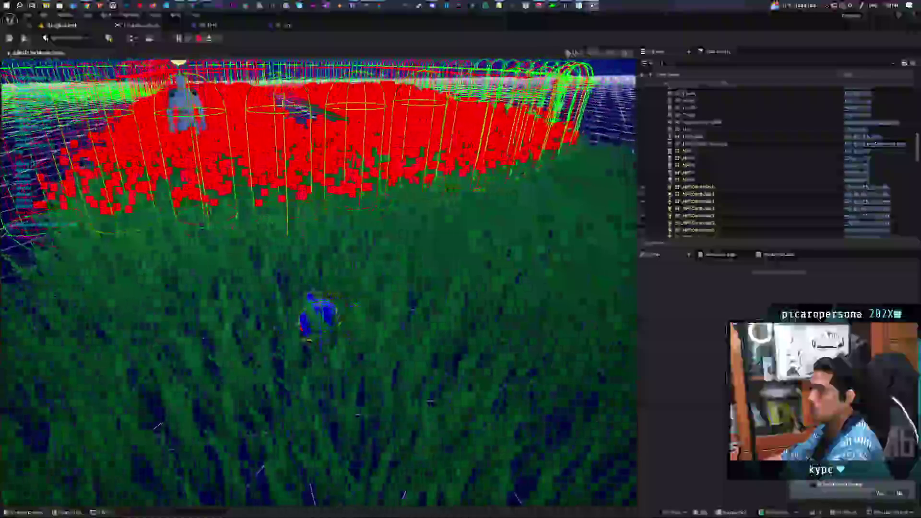
key("a")
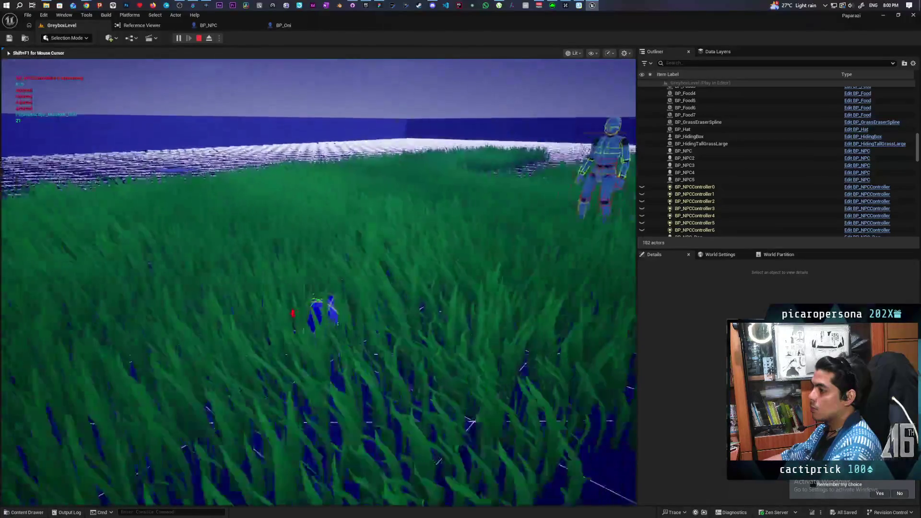
key("w")
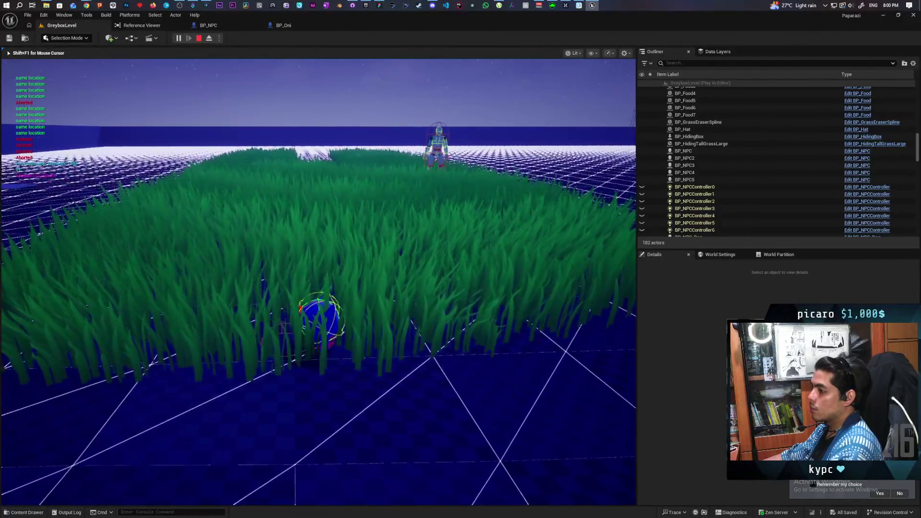
key("Escape")
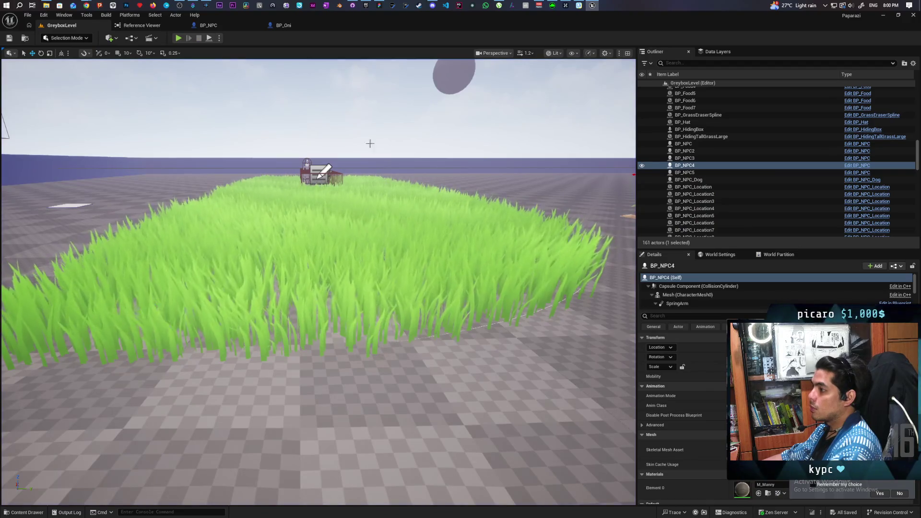
- Fly over the caged NPC's grass strip, glance at BP_Oni's graph, and replay GreyboxLevel
key("w")
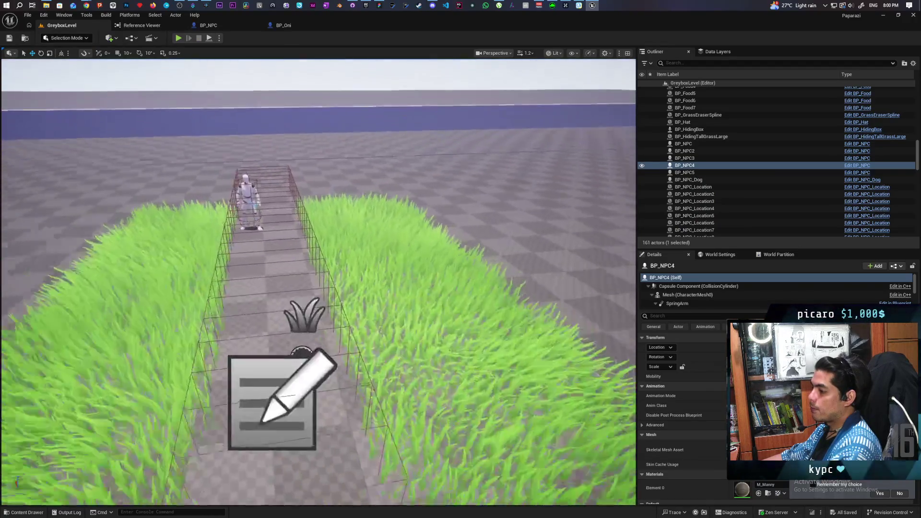
key("s")
key("w")
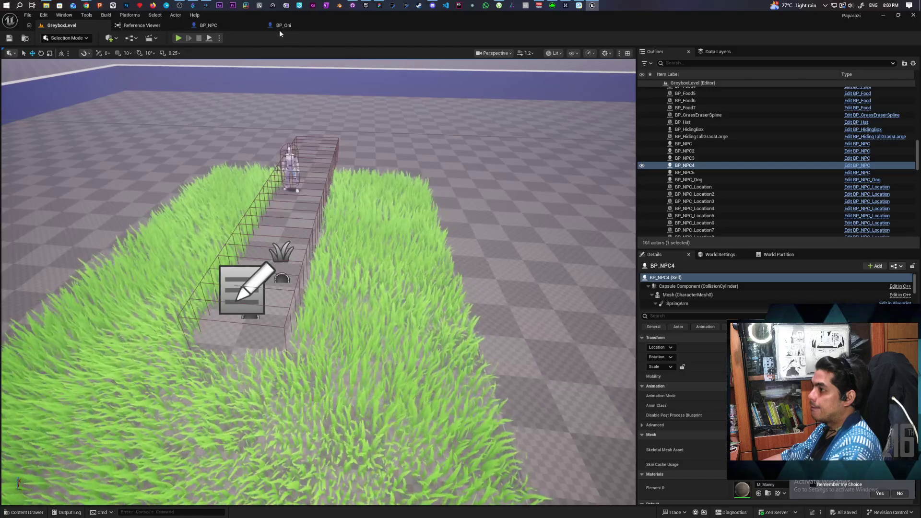
left_click(283, 25)
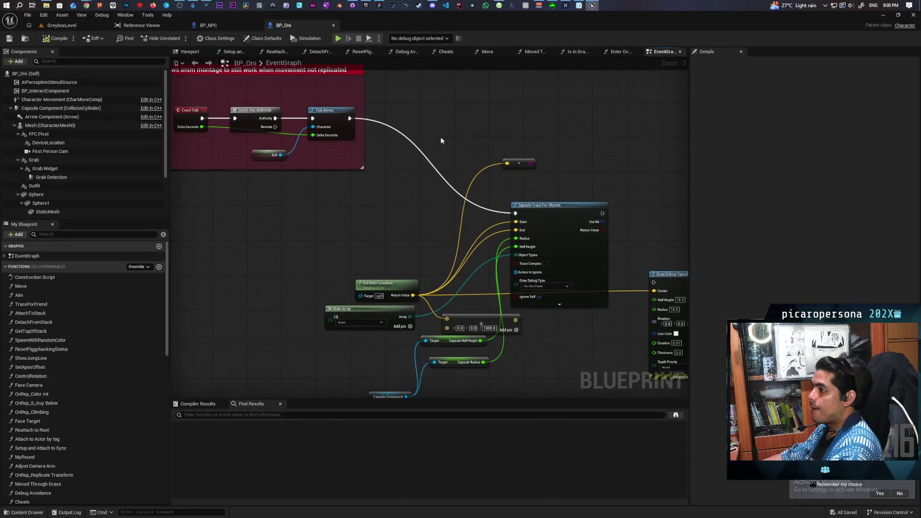
left_click(81, 27)
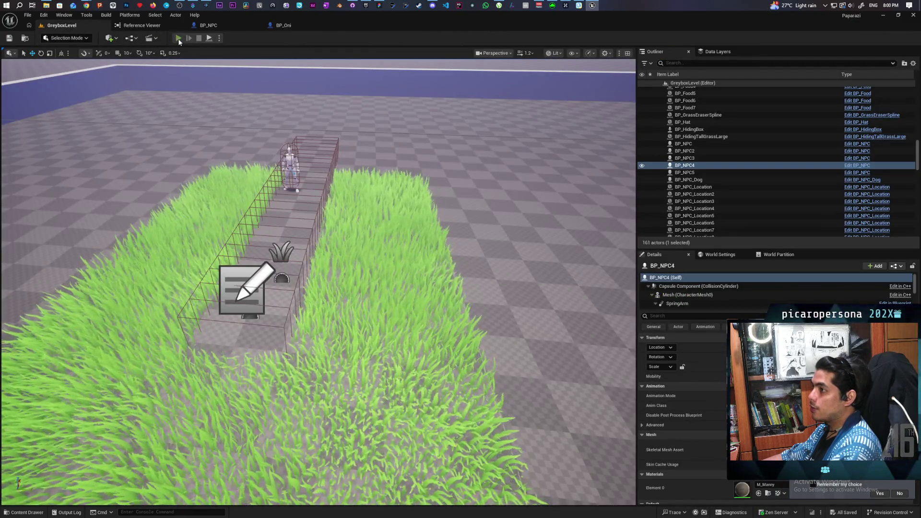
left_click(178, 38)
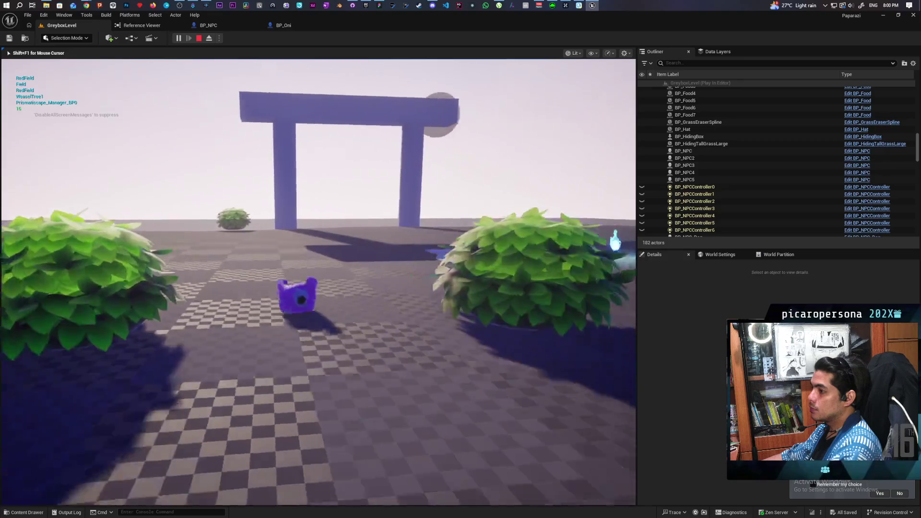
- Walk the character under the arch and deep into the tall grass patch
key("w")
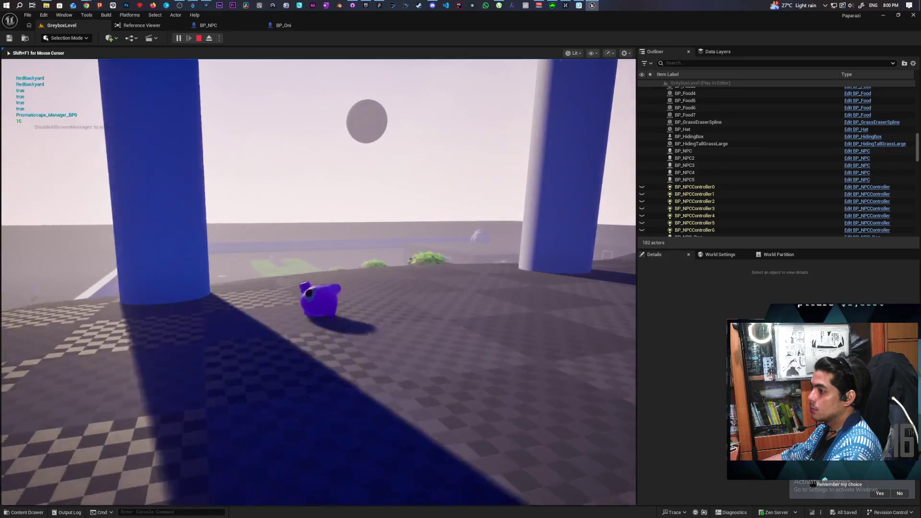
key("w")
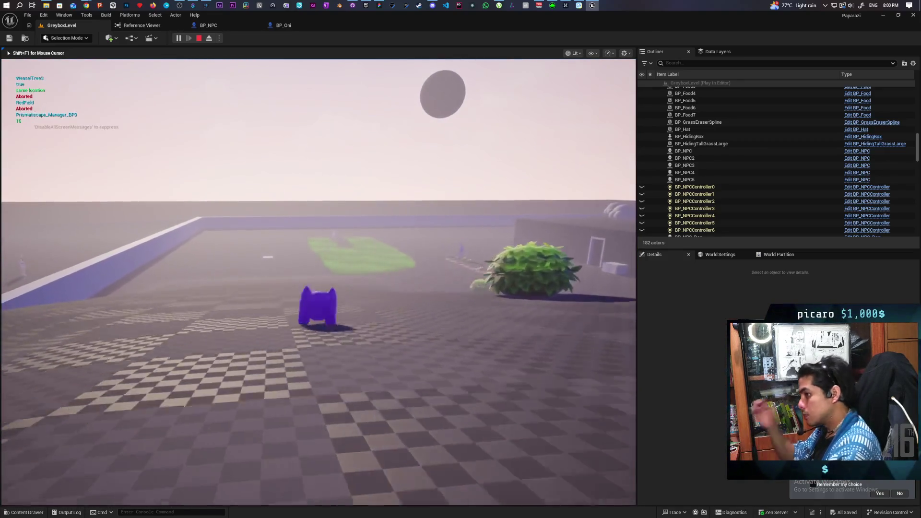
key("w")
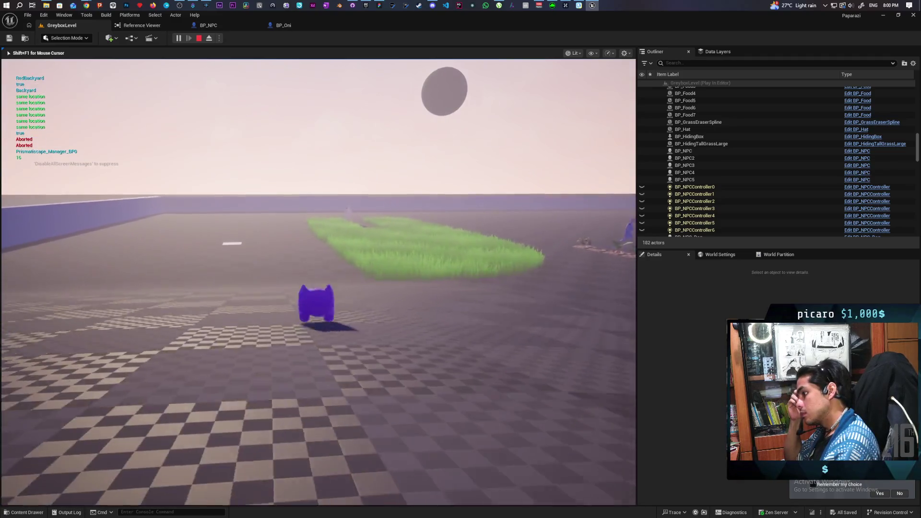
key("w")
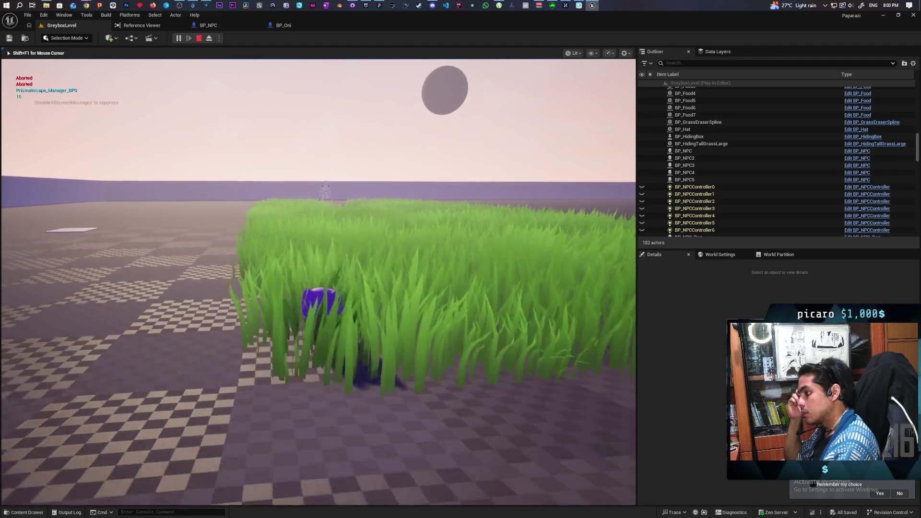
key("w")
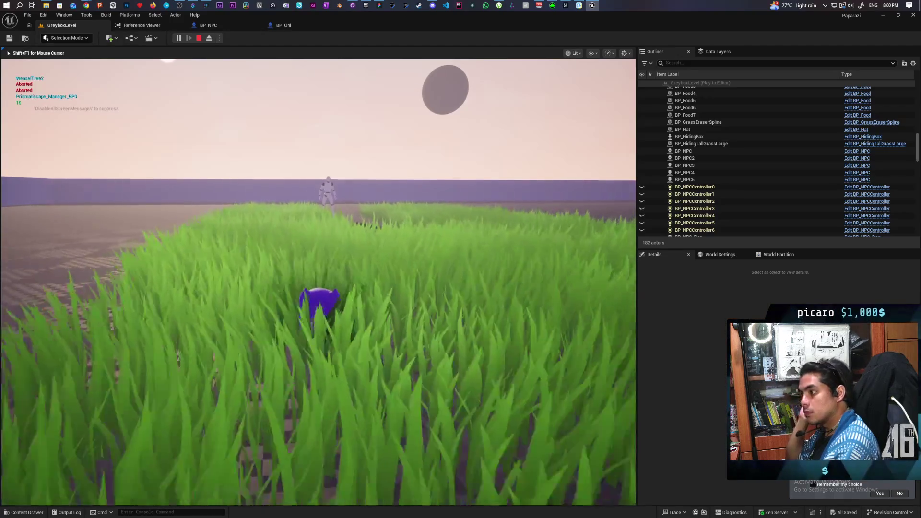
key("w")
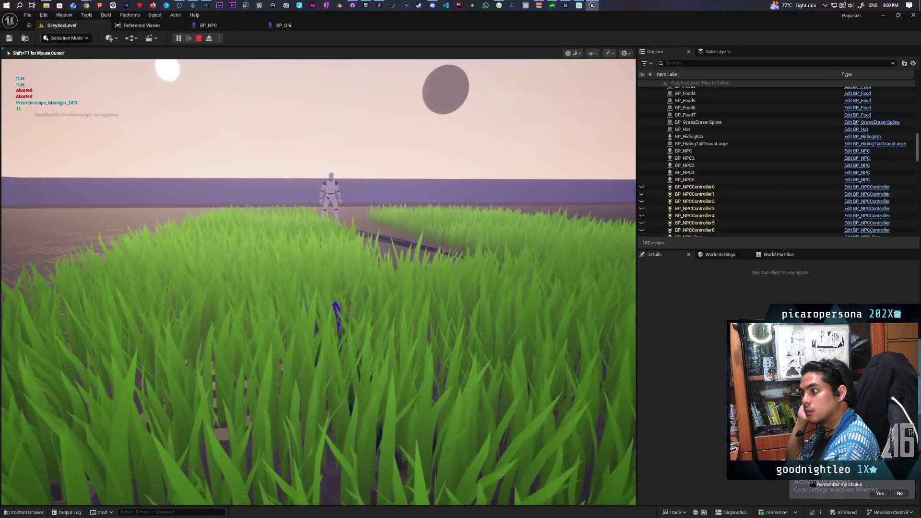
- Re-run 'show Collision' from the in-game console, then stop Play-In-Editor
key("shift+F1")
key("grave")
key("Up")
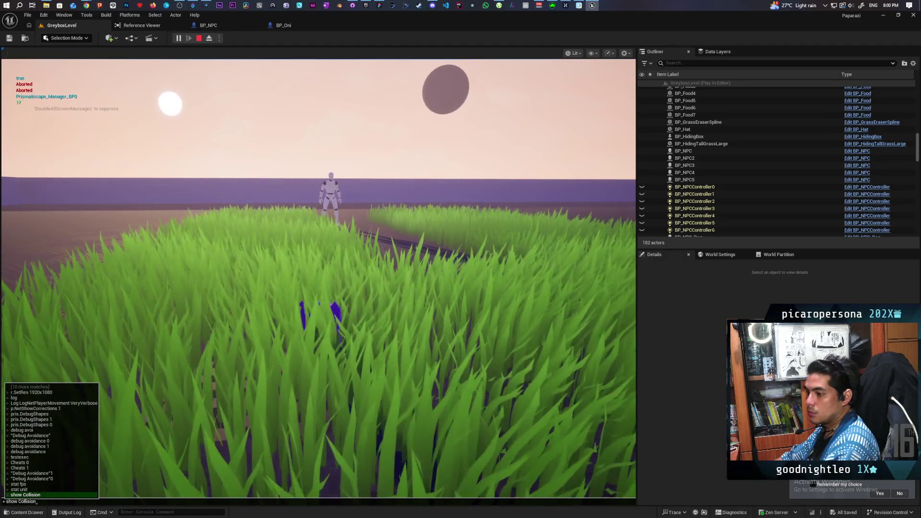
key("Return")
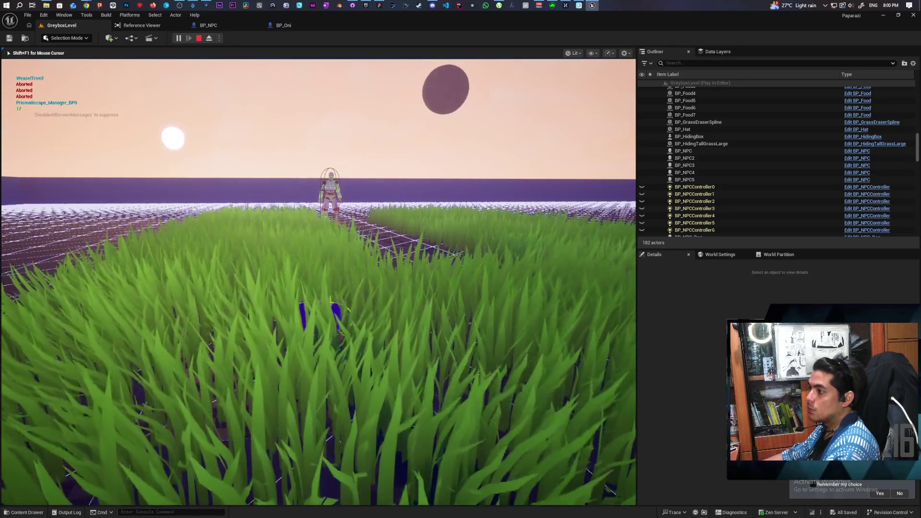
key("Escape")
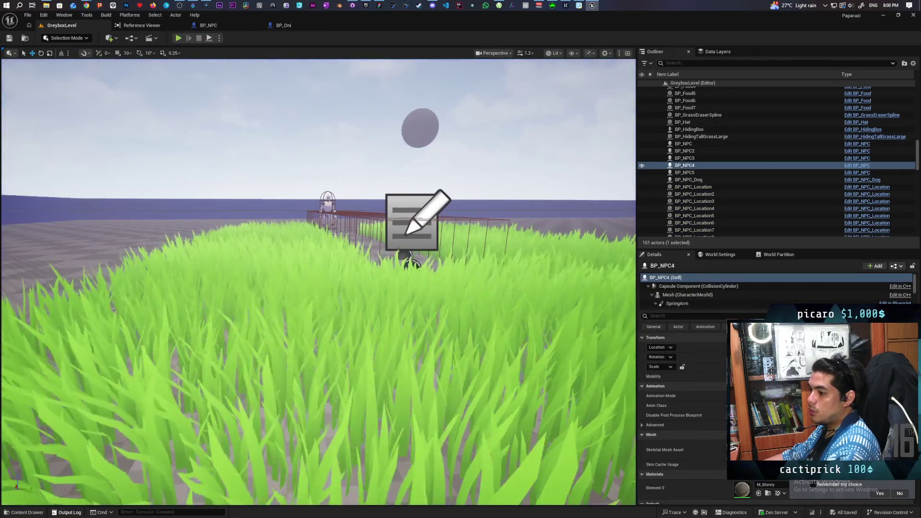
- Open the content drawer at the Content root and start a search
key("ctrl+space")
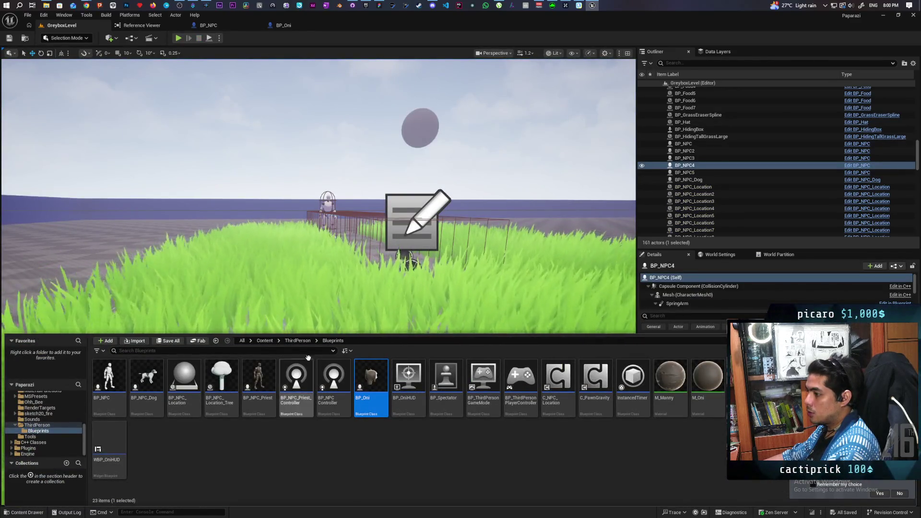
left_click(265, 340)
left_click(249, 351)
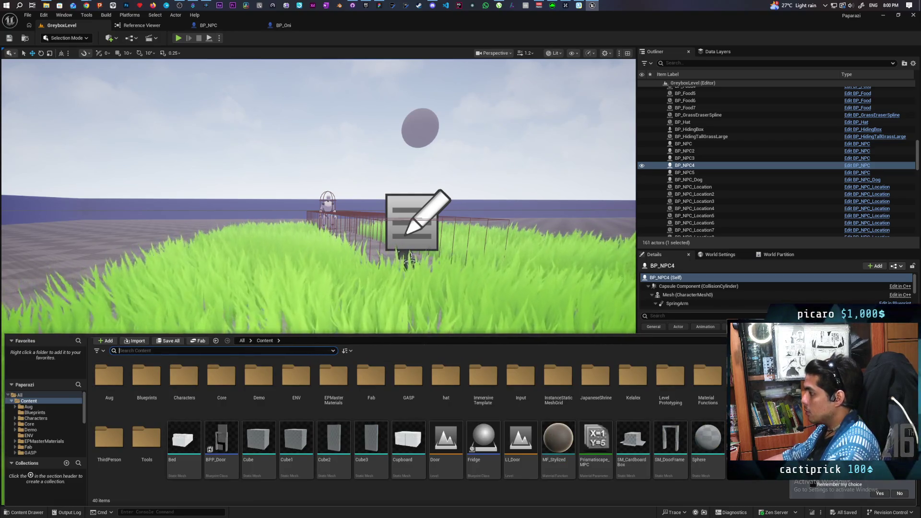
- Filter PCG_TallGrass's Grass_Clump_0 details by 'colli' to review collision responses, then select Grass_Clump_1
left_click(308, 298)
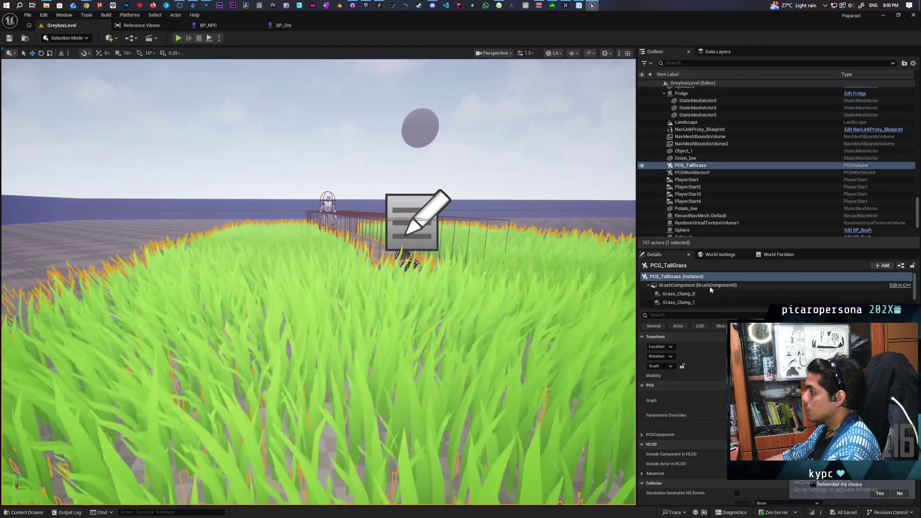
left_click(688, 295)
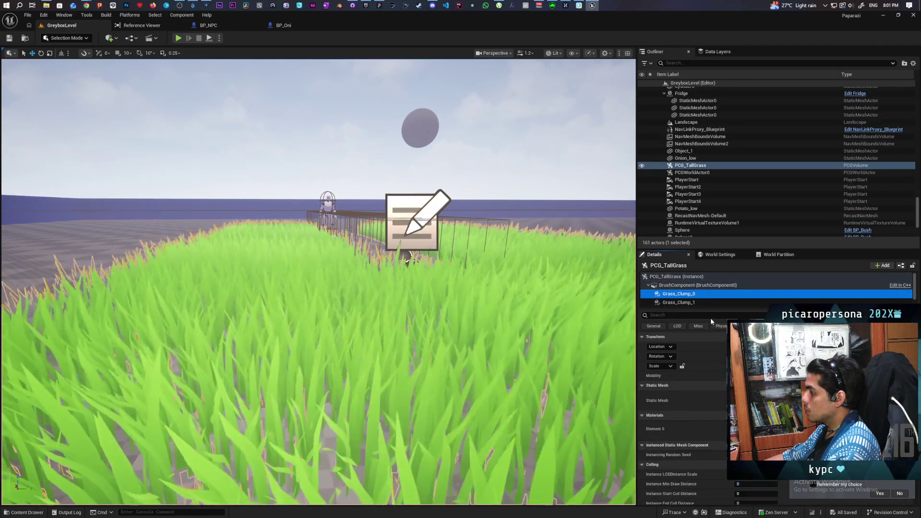
left_click(709, 315)
type("colli")
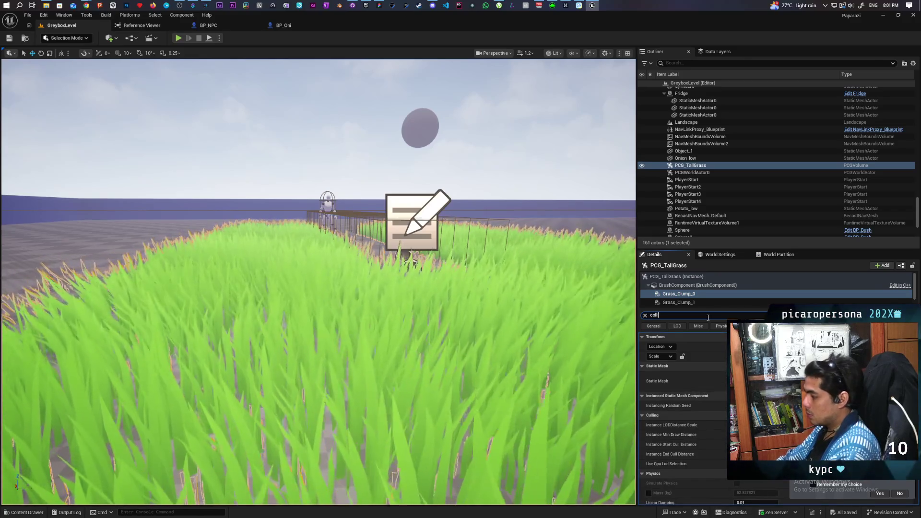
scroll(704, 416, "down", 5)
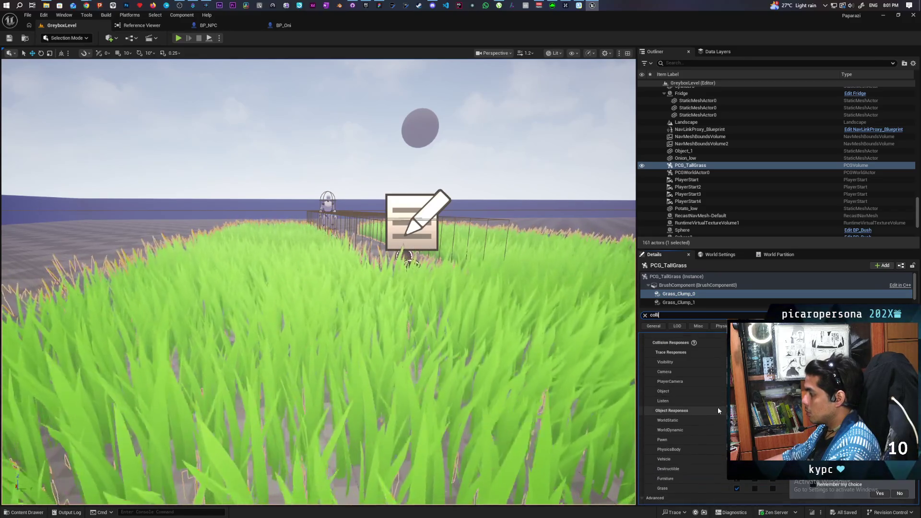
scroll(718, 407, "up", 2)
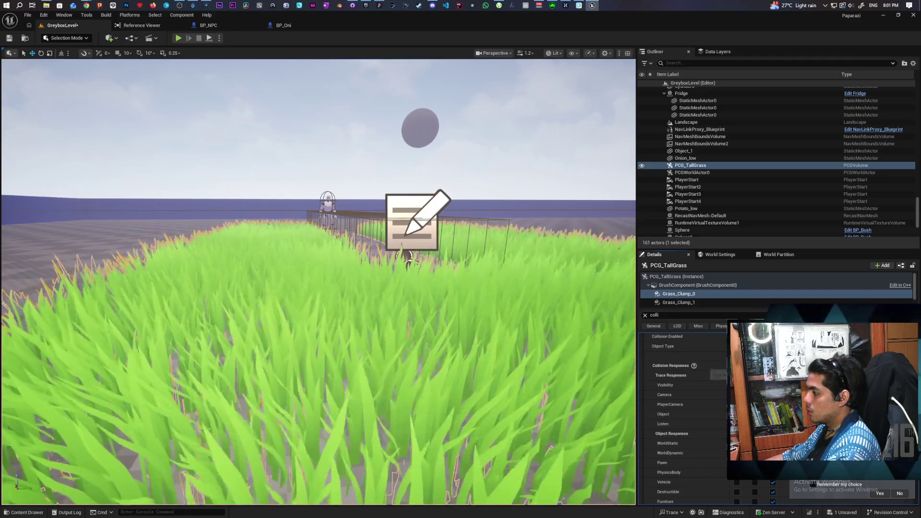
left_click(704, 303)
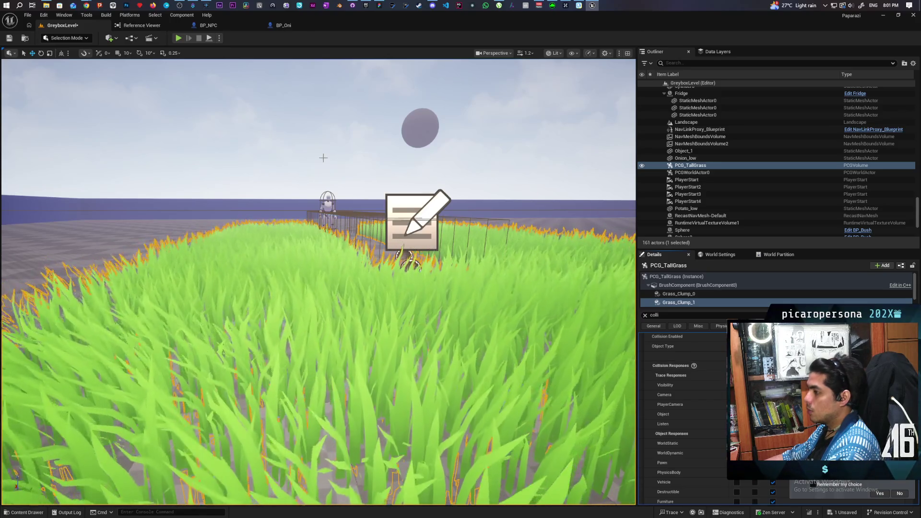
key("alt+p")
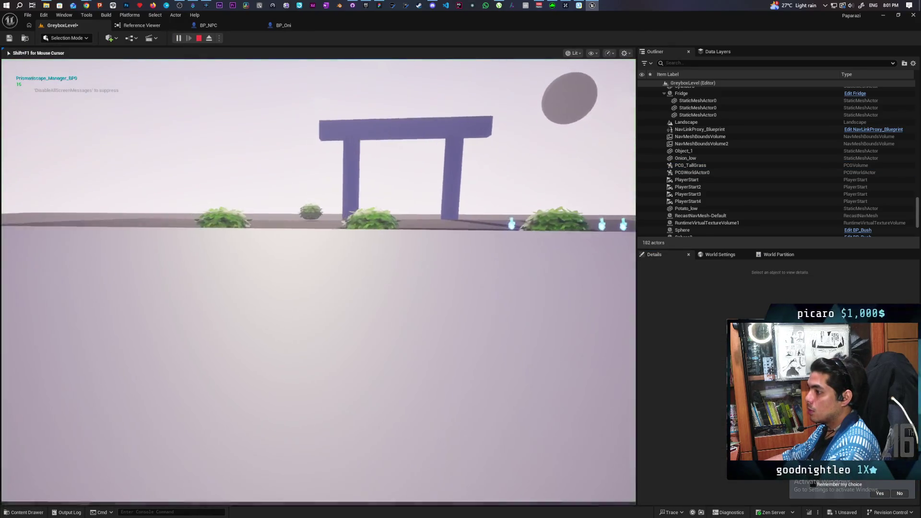
key("w")
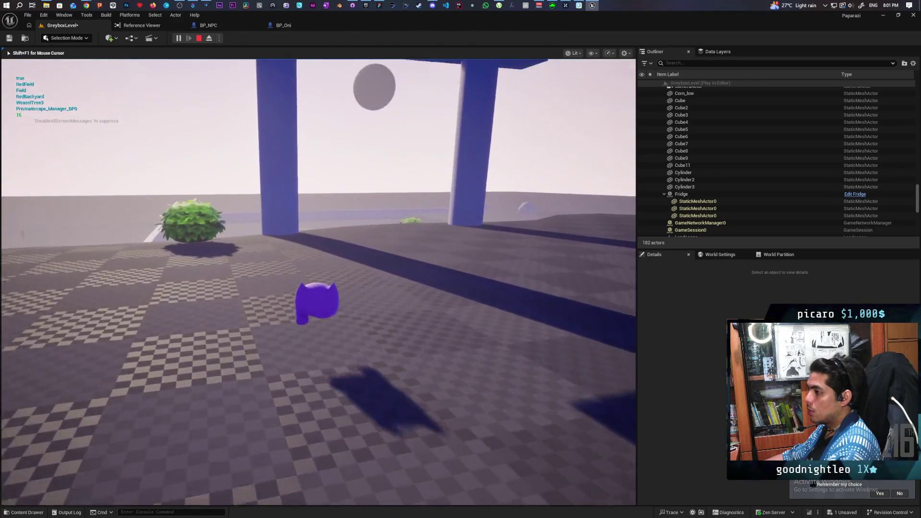
key("w")
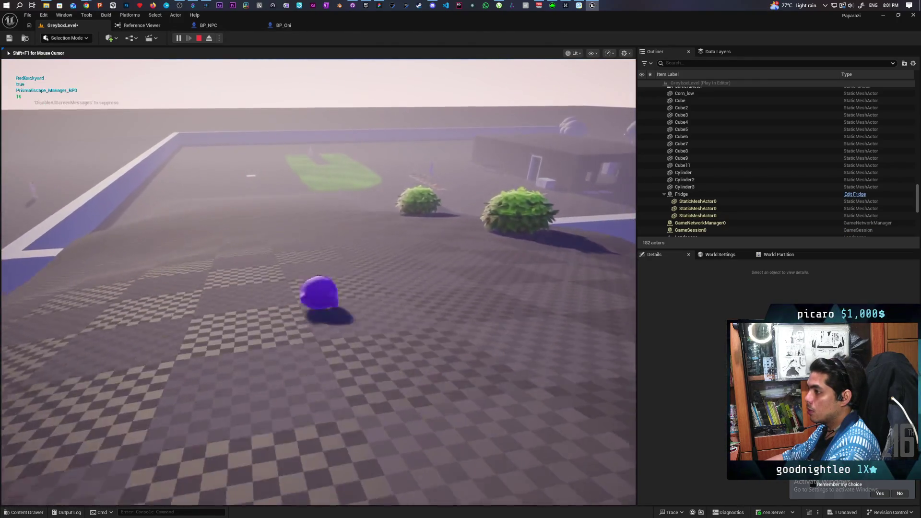
key("w")
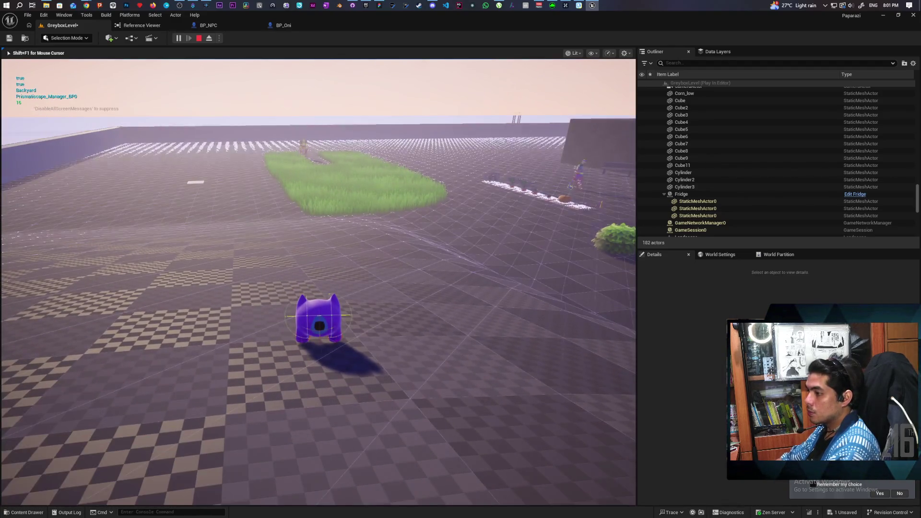
key("w")
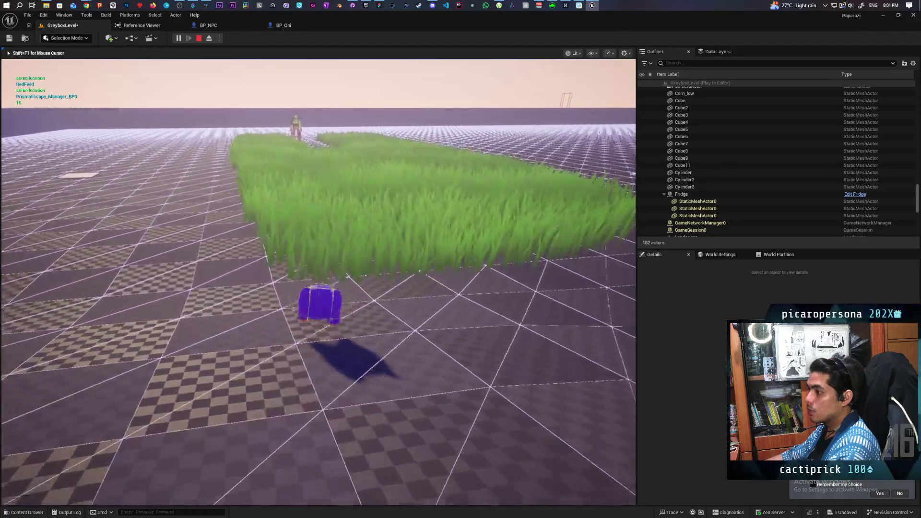
key("w")
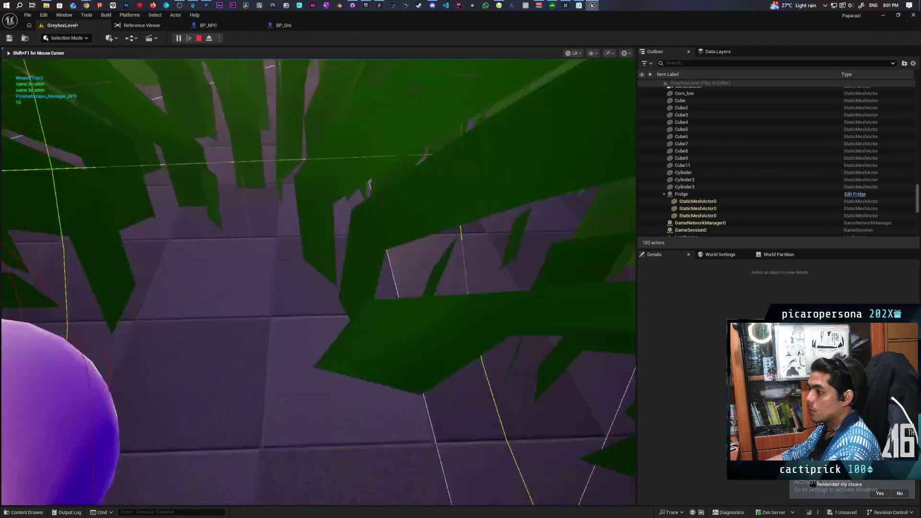
key("w")
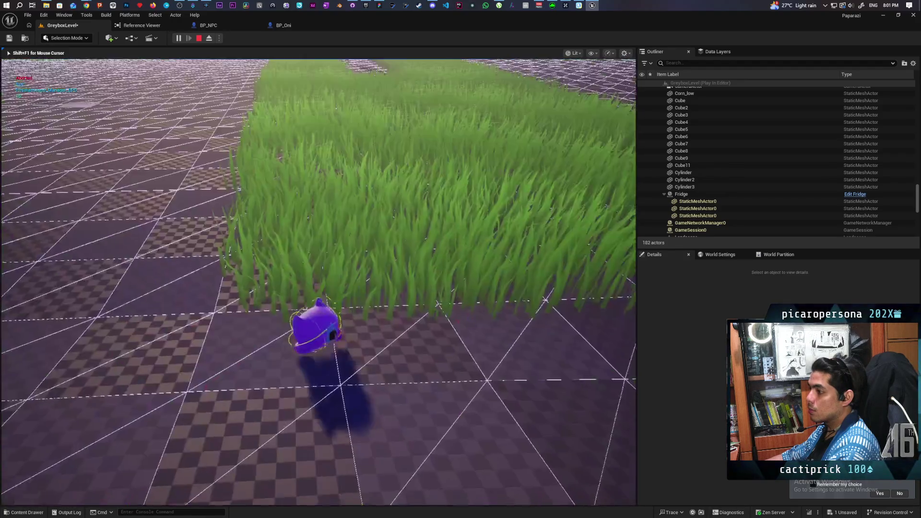
key("w")
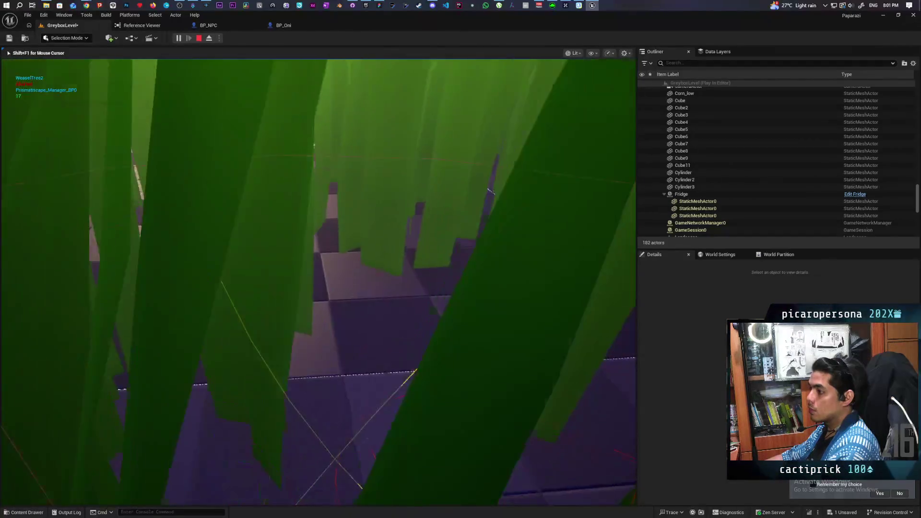
key("w")
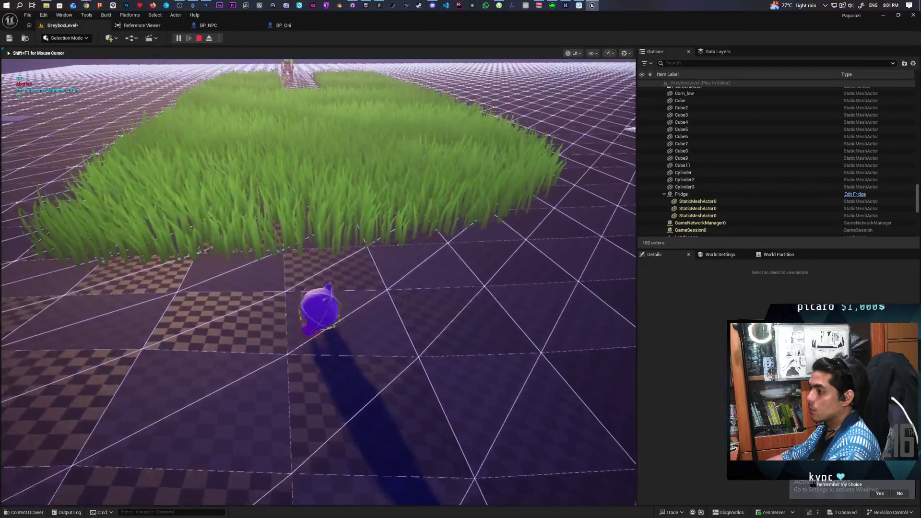
key("Escape")
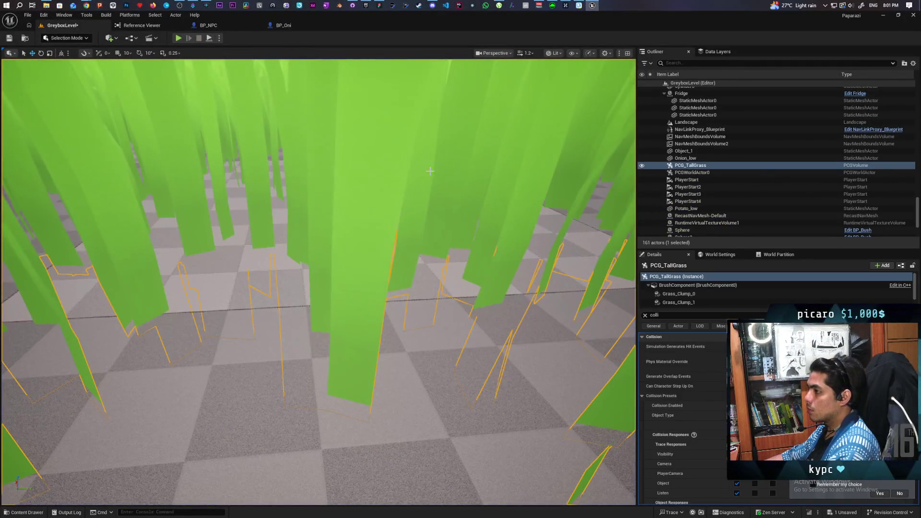
- Compare the Details settings of the Grass_Clump_0 and Grass_Clump_1 components
left_click(674, 294)
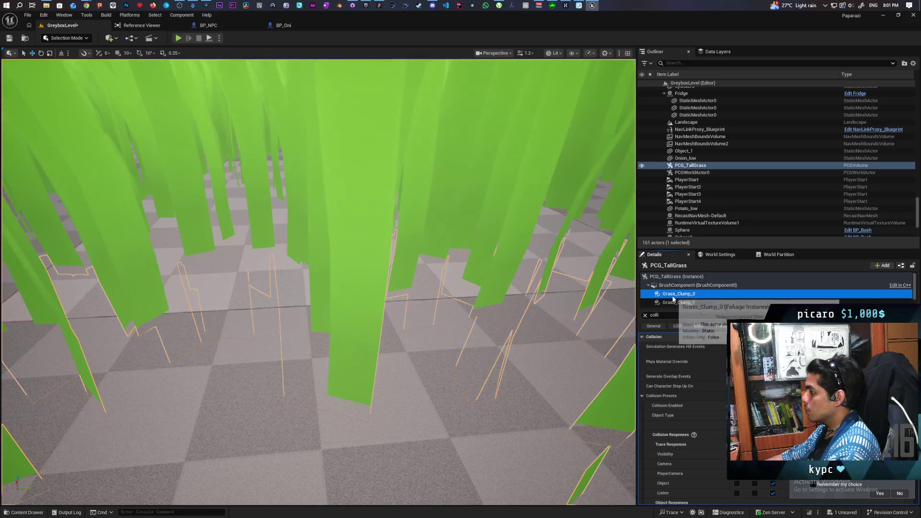
scroll(702, 400, "down", 3)
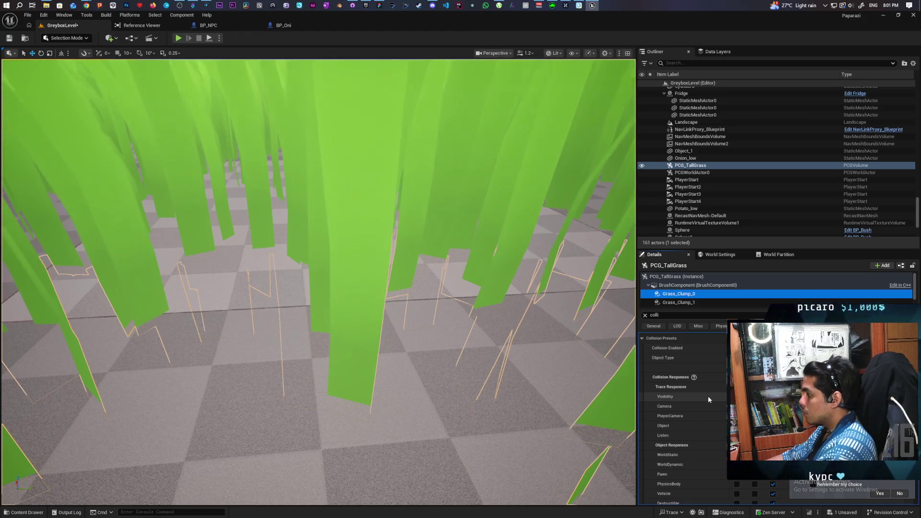
scroll(707, 386, "up", 1)
scroll(706, 375, "down", 5)
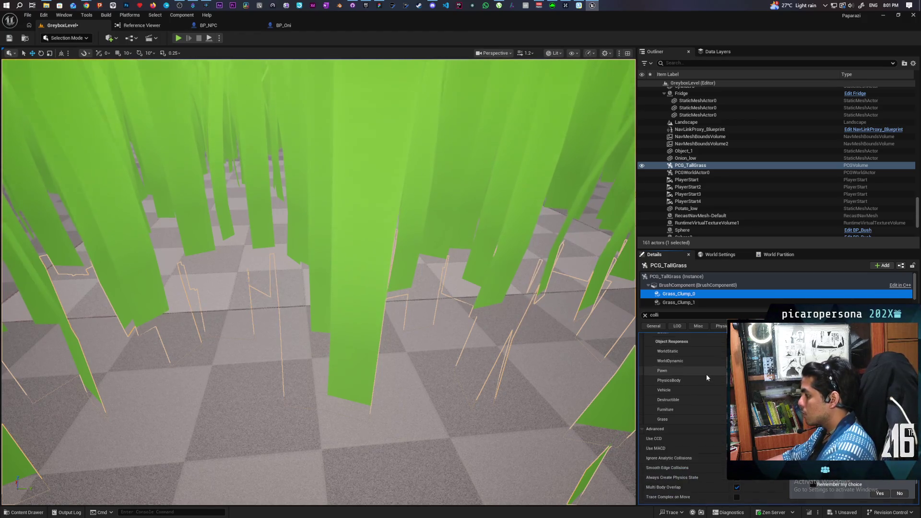
scroll(706, 375, "up", 3)
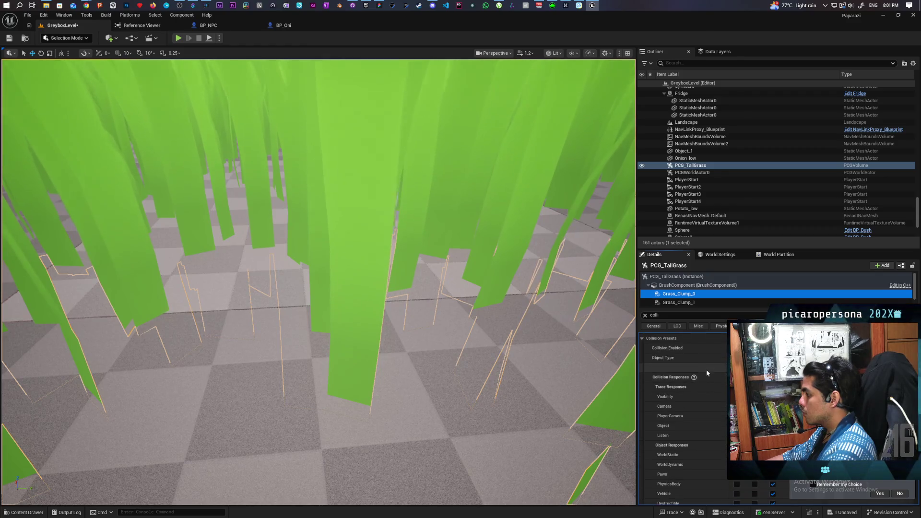
left_click(679, 303)
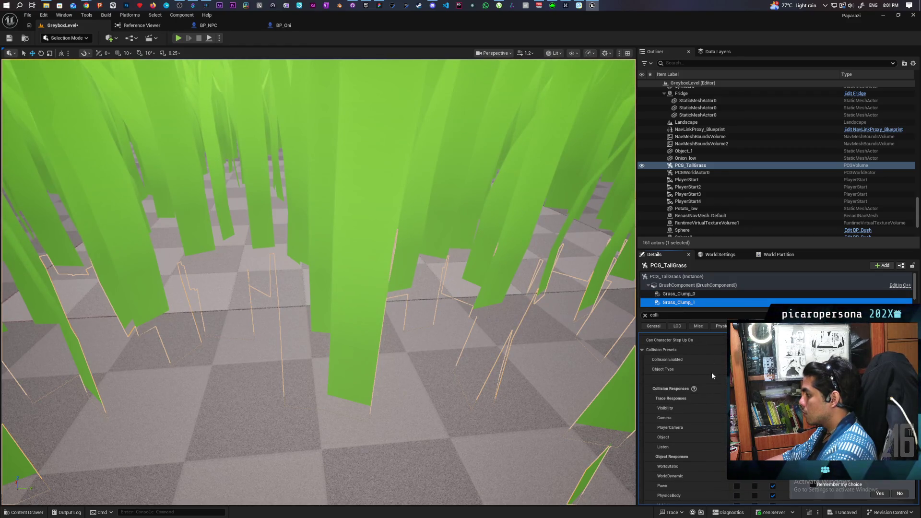
scroll(702, 388, "down", 4)
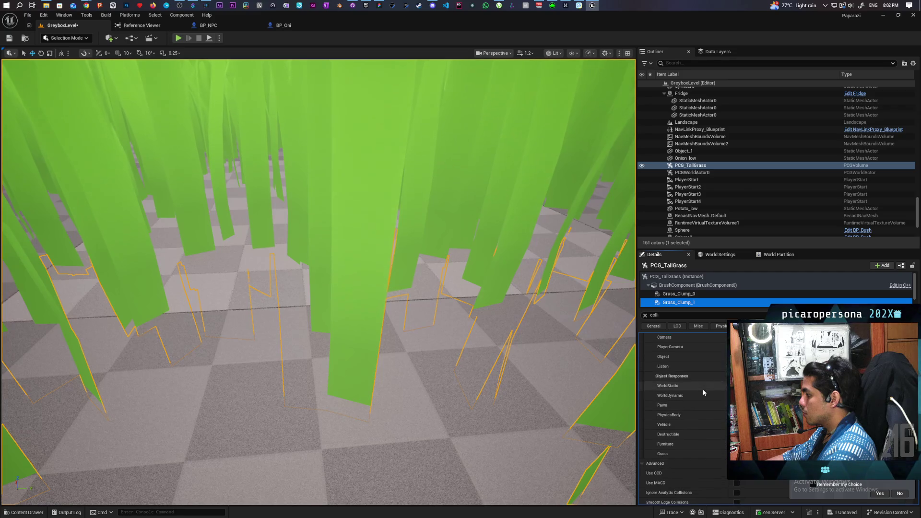
scroll(703, 391, "up", 4)
- Reselect Grass_Clump_0 and start a play session of the greybox level
scroll(703, 391, "up", 3)
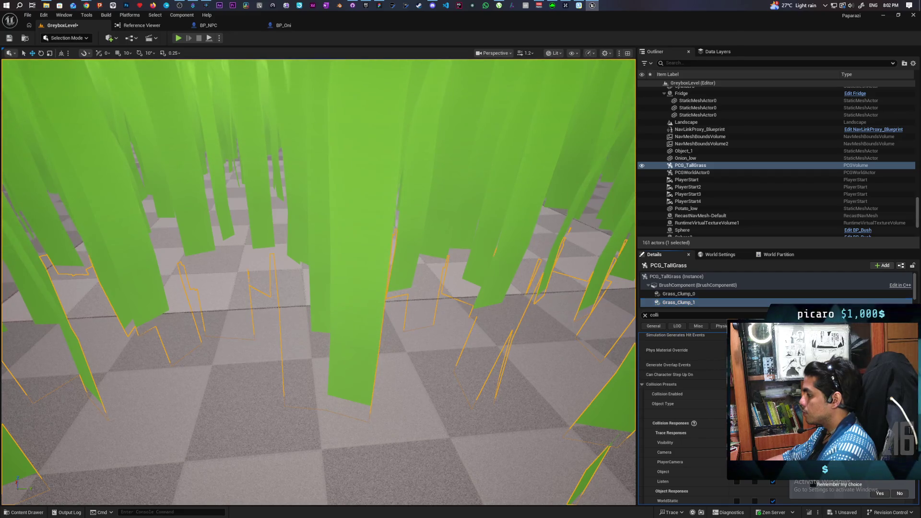
left_click(686, 294)
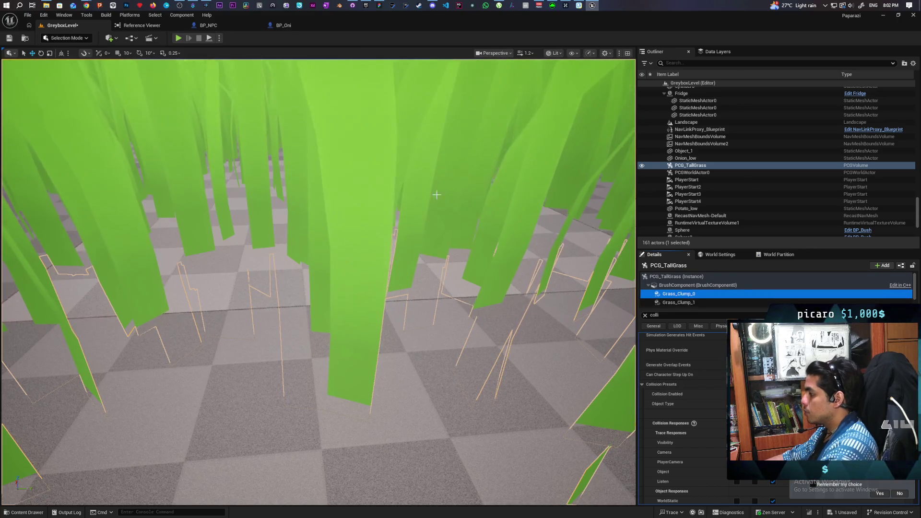
left_click(179, 39)
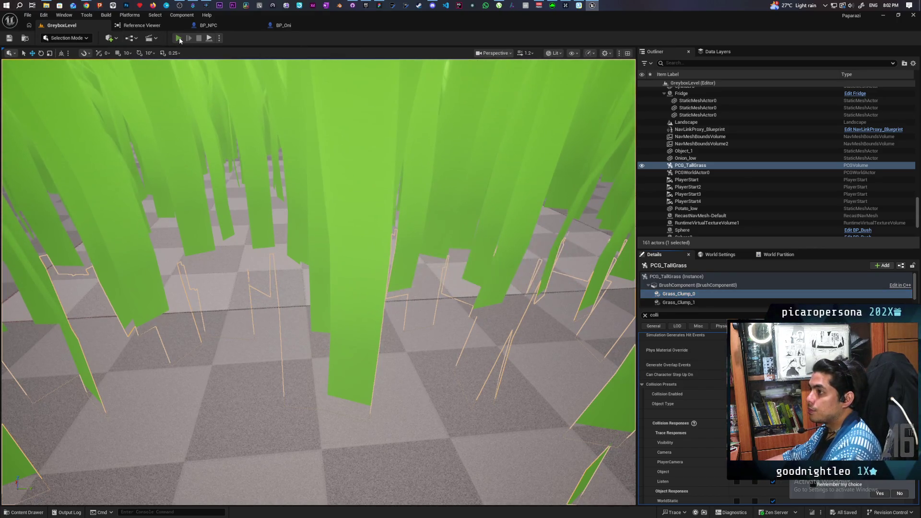
- Walk the character into the tall grass and back out, then stop the session
key("w")
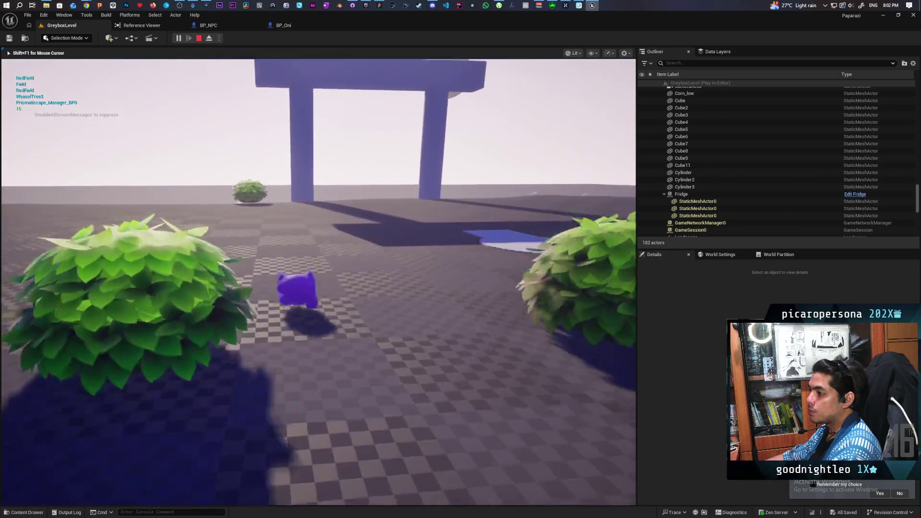
key("w")
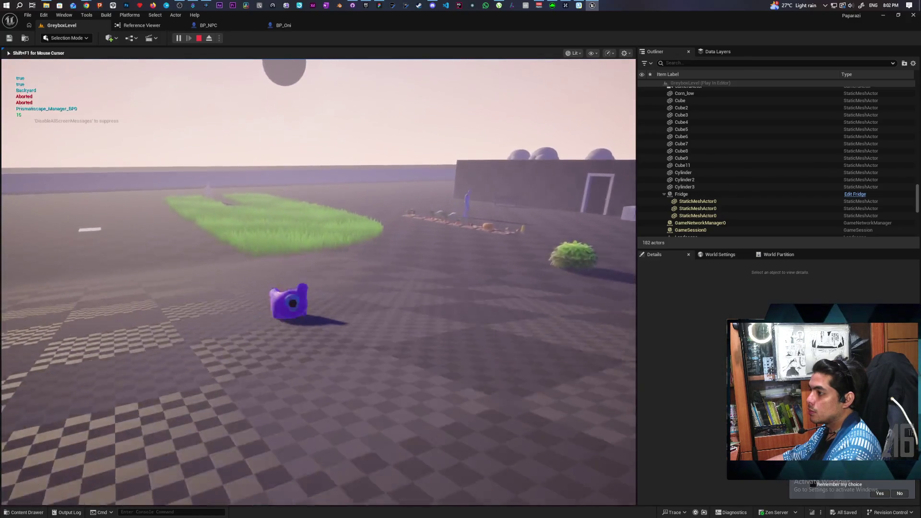
key("w")
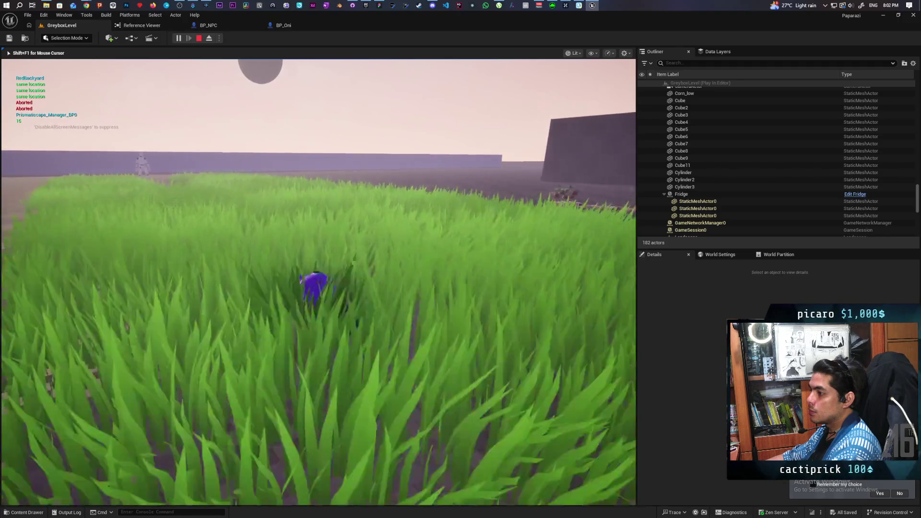
key("s")
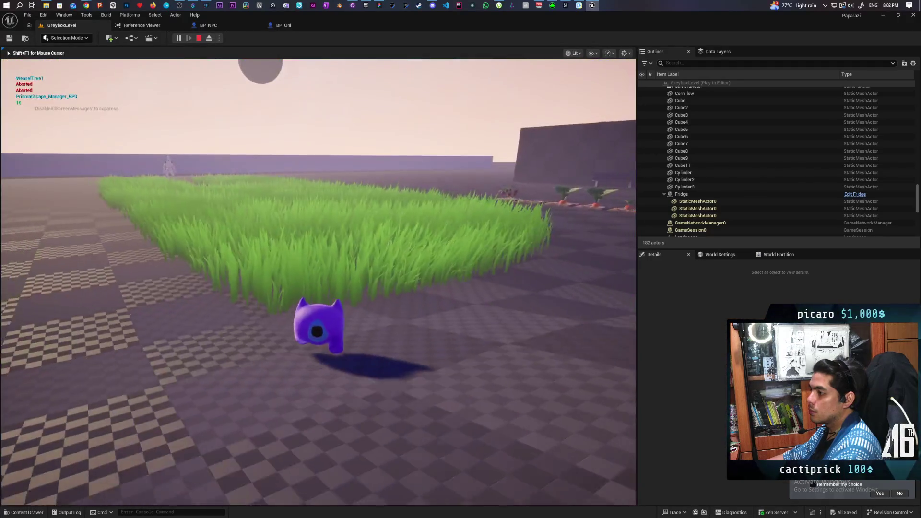
key("w")
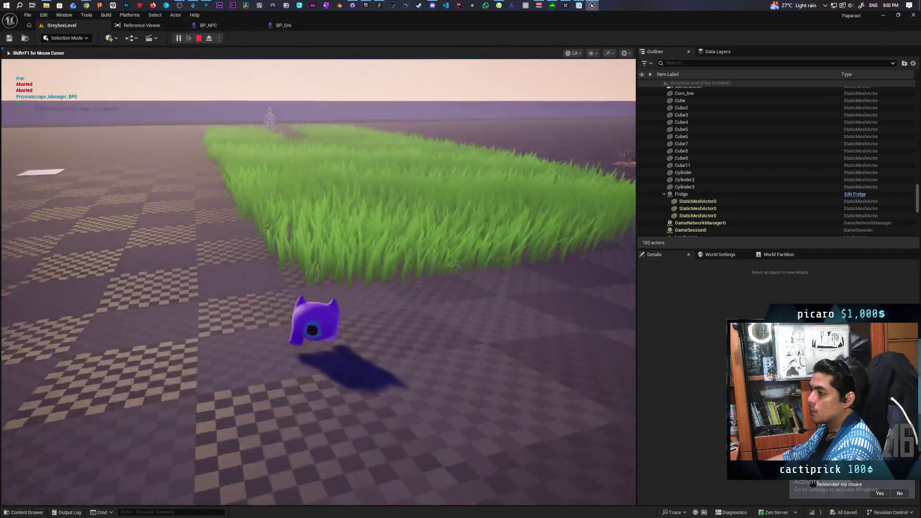
key("w")
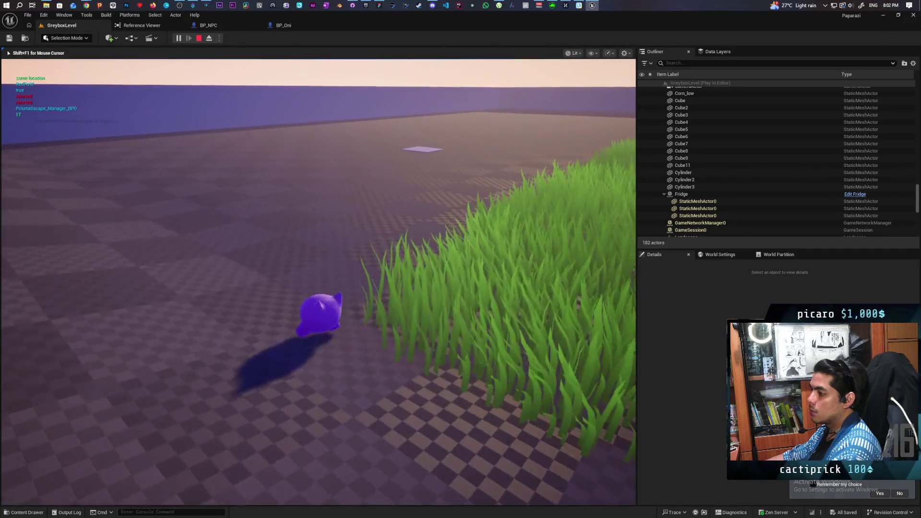
key("s")
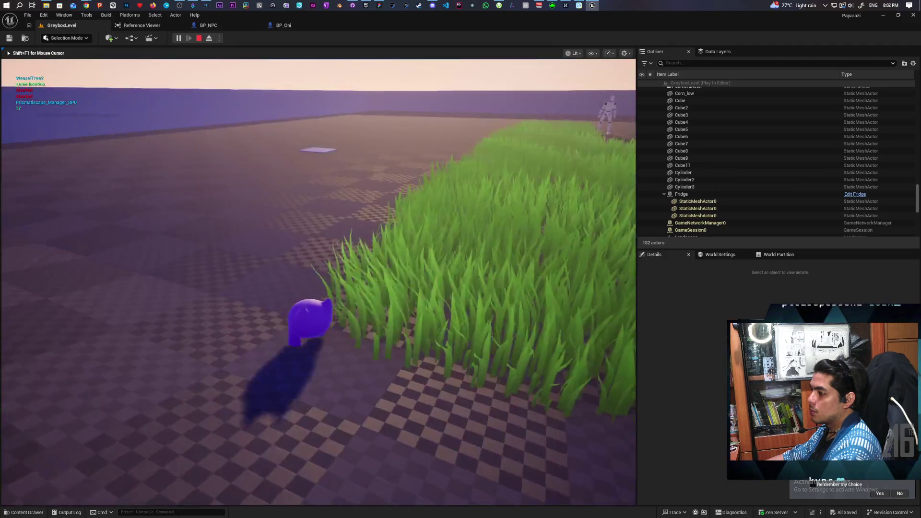
key("Escape")
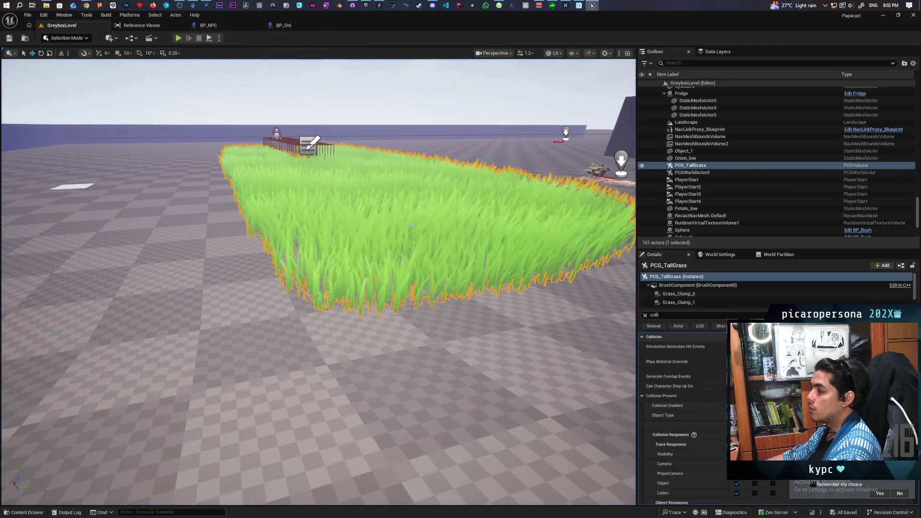
- Show the Collision Responses of Grass_Clump_0, then of Grass_Clump_1
scroll(696, 425, "down", 3)
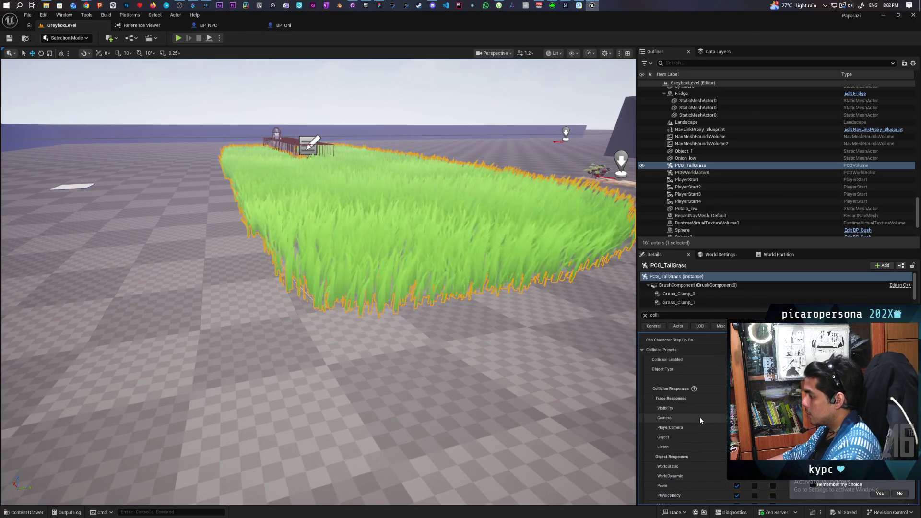
left_click(693, 294)
scroll(715, 408, "down", 3)
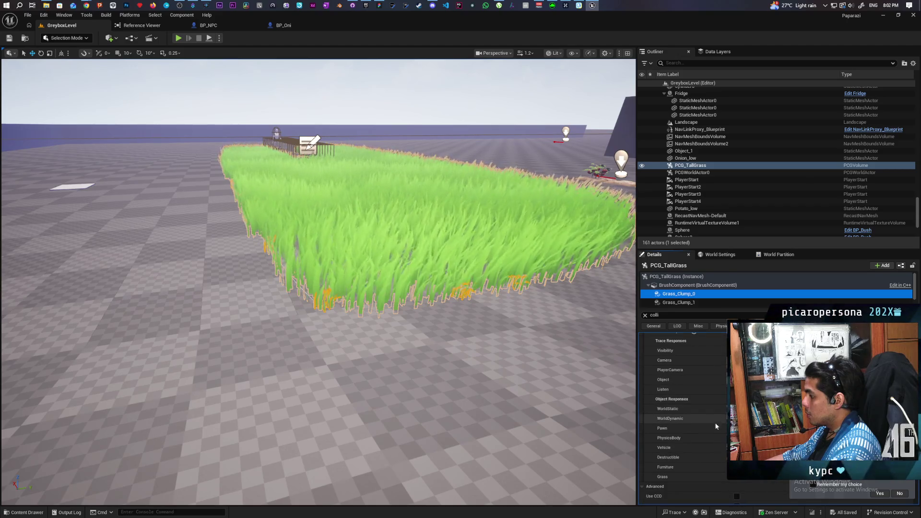
left_click(693, 303)
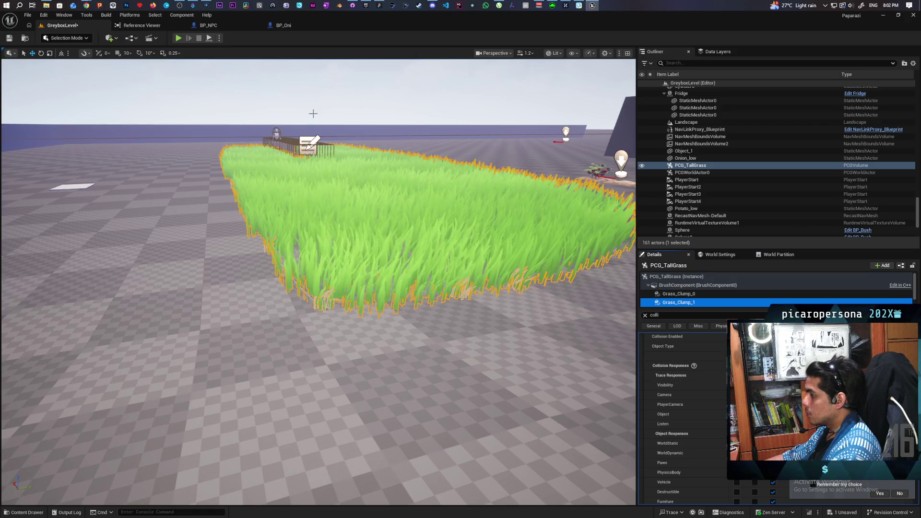
- Start playing and turn on collision display with the 'show collision' console command
key("alt+p")
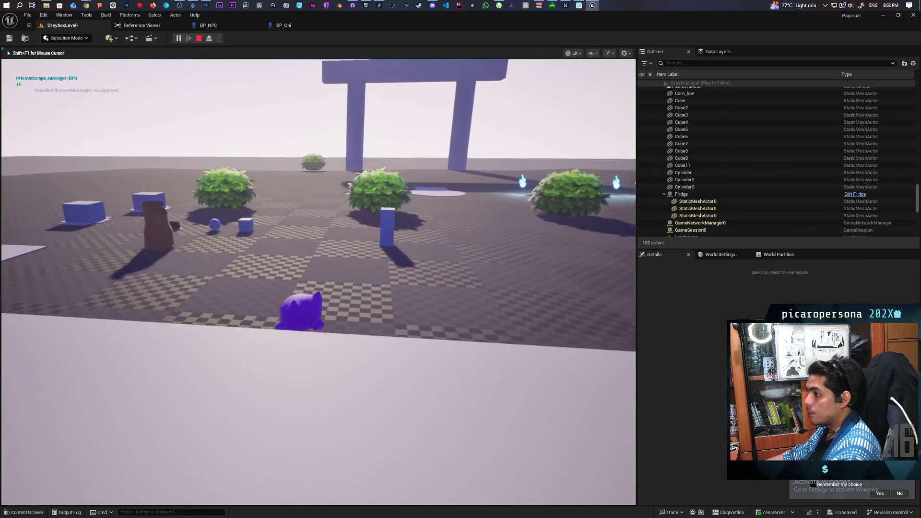
key("w")
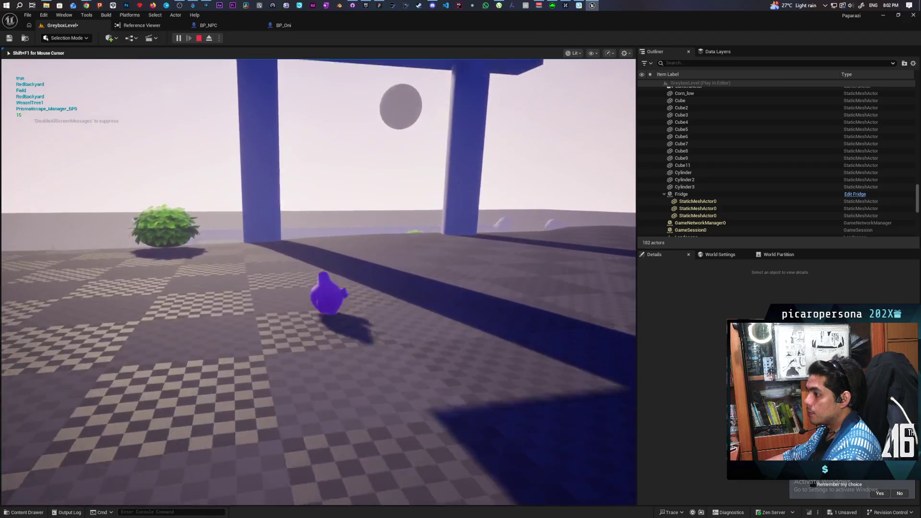
key("w")
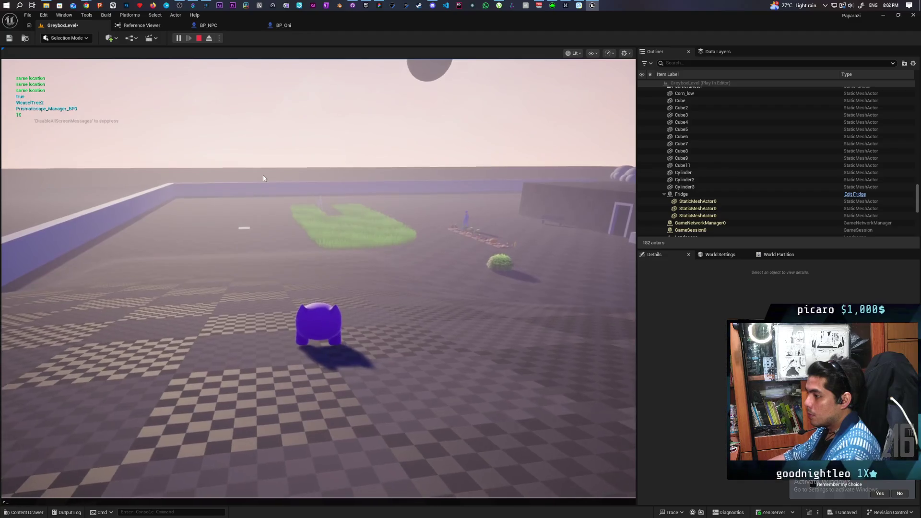
type("show collision")
key("Return")
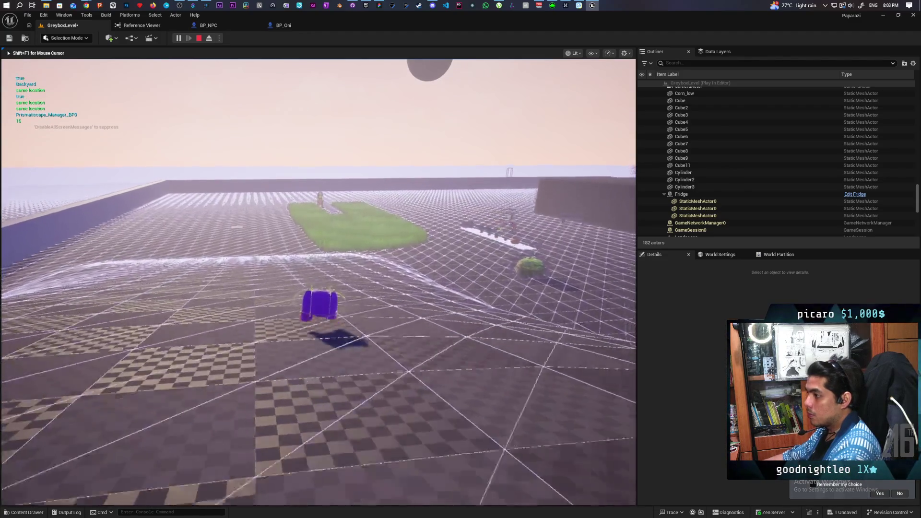
- Walk the character along, into and through the tall grass patch, then stop playing
key("w")
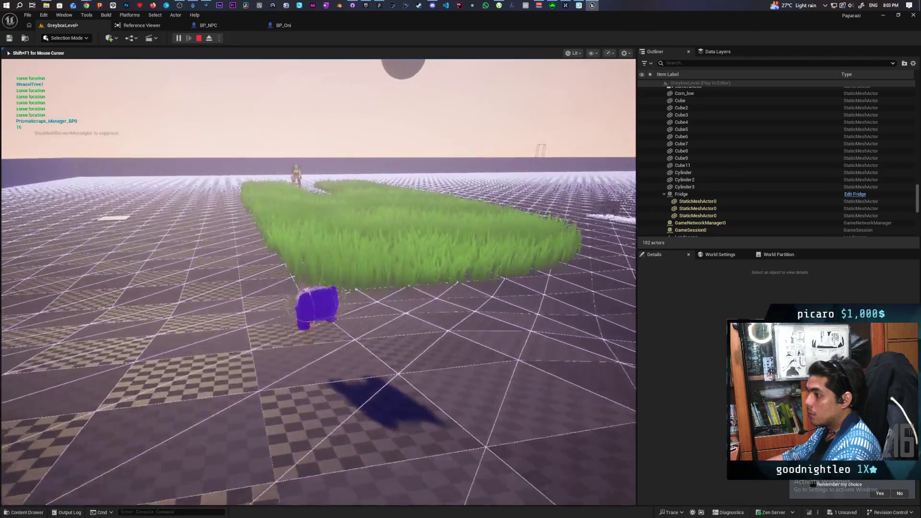
key("w")
key("w")
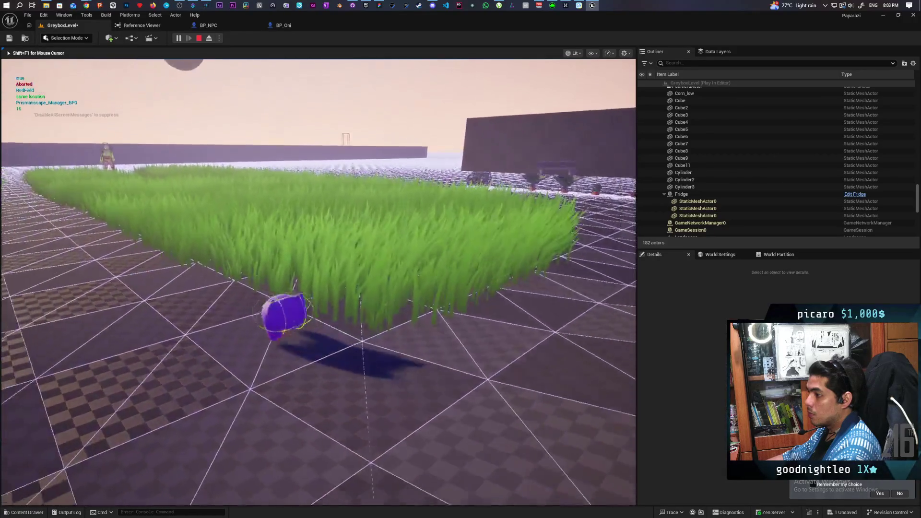
key("w")
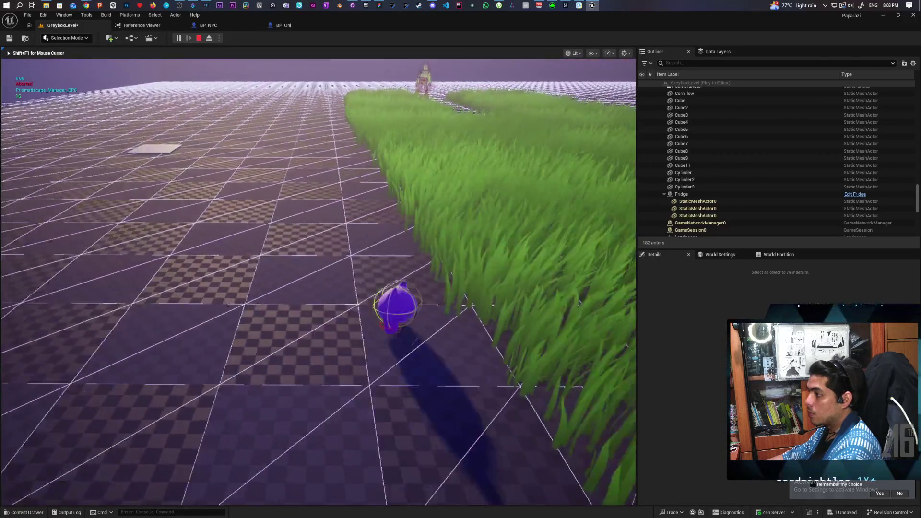
key("w")
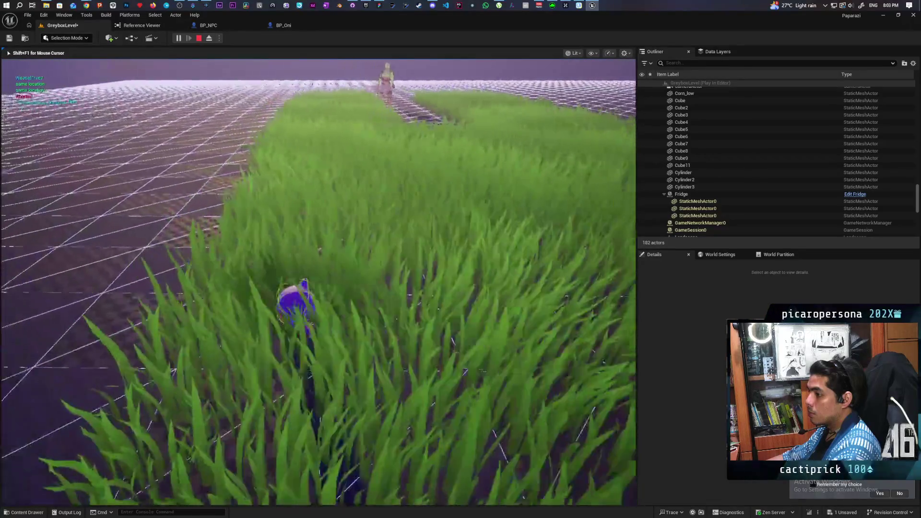
key("w")
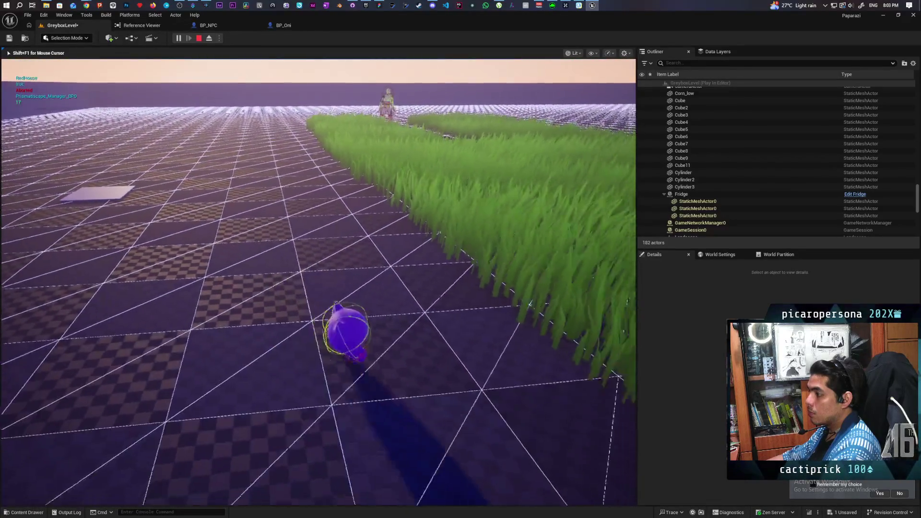
key("w")
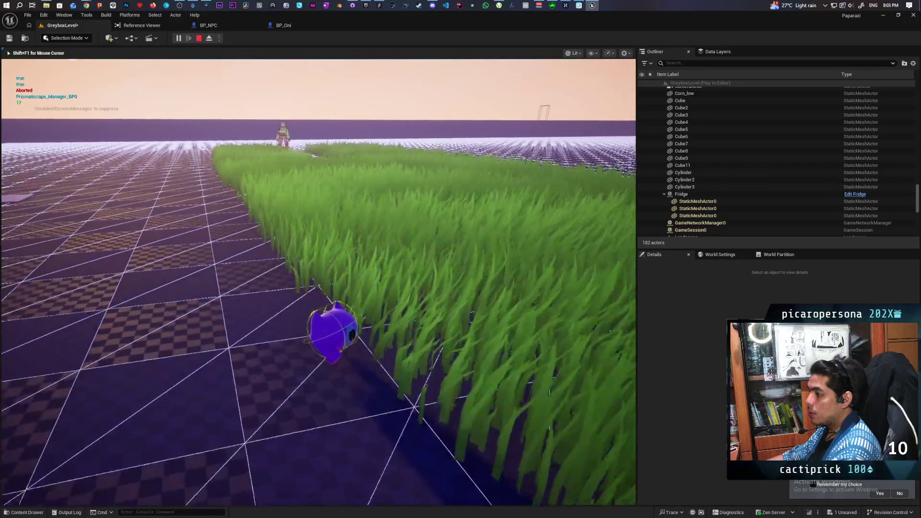
key("w")
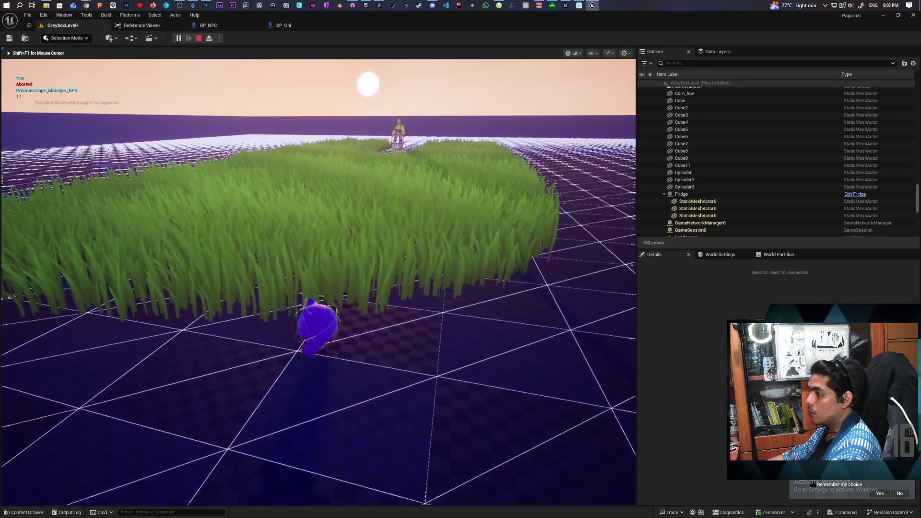
key("w")
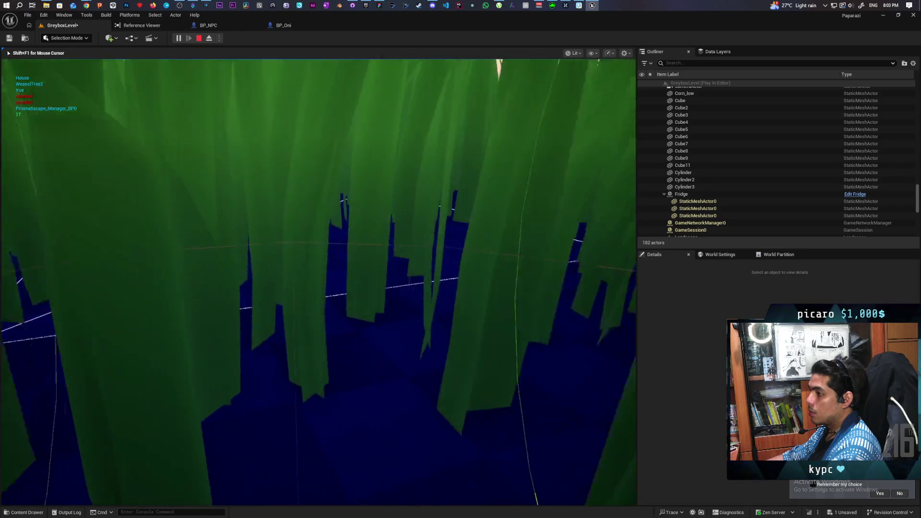
key("w")
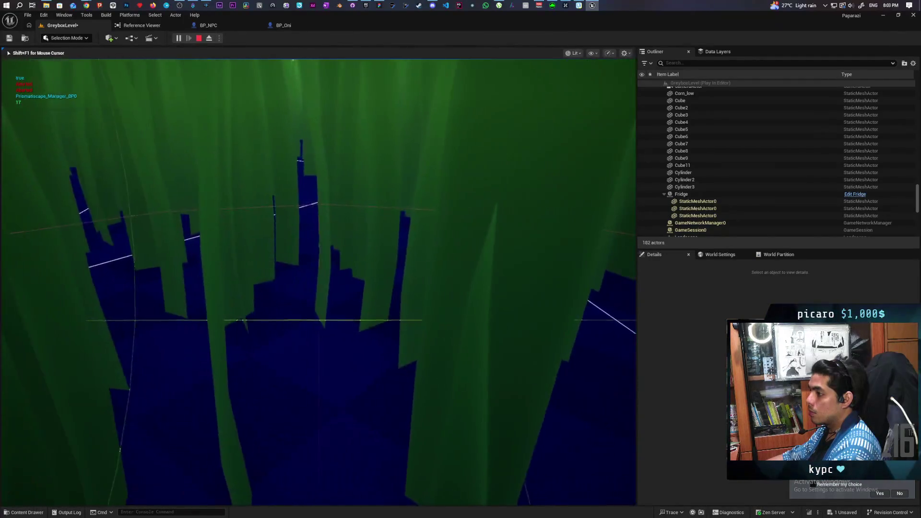
key("w")
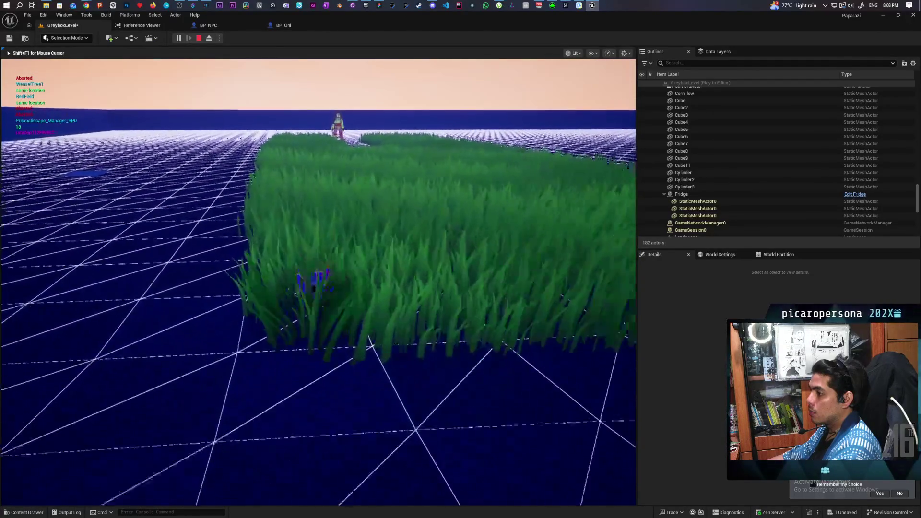
key("w")
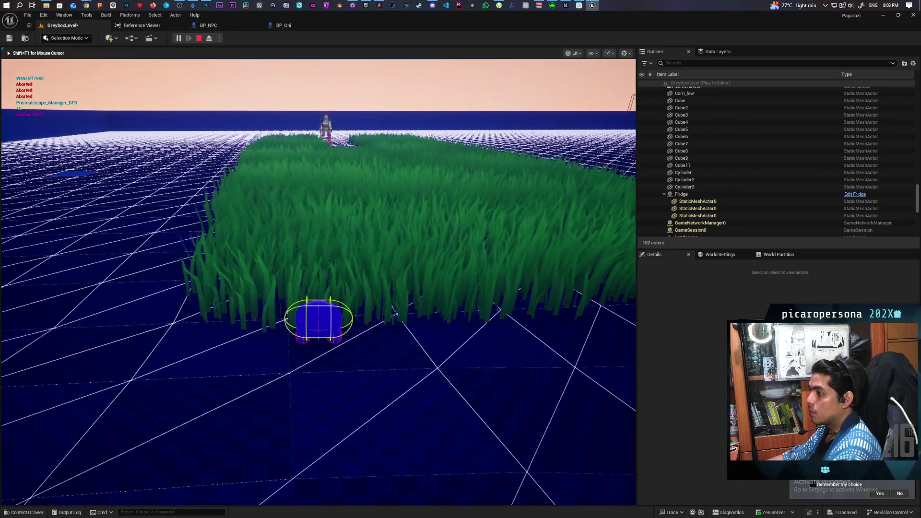
key("Escape")
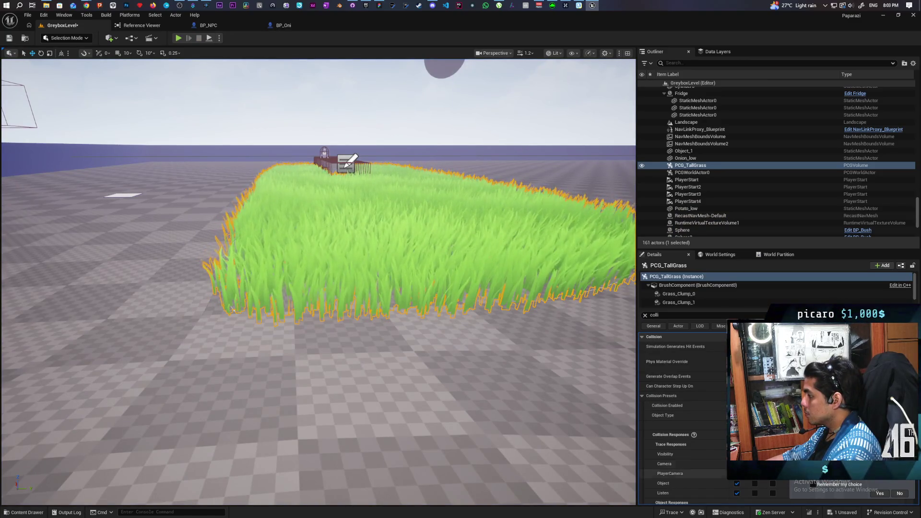
- Check PCG_TallGrass's grass components and undo the last object type change
left_click(696, 295)
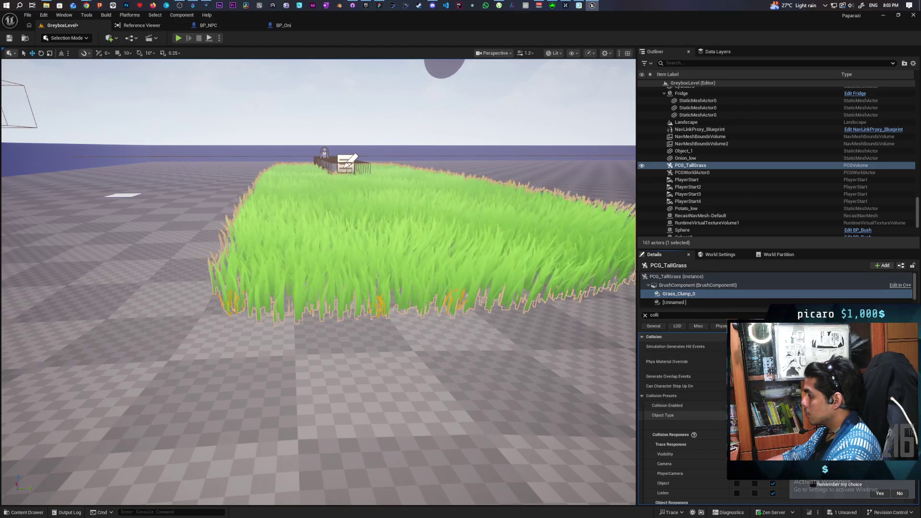
left_click(696, 302)
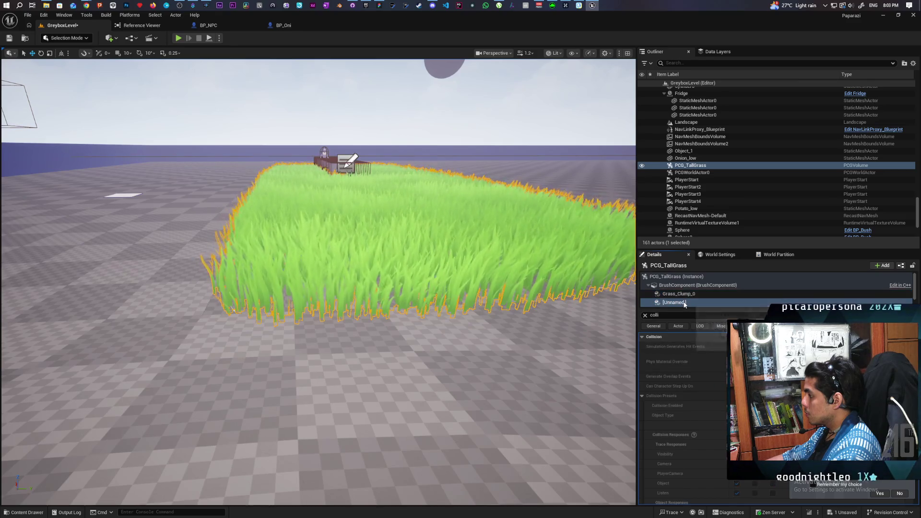
left_click(696, 277)
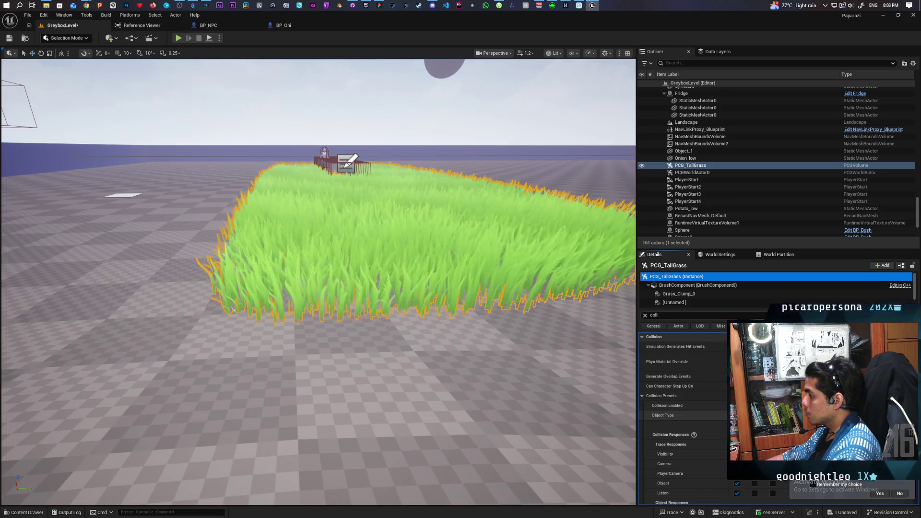
key("ctrl+z")
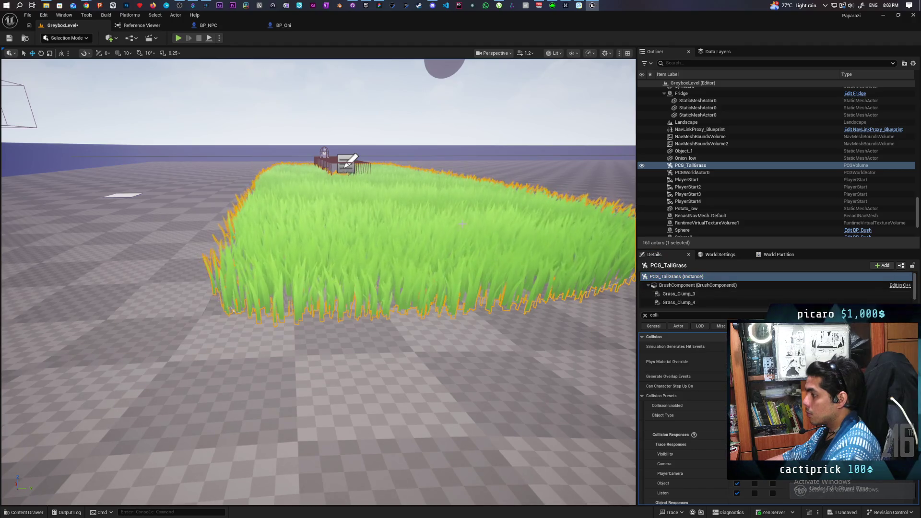
- Set Grass_Clump_4's collision preset to Custom
left_click(689, 302)
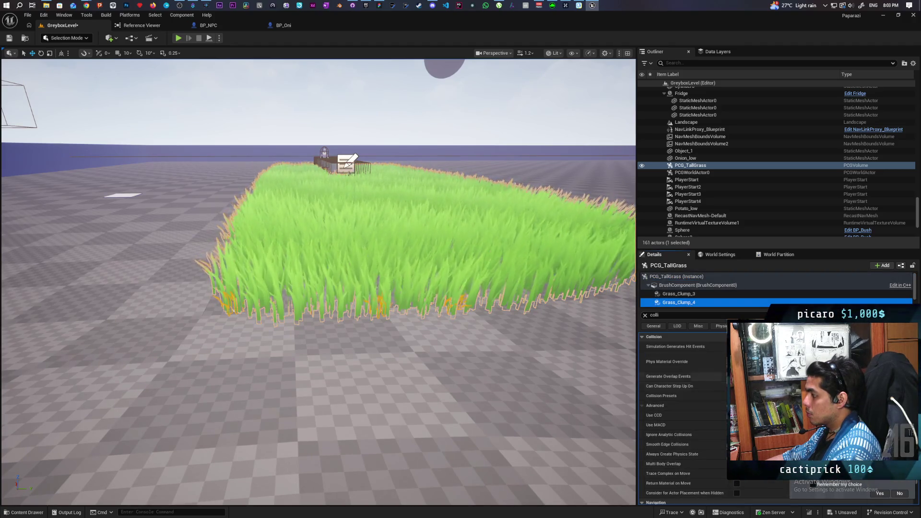
left_click(748, 396)
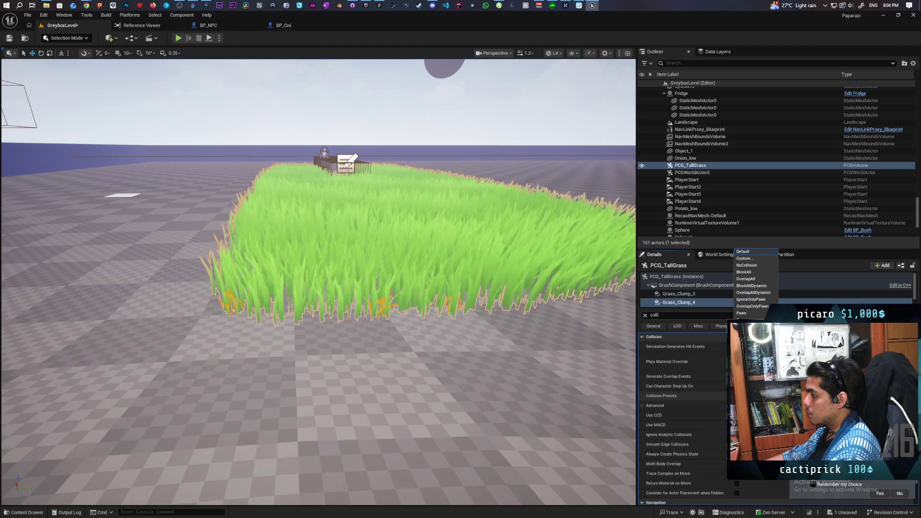
left_click(678, 294)
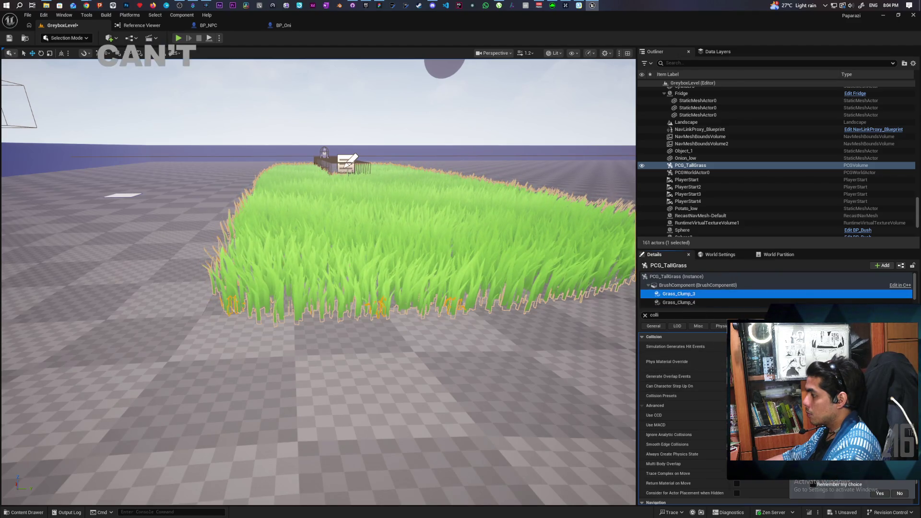
left_click(748, 396)
left_click(747, 264)
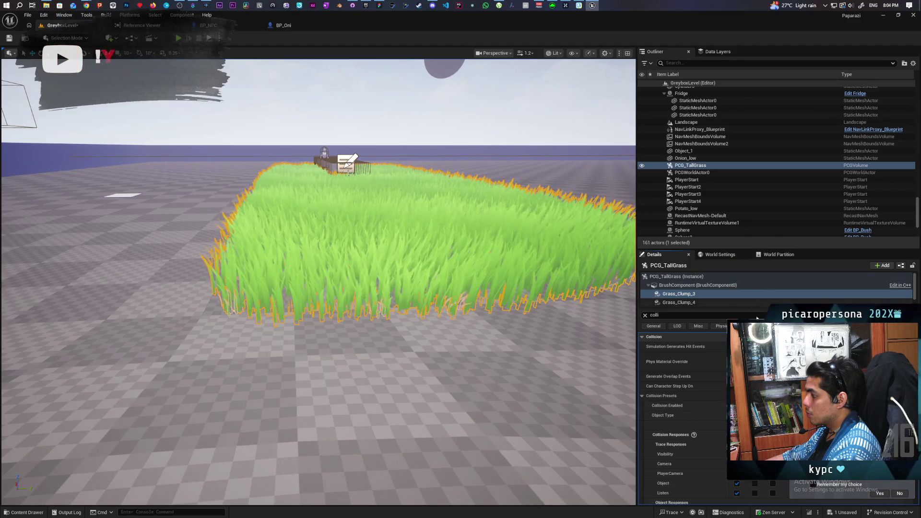
scroll(706, 387, "down", 3)
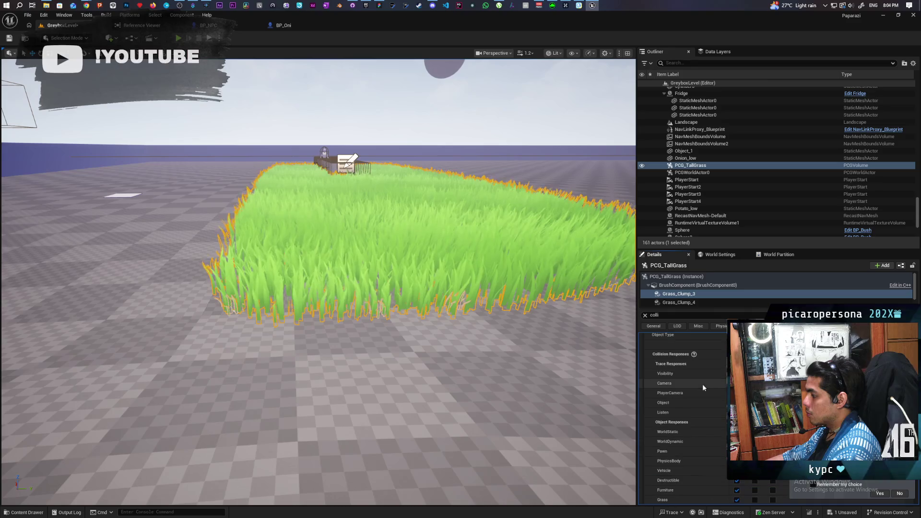
left_click(686, 303)
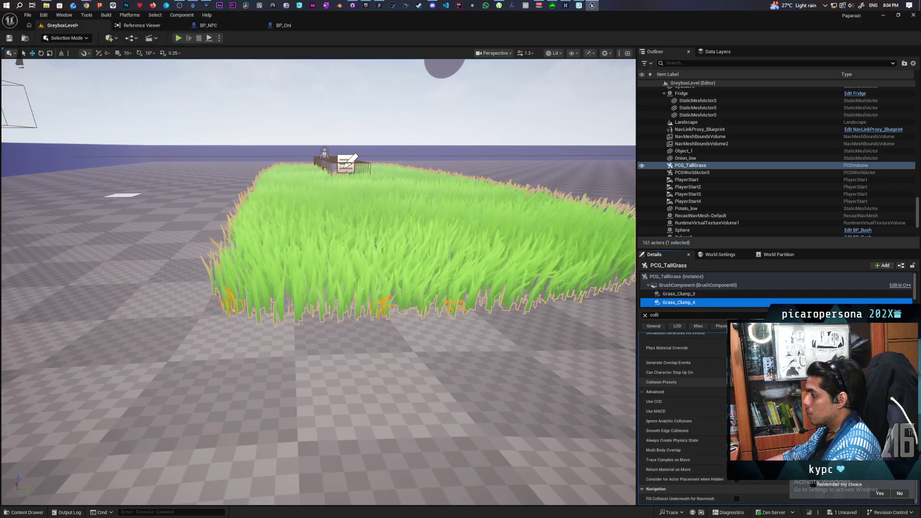
left_click(749, 382)
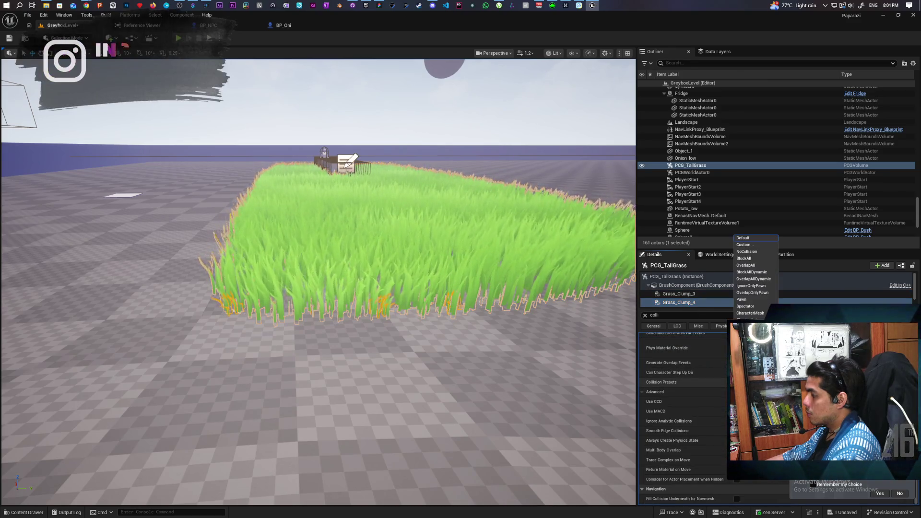
left_click(755, 246)
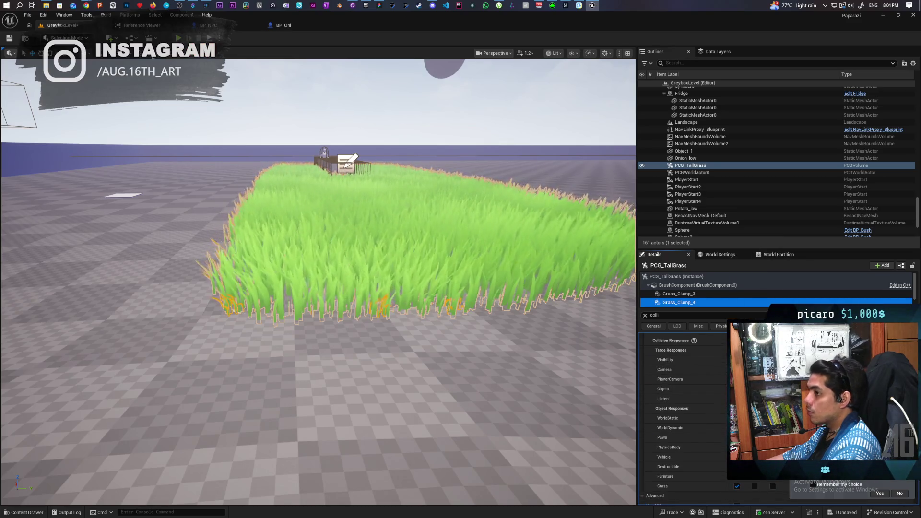
- Save the level, then briefly start and stop a test play session
key("ctrl+s")
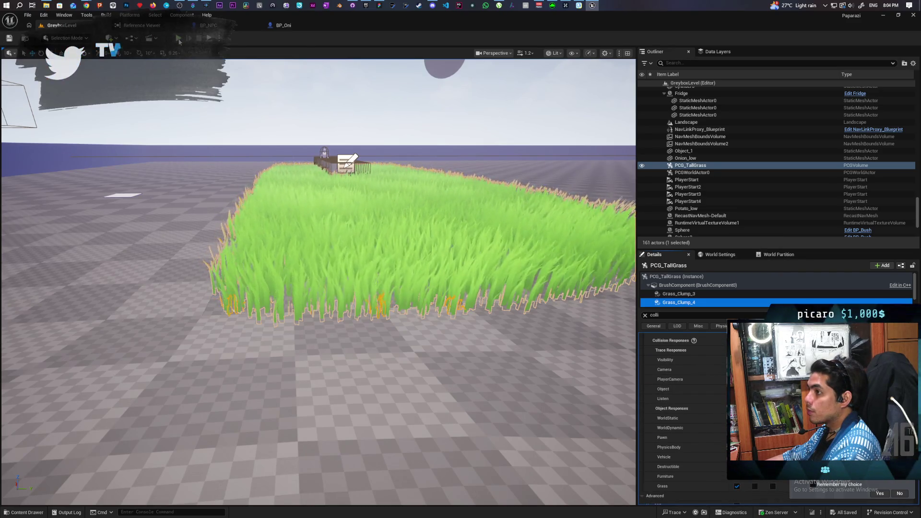
left_click(179, 38)
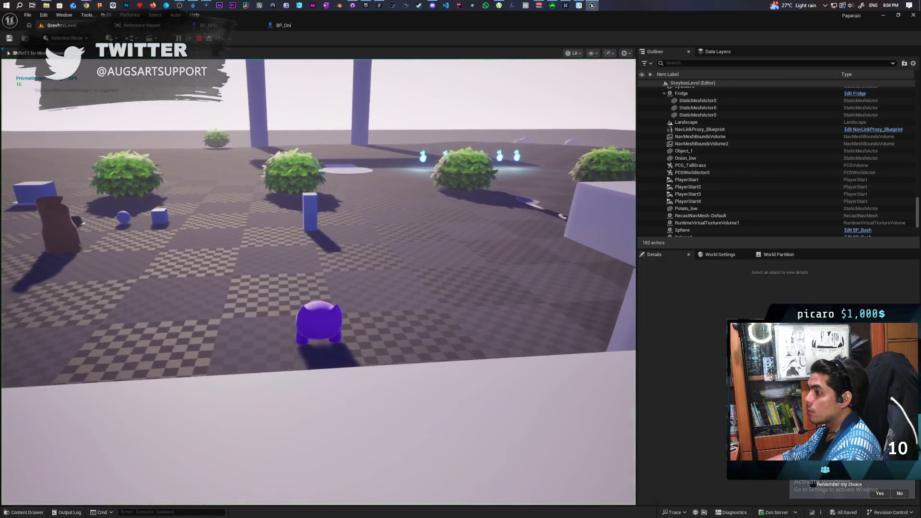
key("Escape")
- In BP_Oni's event graph, connect Tick Anims to Capsule Trace For Objects
left_click(208, 25)
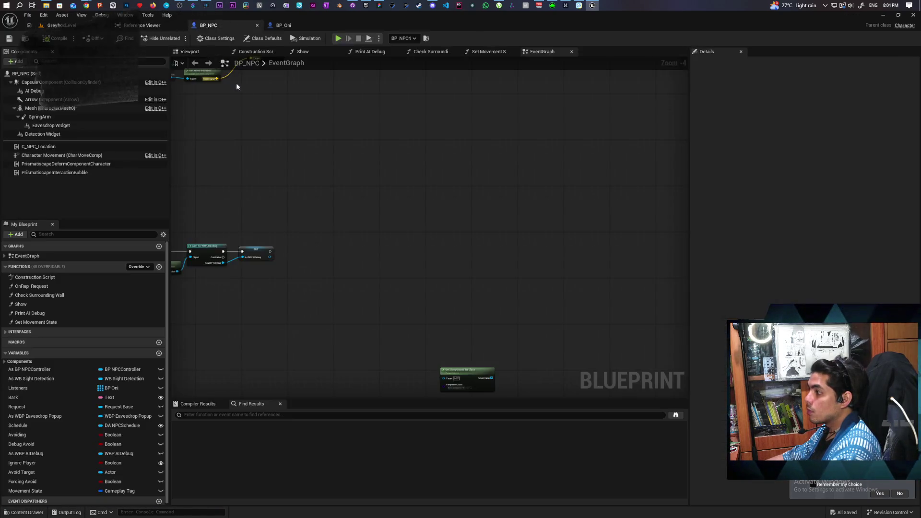
scroll(286, 192, "down", 4)
left_click(289, 27)
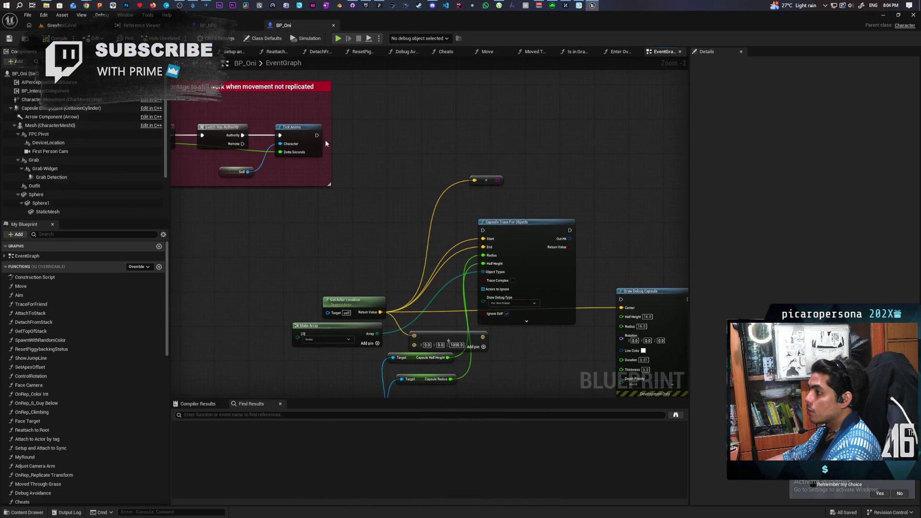
left_click_drag(317, 135, 484, 233)
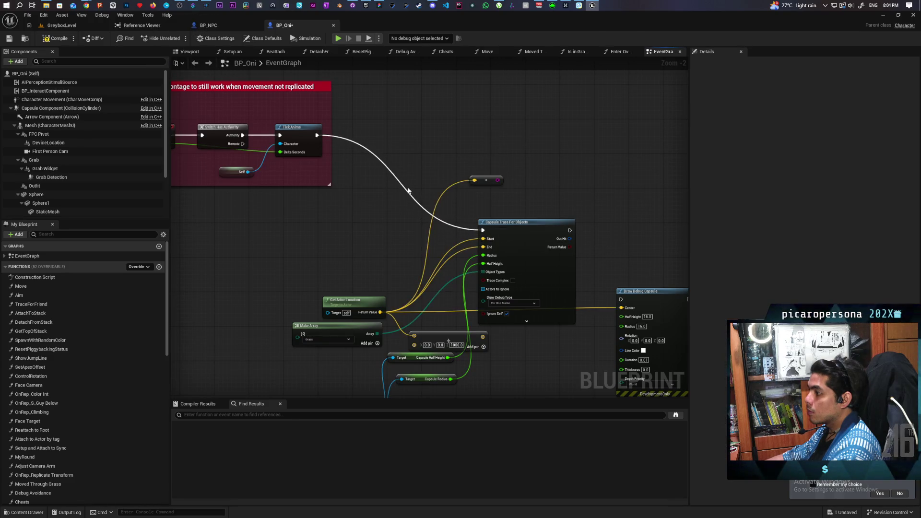
- Delete the Draw Debug Capsule node, then play GreyboxLevel again
left_click_drag(415, 190, 311, 107)
left_click(538, 242)
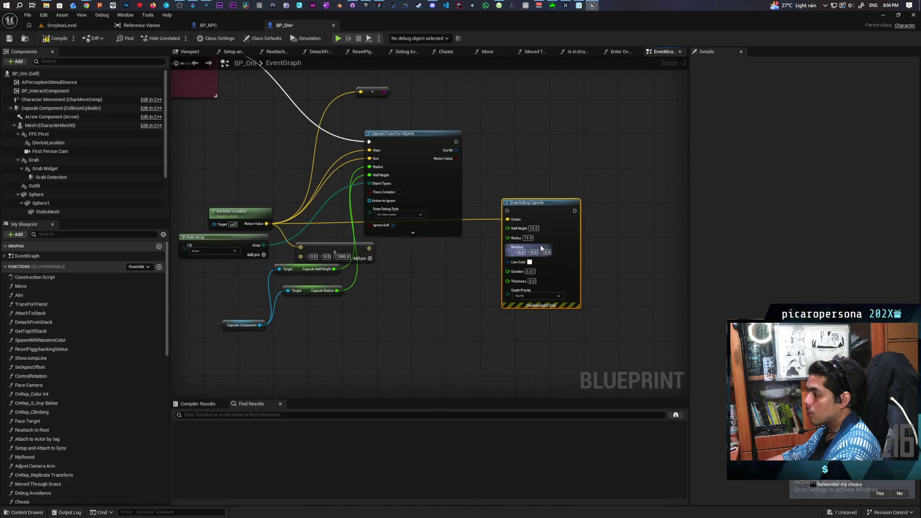
key("Delete")
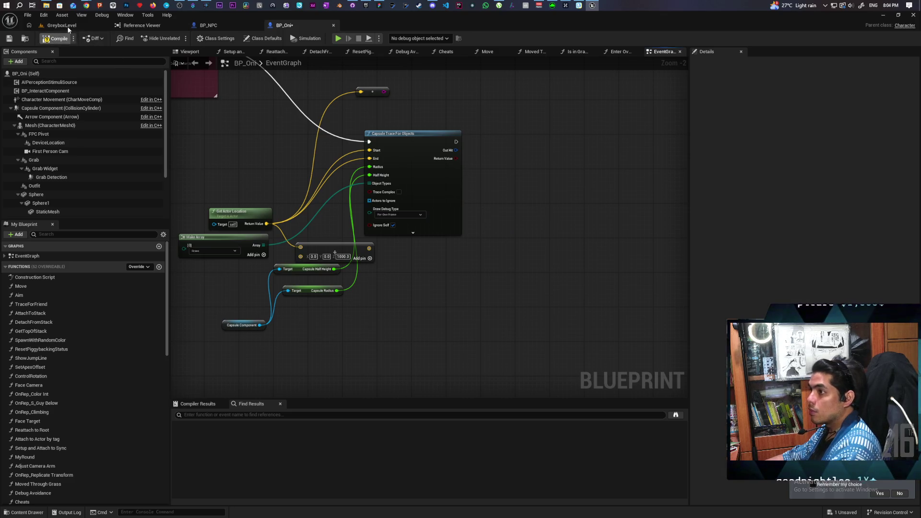
left_click(61, 25)
key("alt+p")
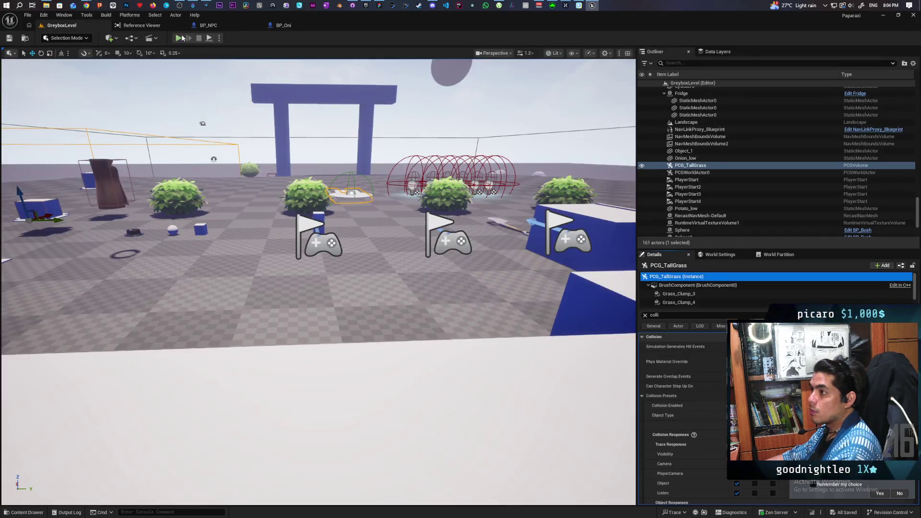
key("w")
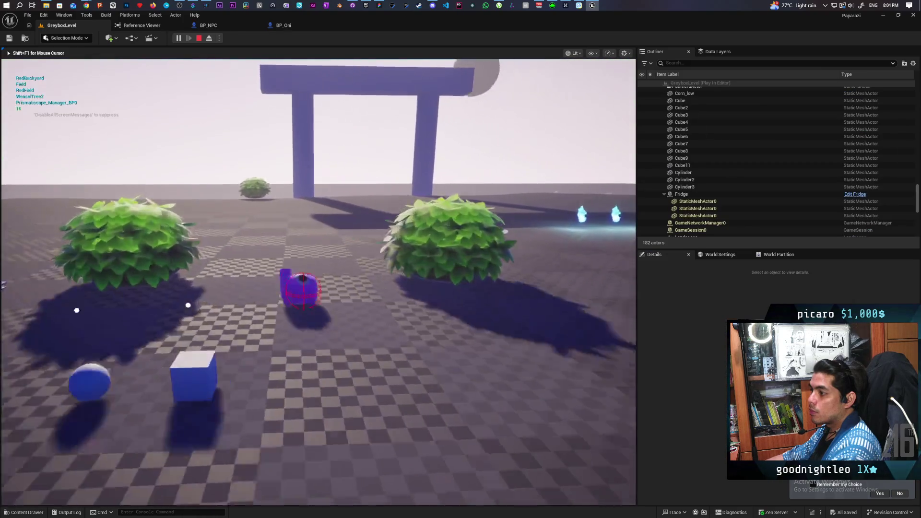
key("w")
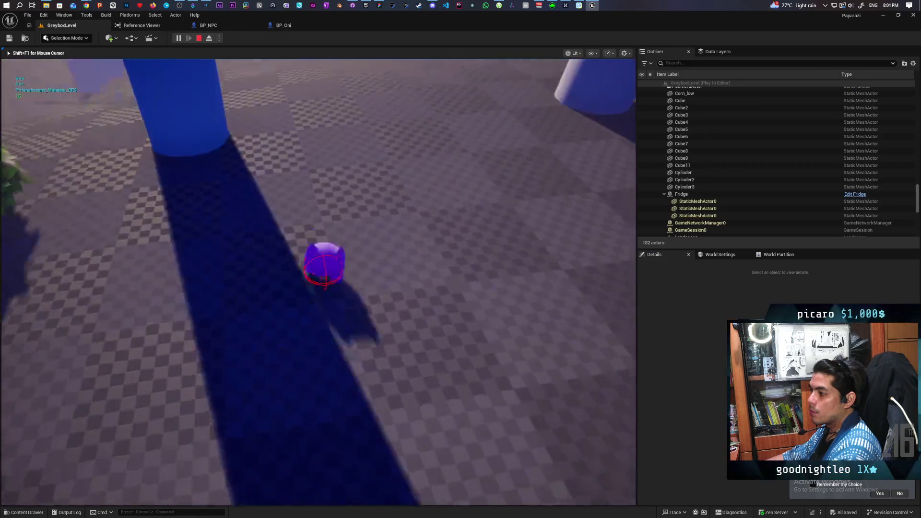
key("w")
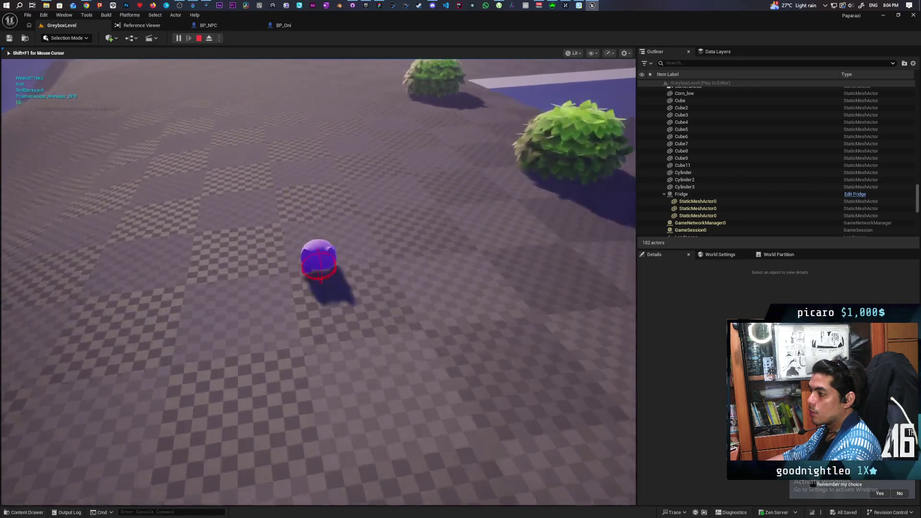
key("w")
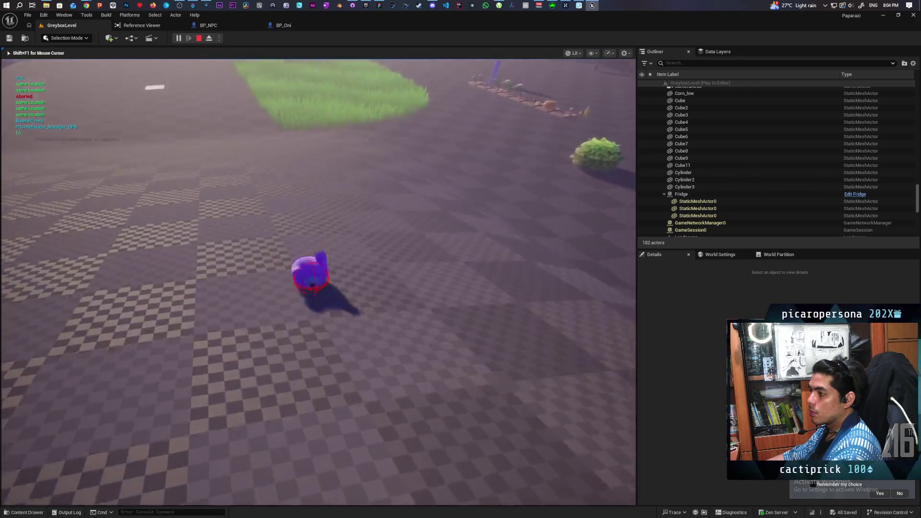
key("w")
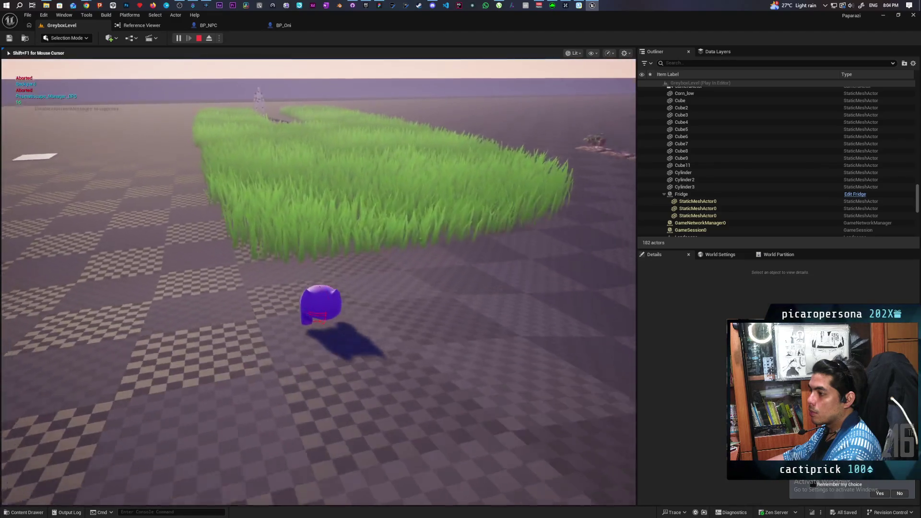
key("w")
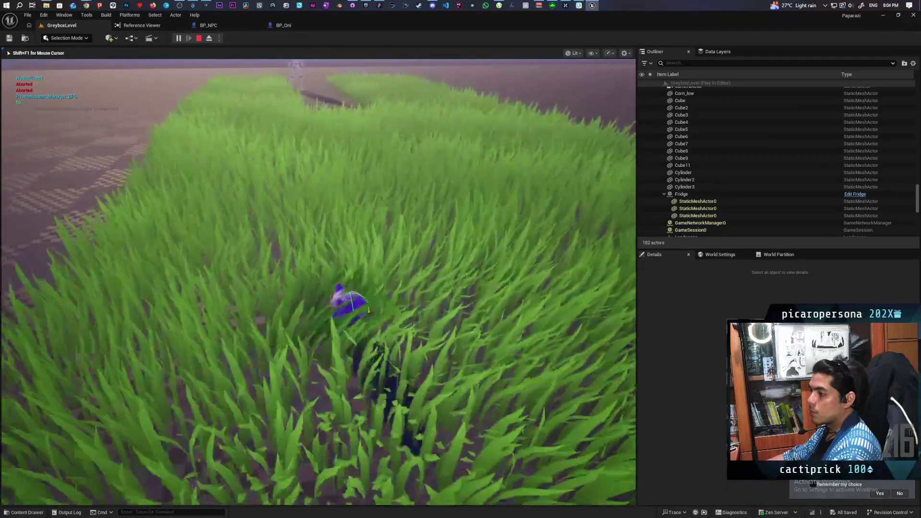
key("w")
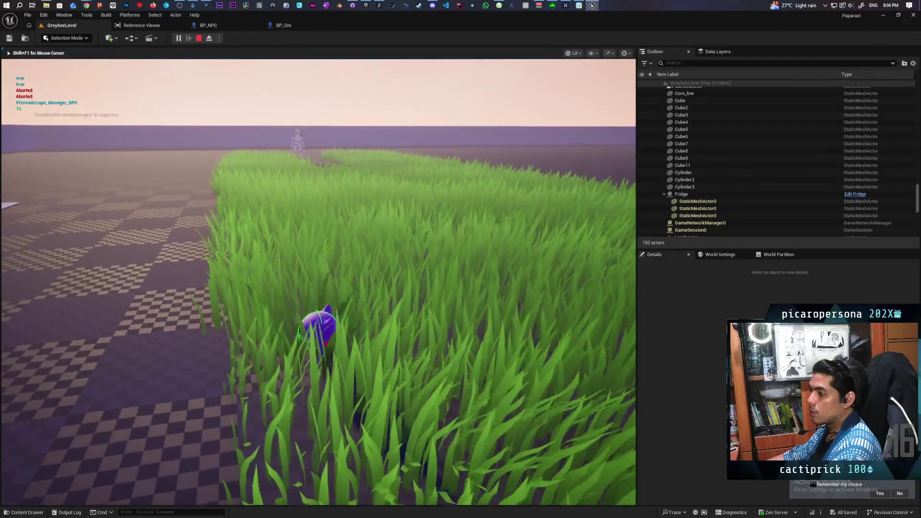
key("w")
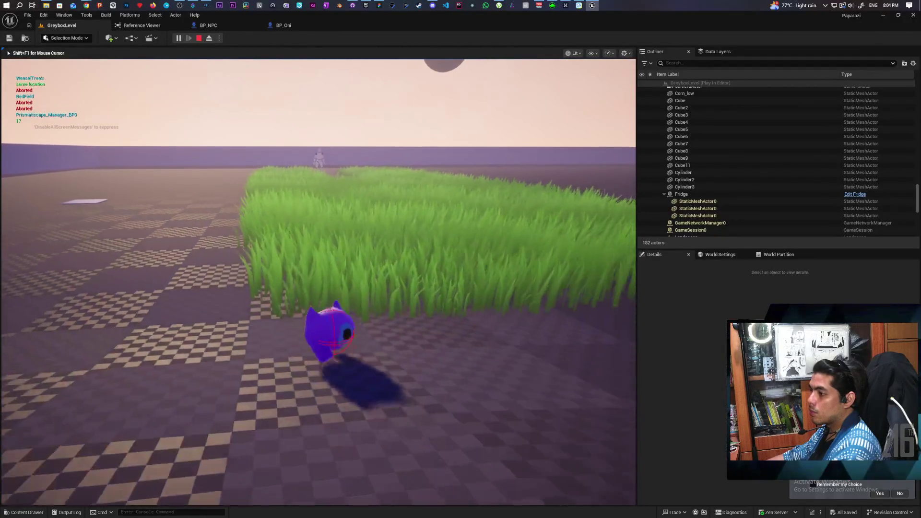
key("w")
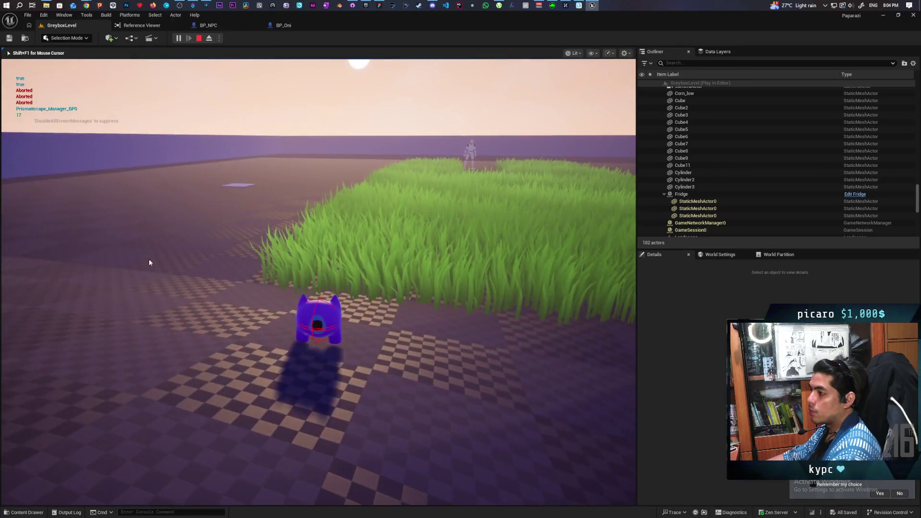
key("Escape")
left_click_drag(148, 255, 187, 191)
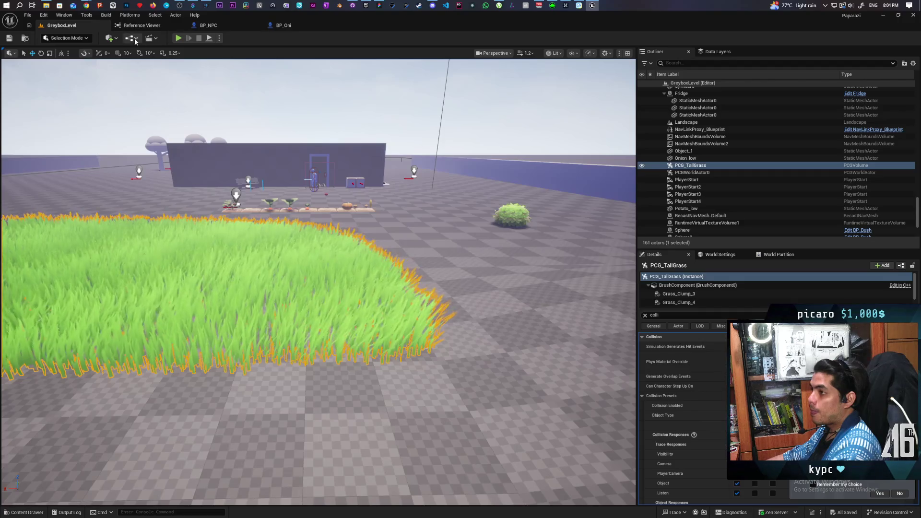
- Search the placeable actors for 'cube' and drop a Cube into the grass patch
left_click(115, 38)
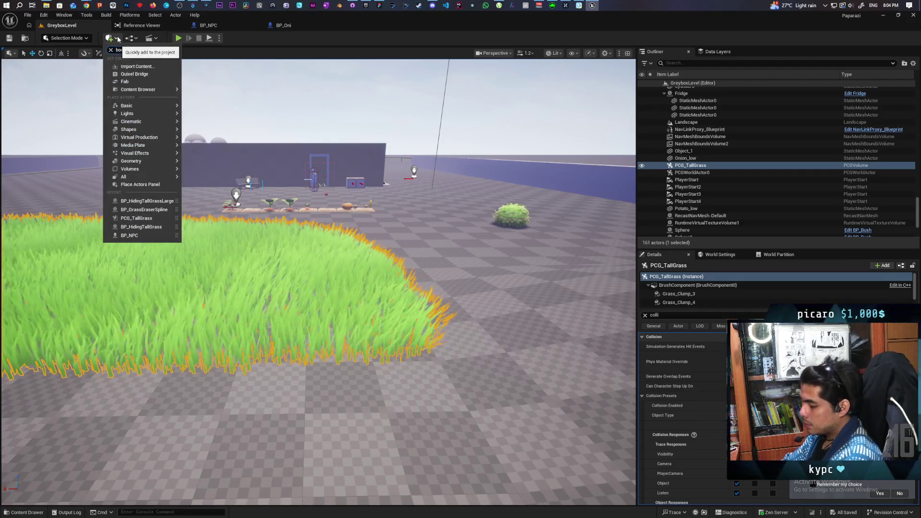
left_click(118, 39)
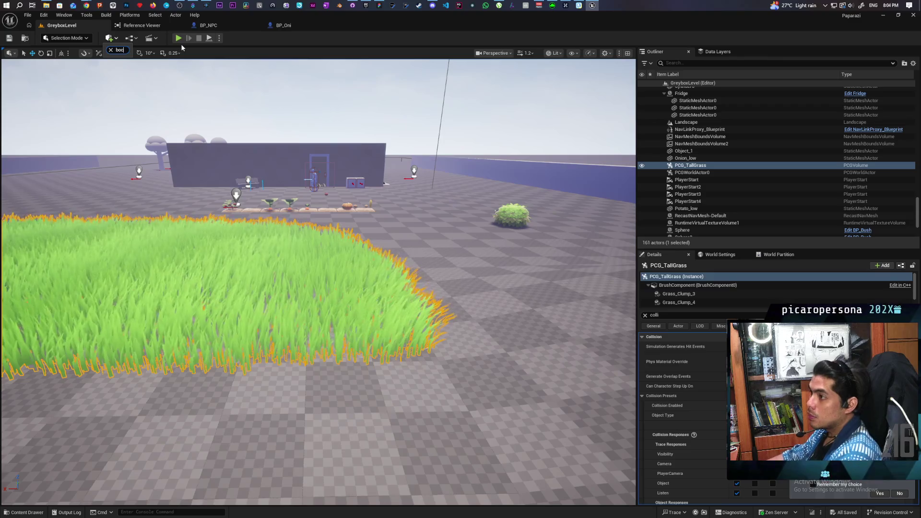
key("BackSpace")
type("x")
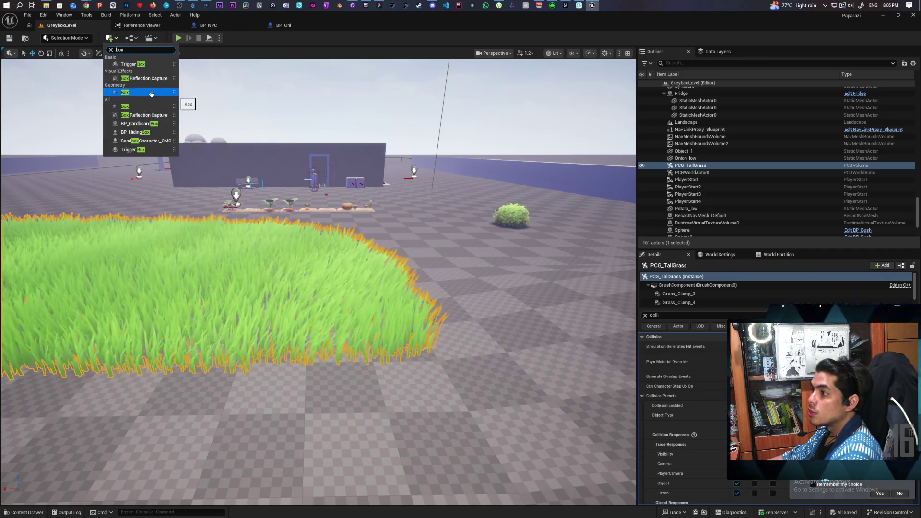
key("BackSpace")
key("BackSpace")
mouse_move(144, 106)
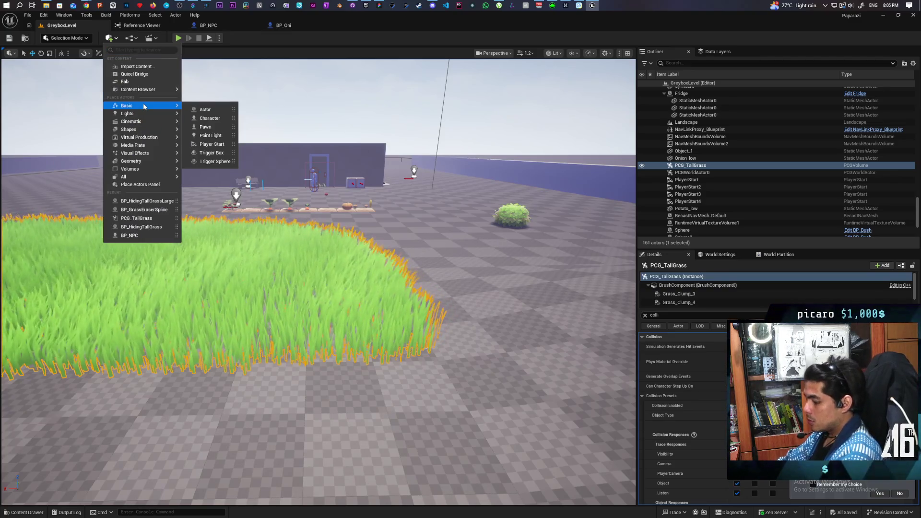
type("cube")
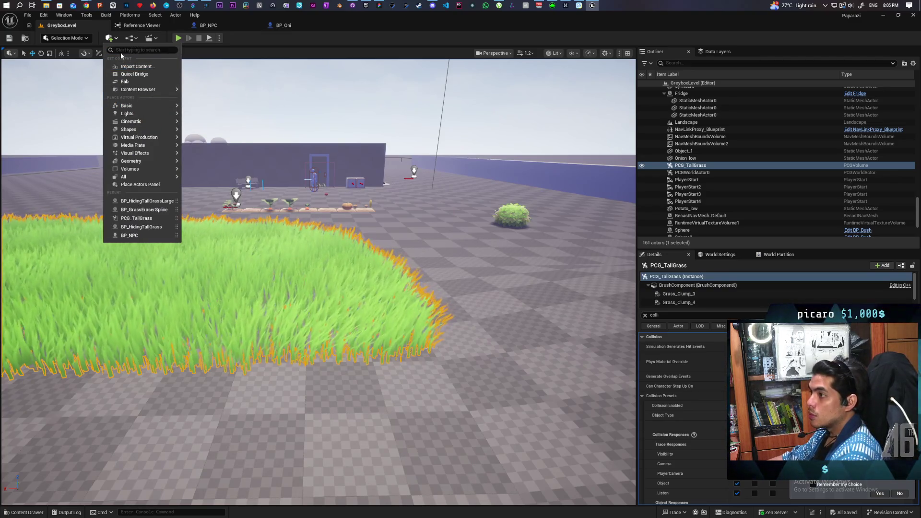
left_click(264, 41)
left_click(111, 38)
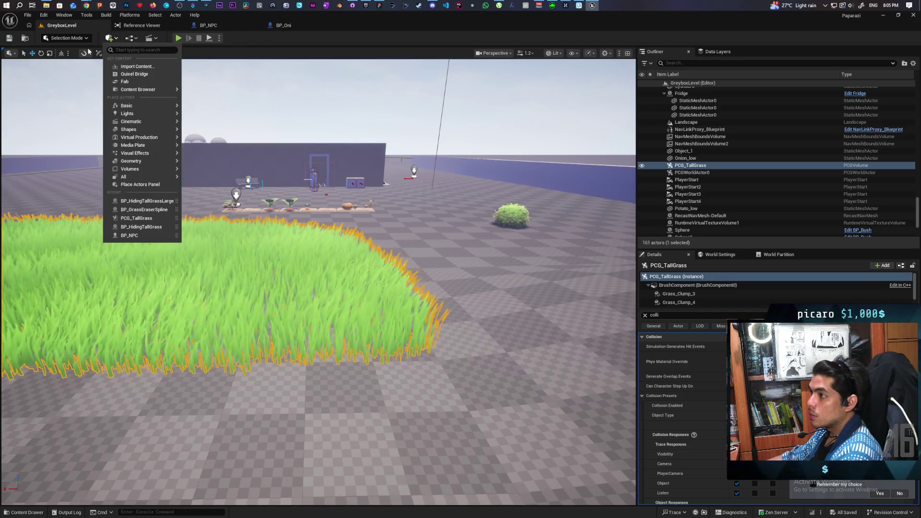
type("cube")
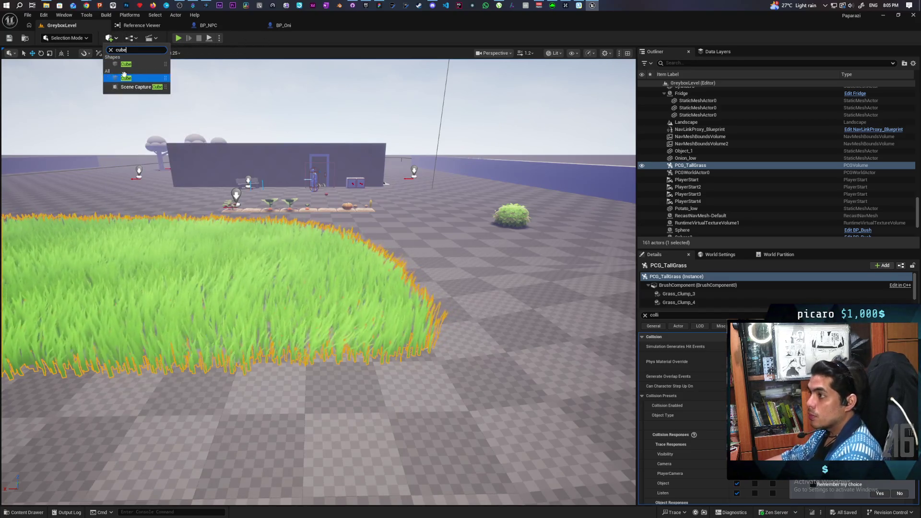
mouse_move(130, 64)
left_mouse_down()
mouse_move(231, 242)
mouse_move(248, 311)
left_mouse_up()
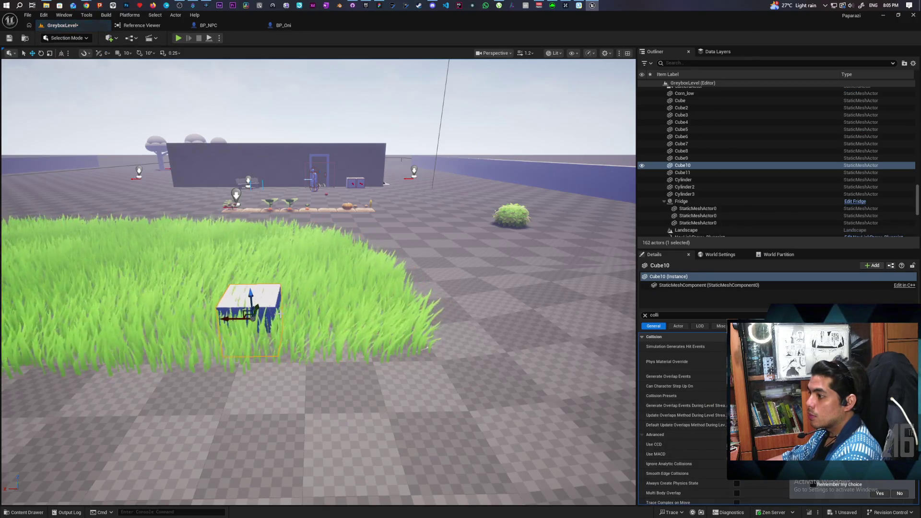
- Turn the cube into a rotated slab across the grass, save the level, and play
left_click(645, 315)
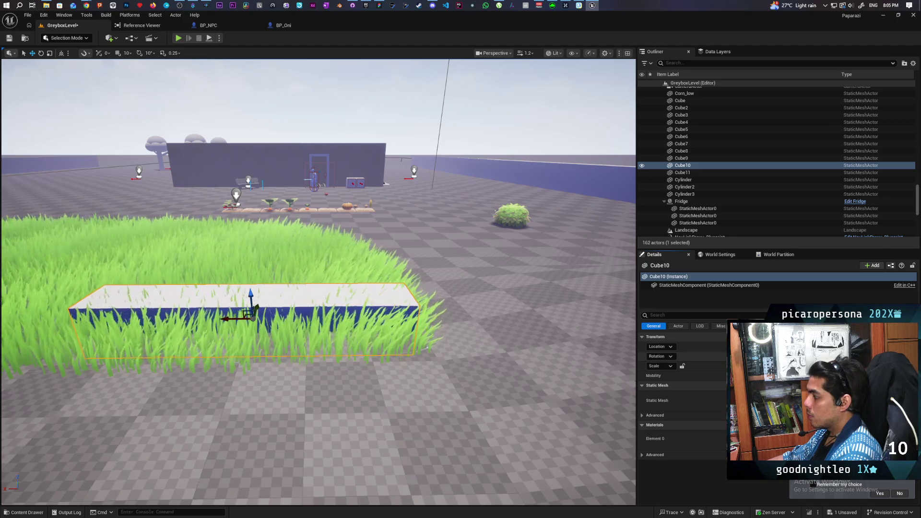
key("ctrl+z")
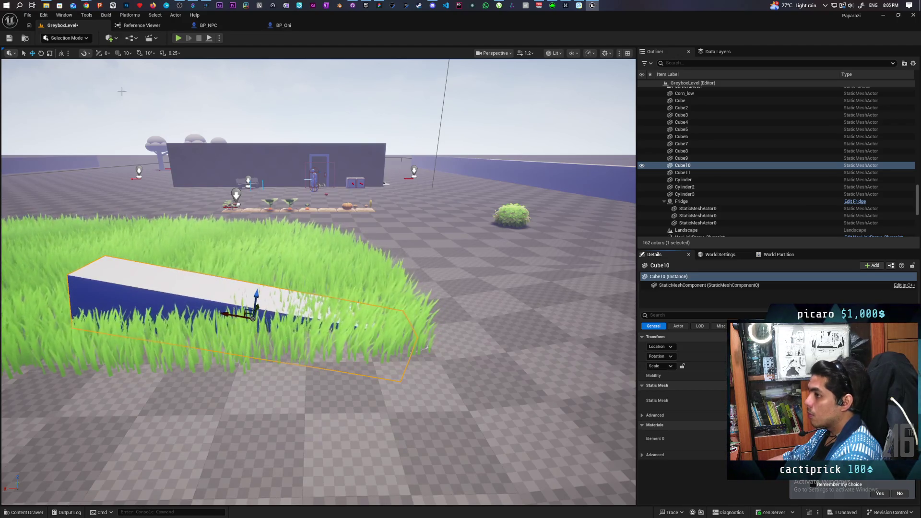
left_click(10, 38)
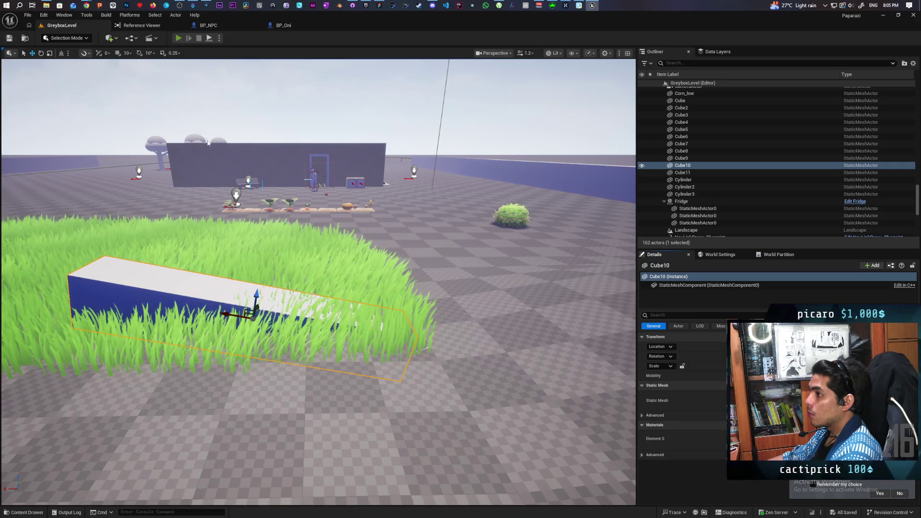
key("alt+p")
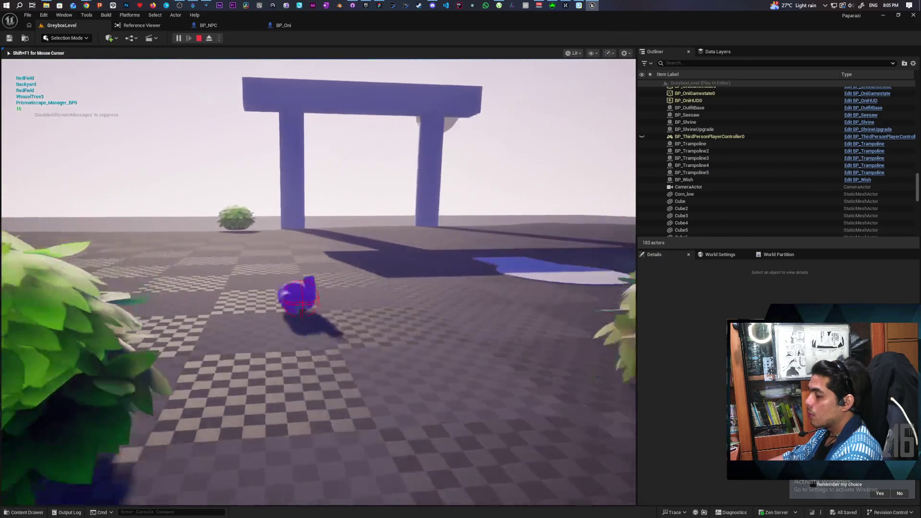
- Walk the character through the arch and into the tall grass patch
key("w")
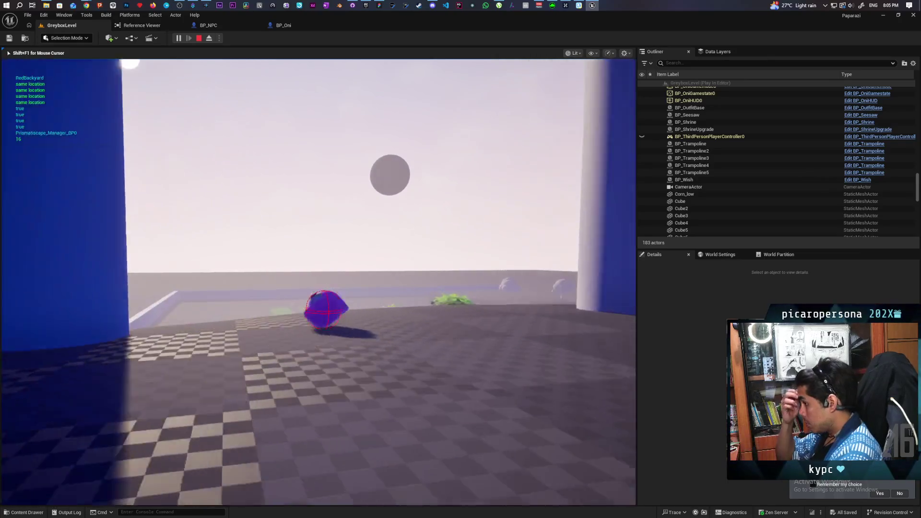
key("w")
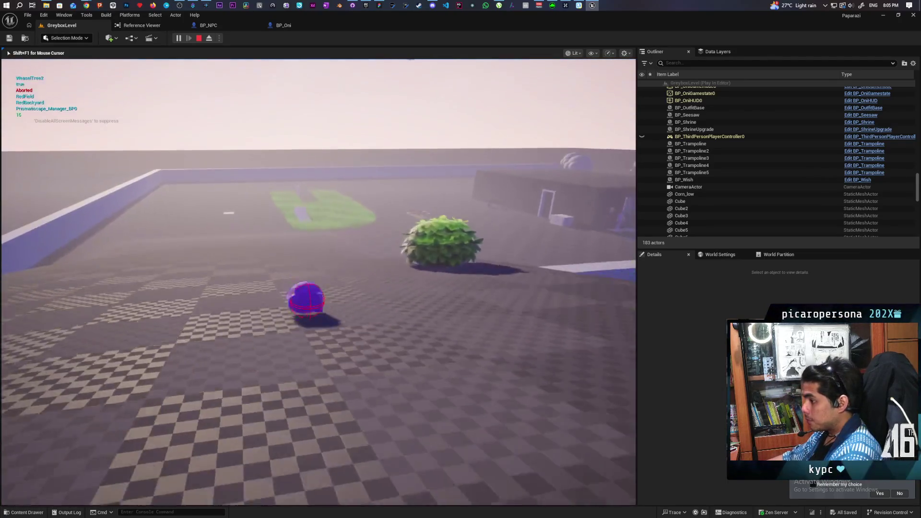
key("w")
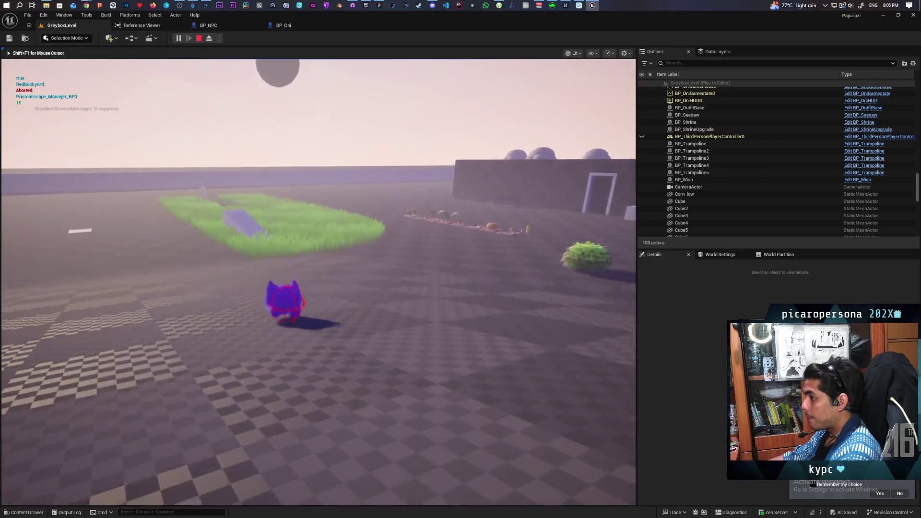
key("w")
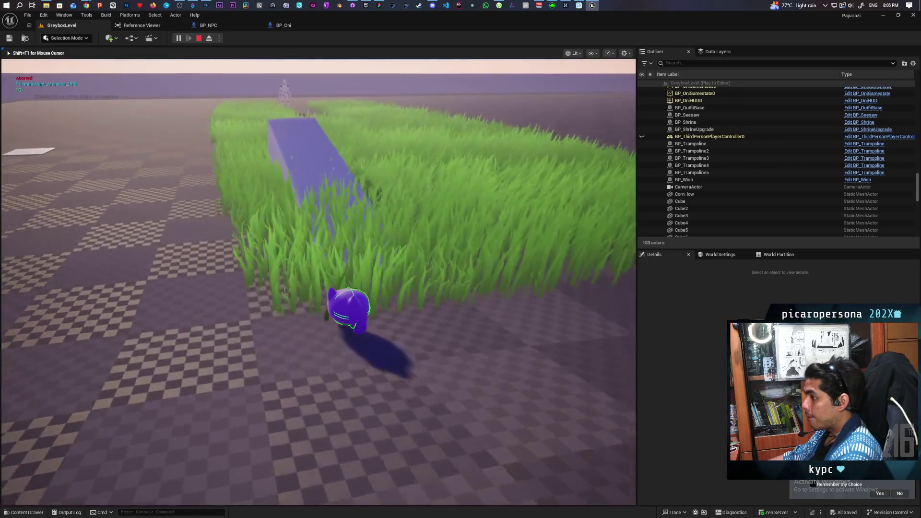
key("w")
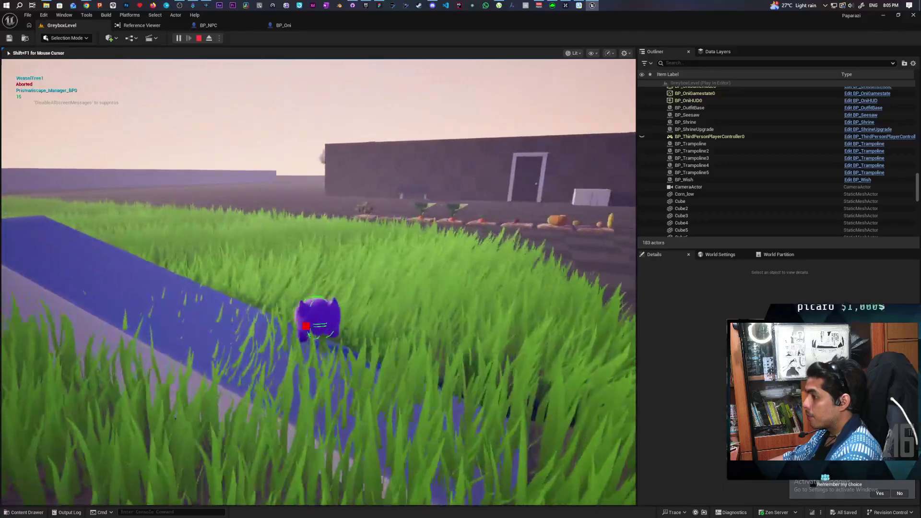
key("w")
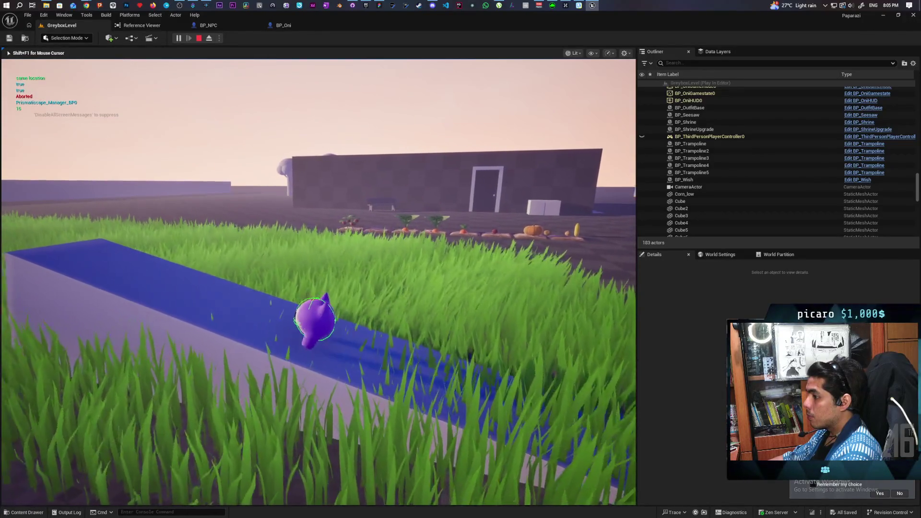
key("s")
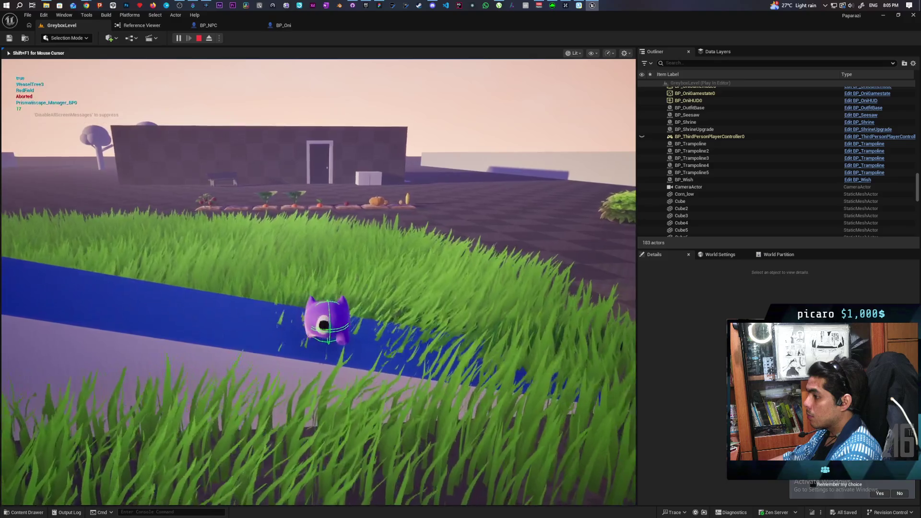
key("w")
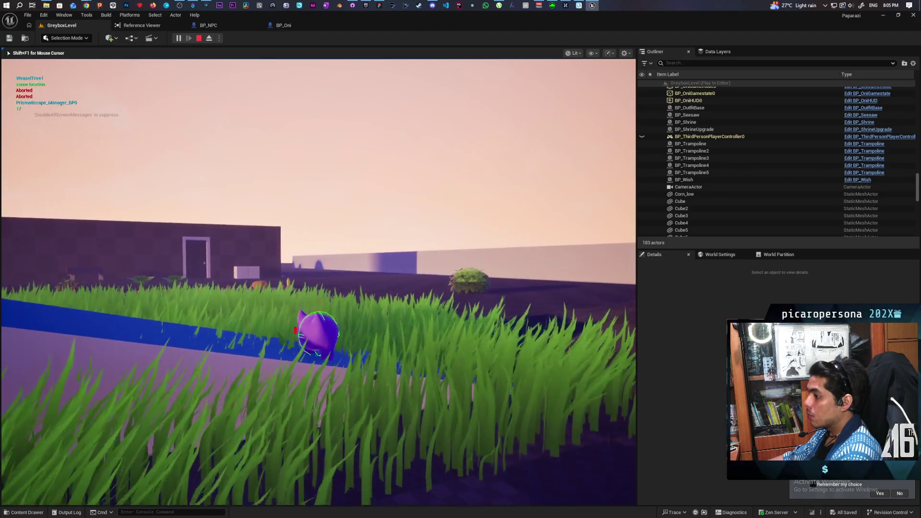
key("w")
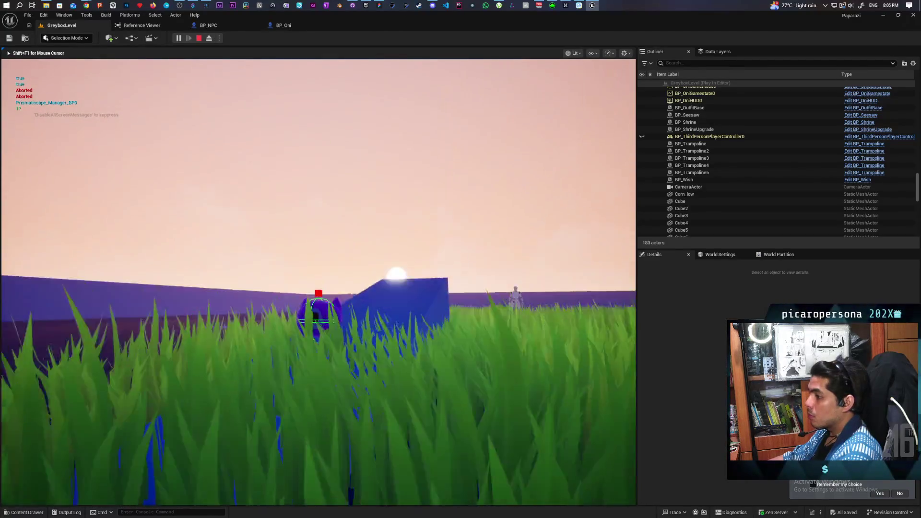
- Climb onto the Cube10 block and walk along it toward the house
key("w")
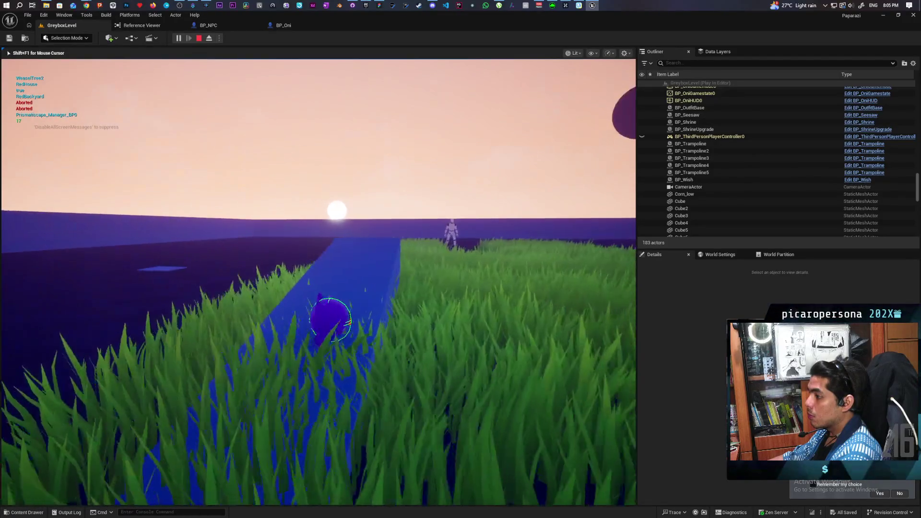
key("w")
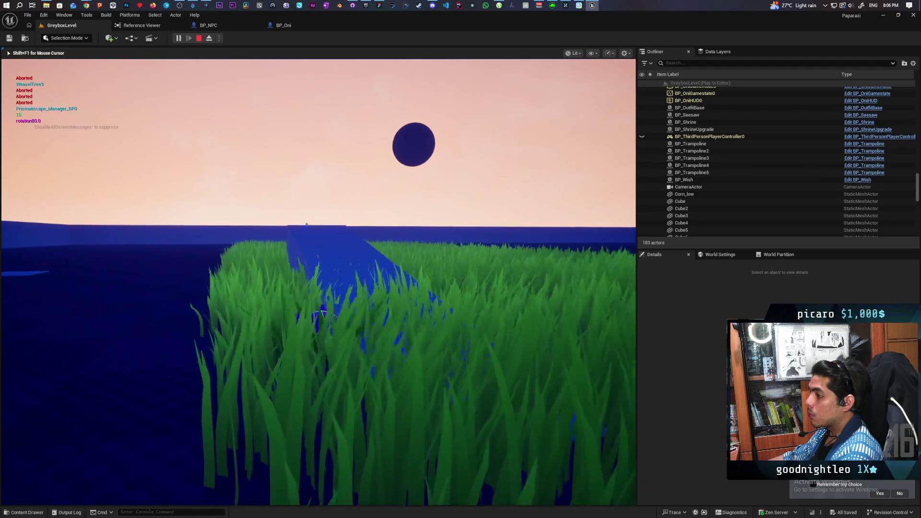
key("w")
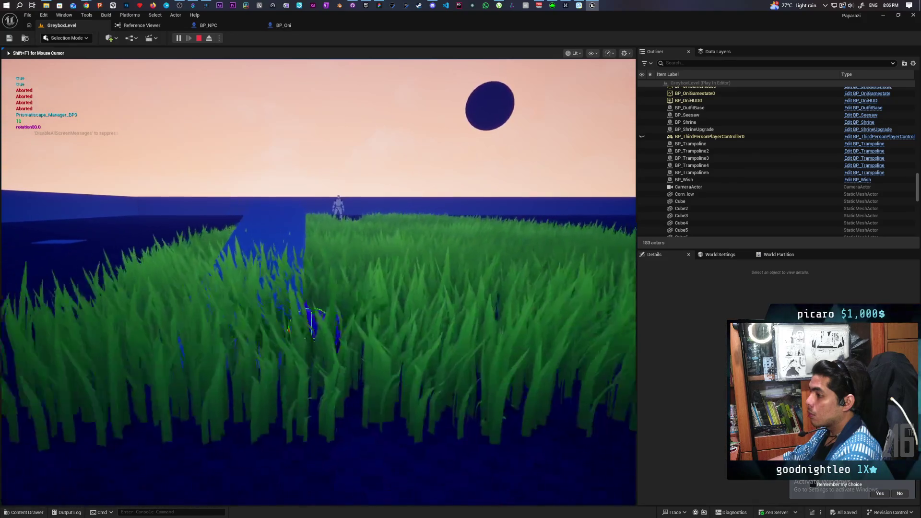
key("w")
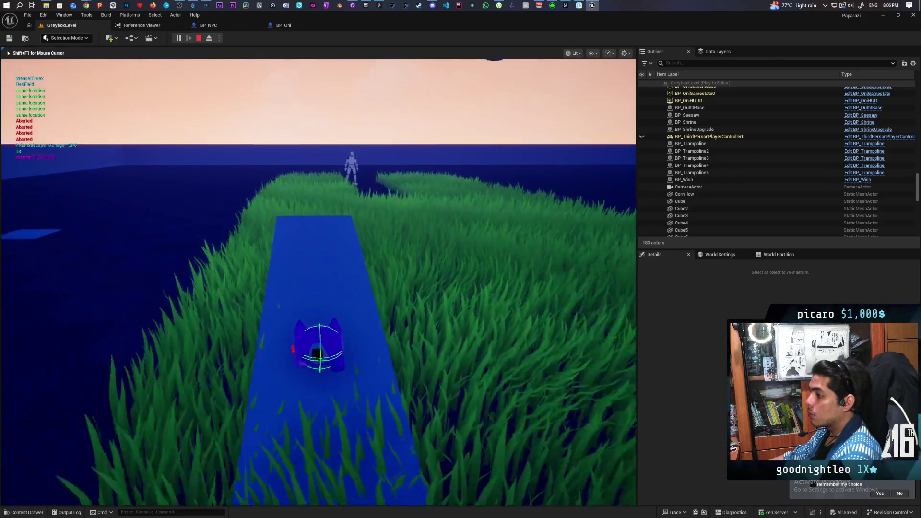
key("w")
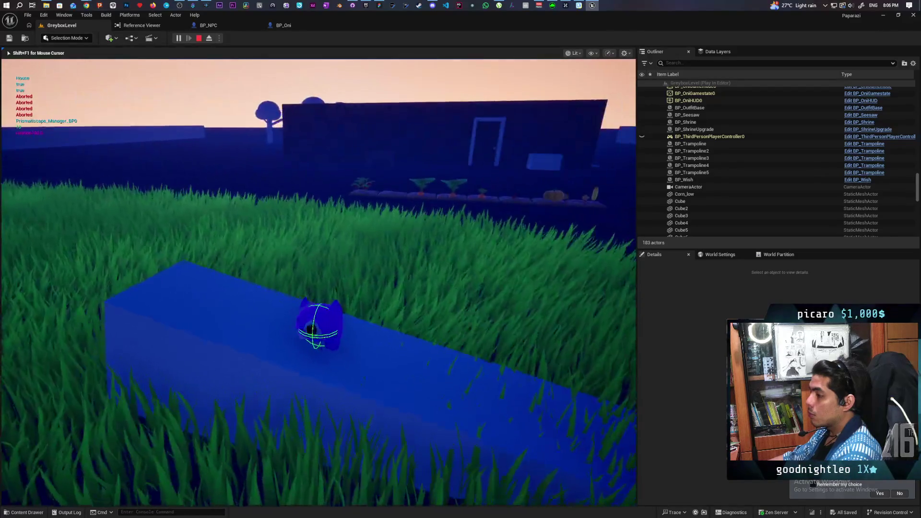
key("a")
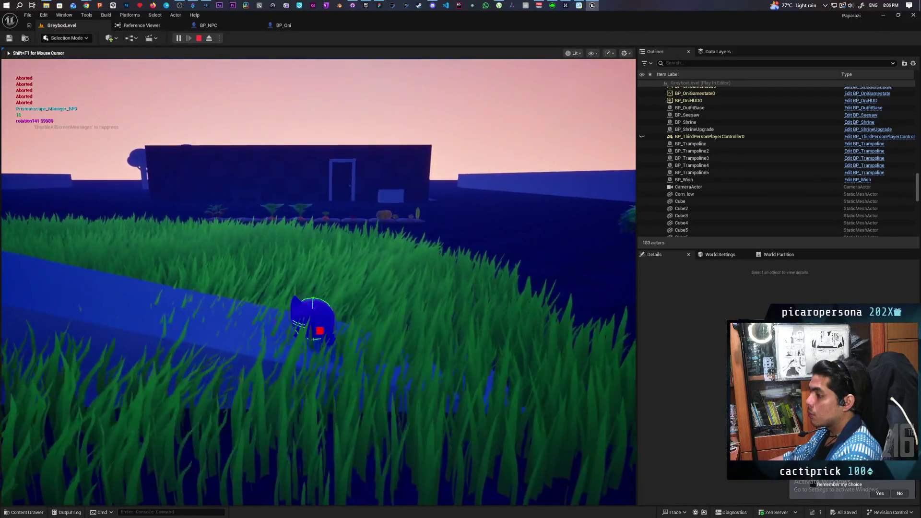
key("w")
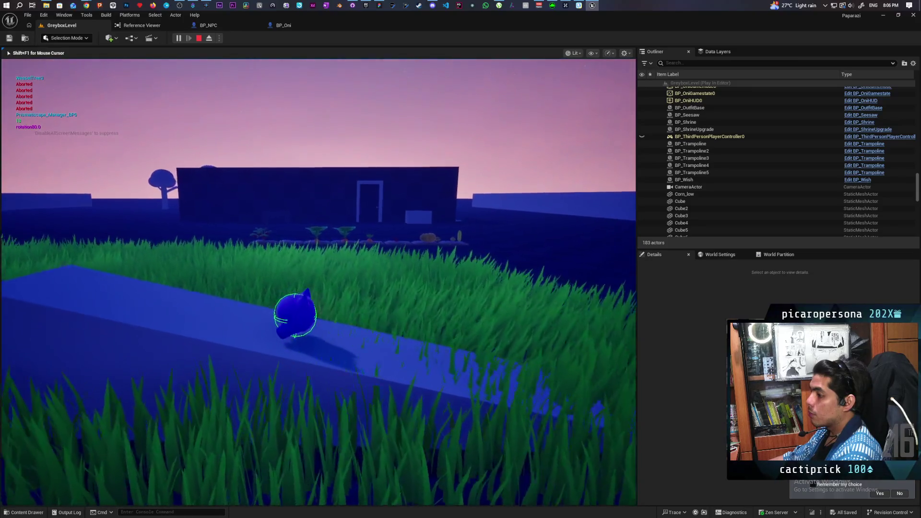
key("d")
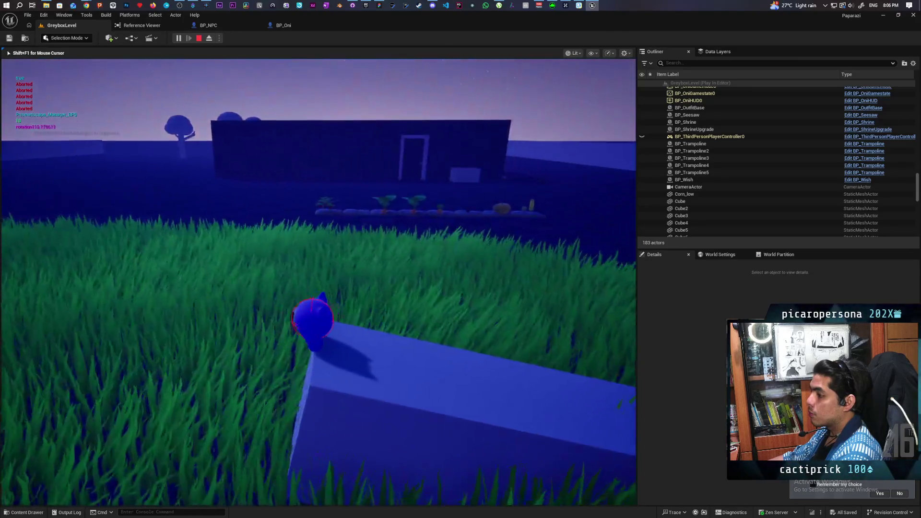
key("d")
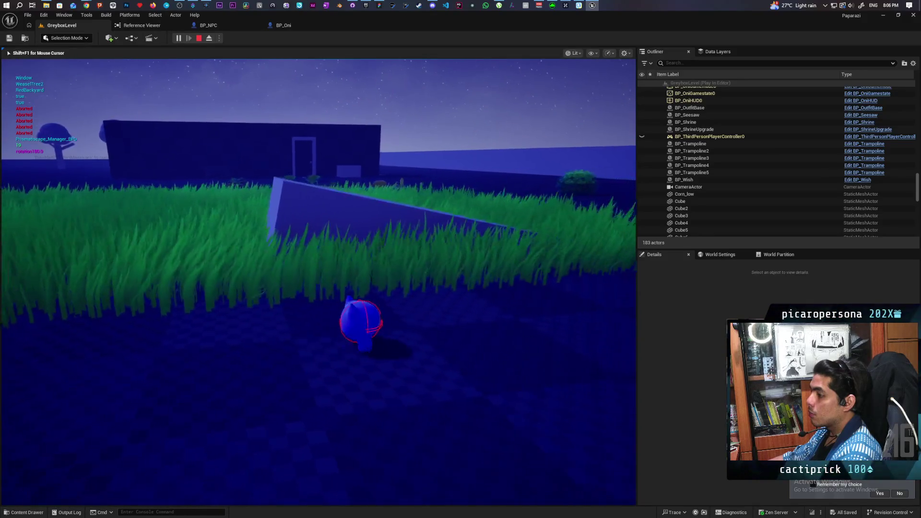
- Turn along the block, walk off into the tall grass, and end the session
key("a")
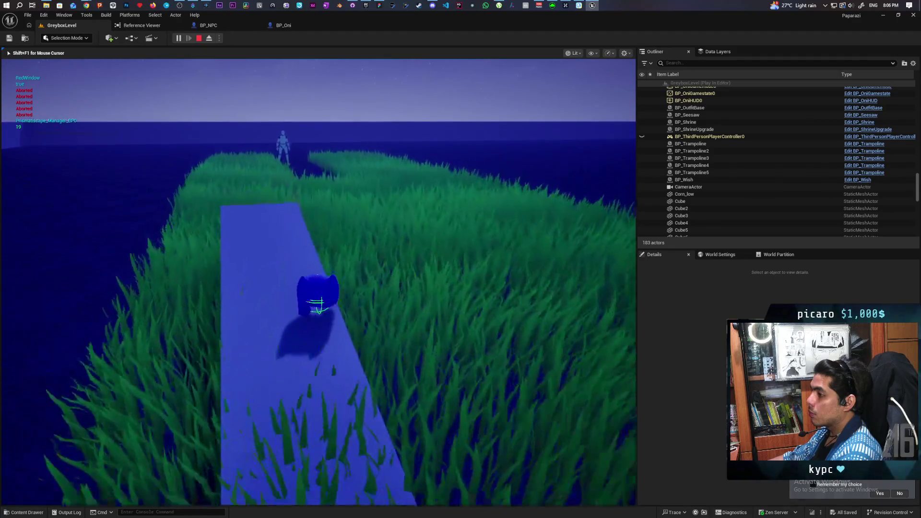
key("d")
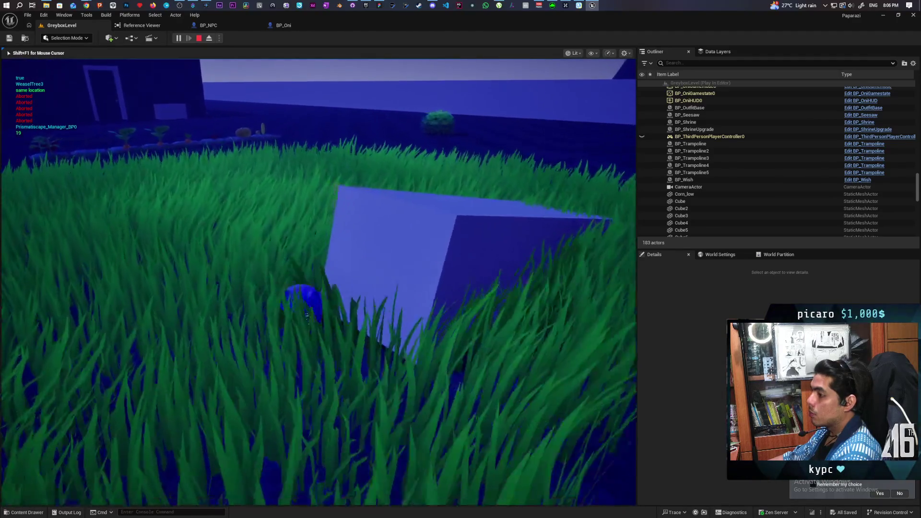
key("a")
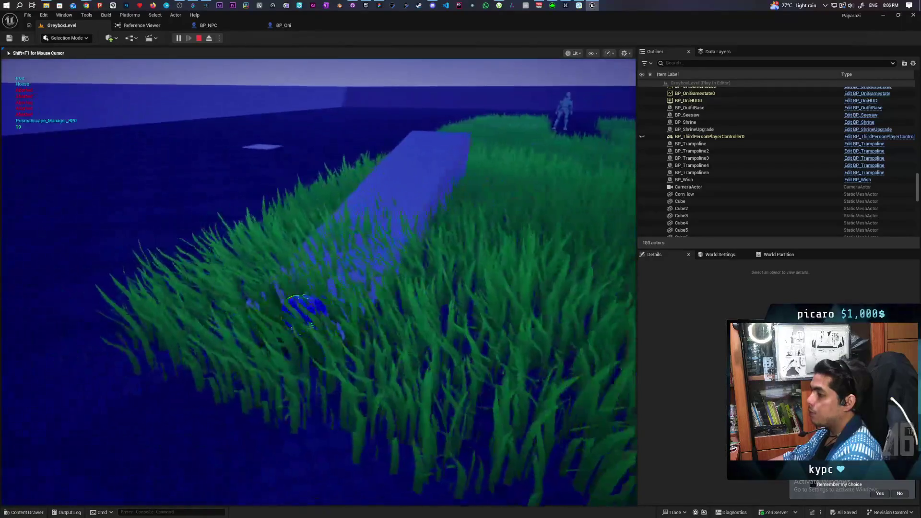
key("d")
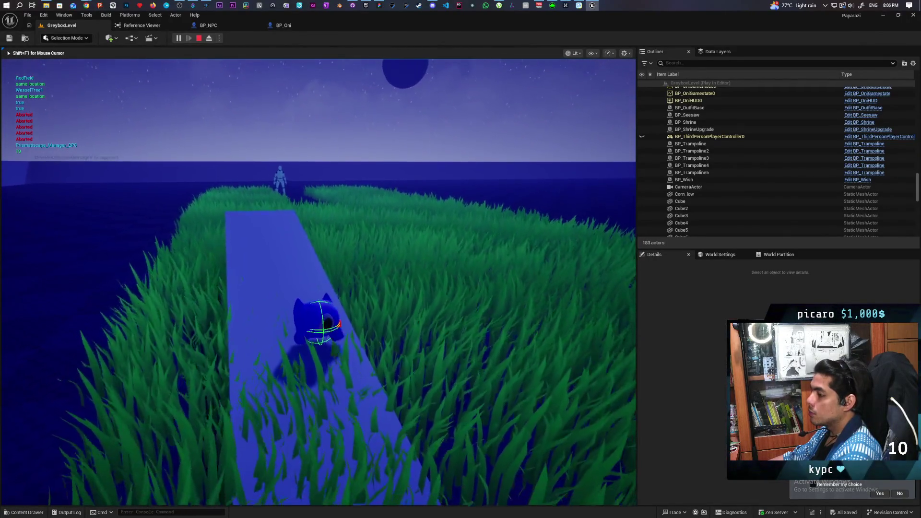
key("a")
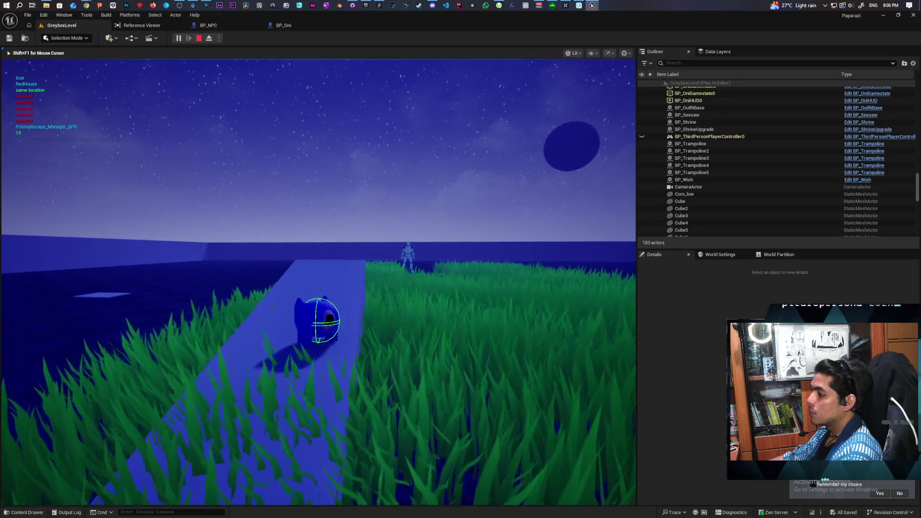
key("a")
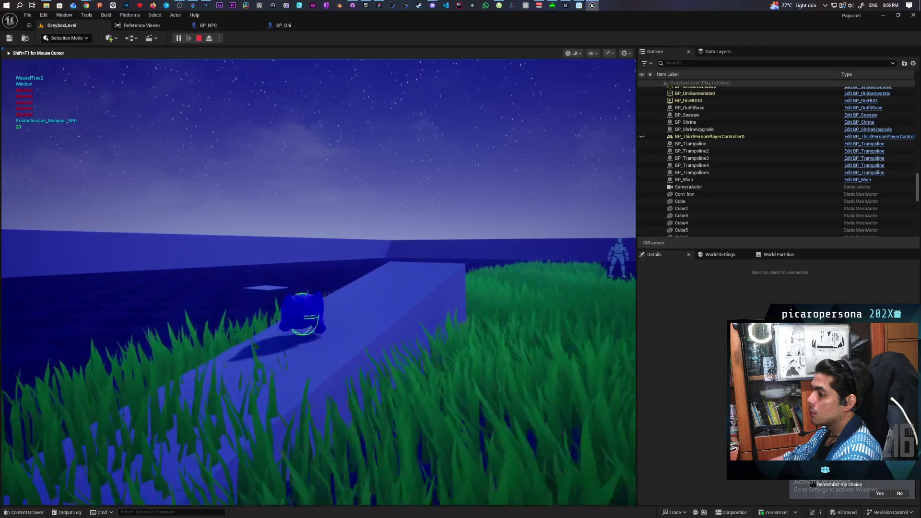
key("d")
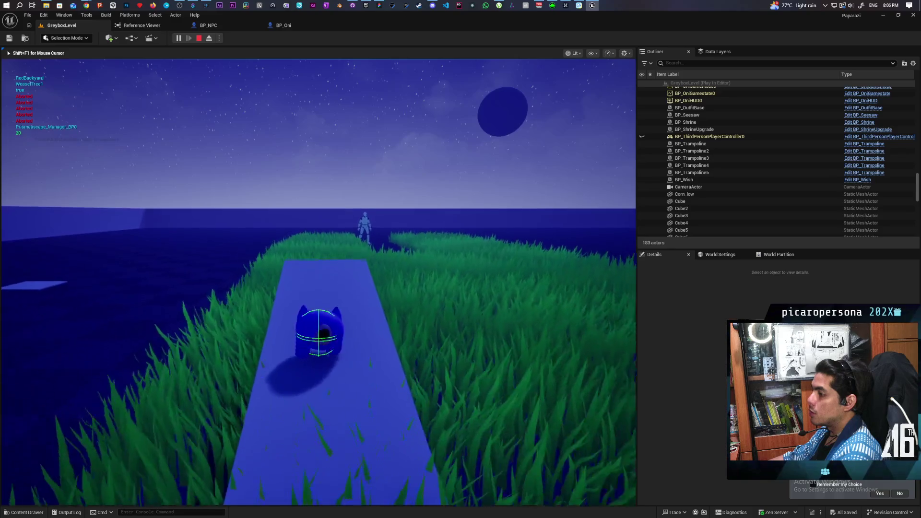
key("d")
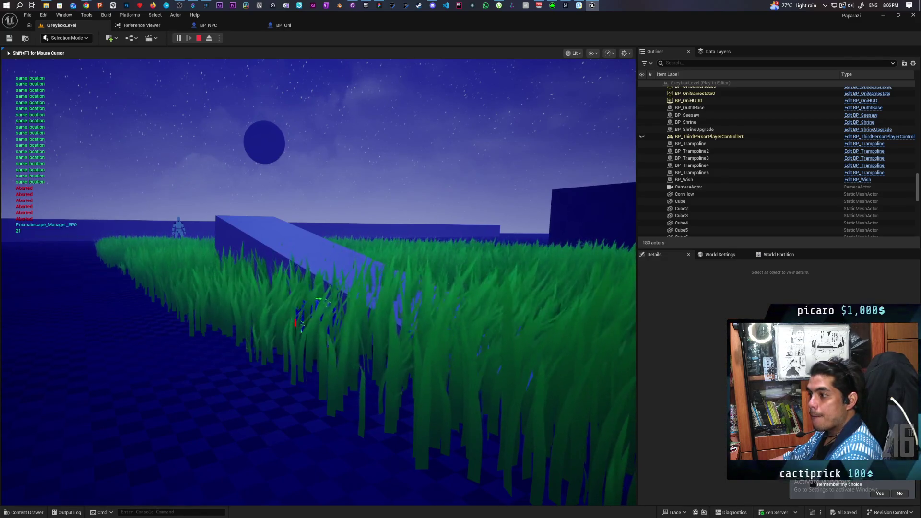
key("Escape")
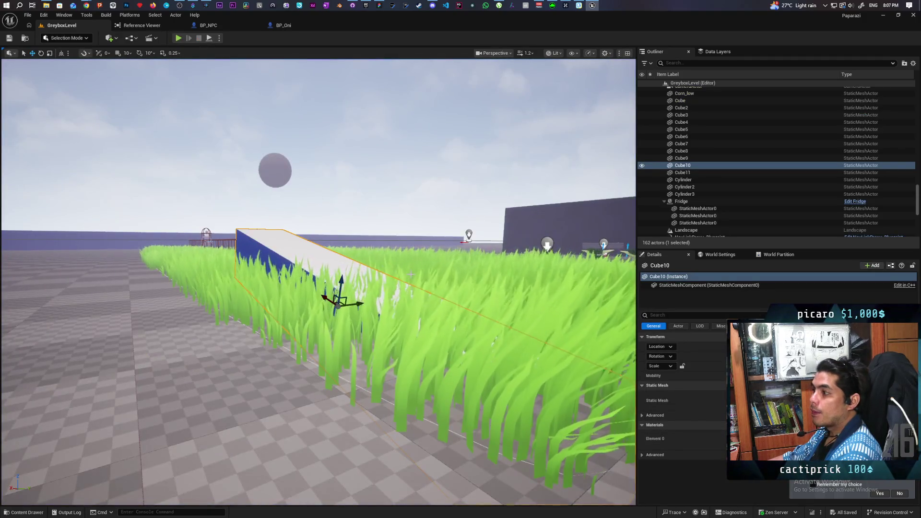
- Open the Grass_Clump mesh from the Content Drawer and show its simple collision
left_click(21, 513)
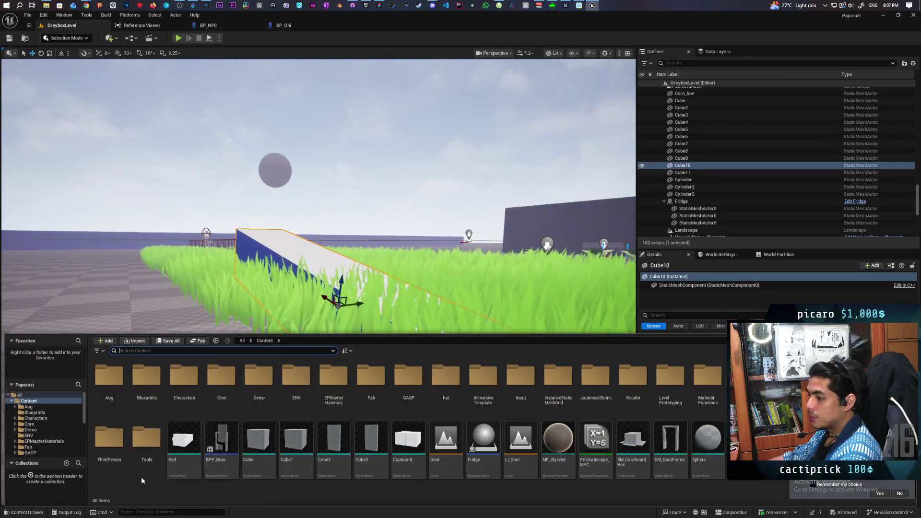
type("grass")
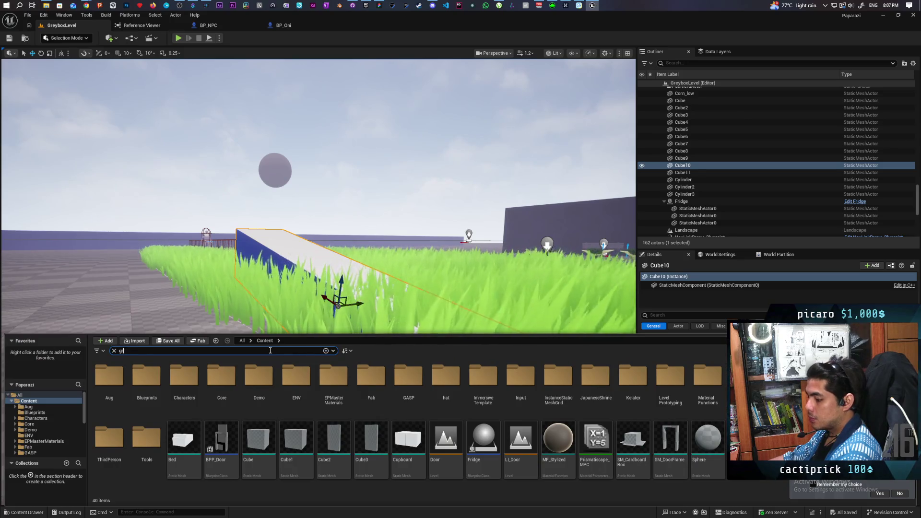
left_click(336, 382)
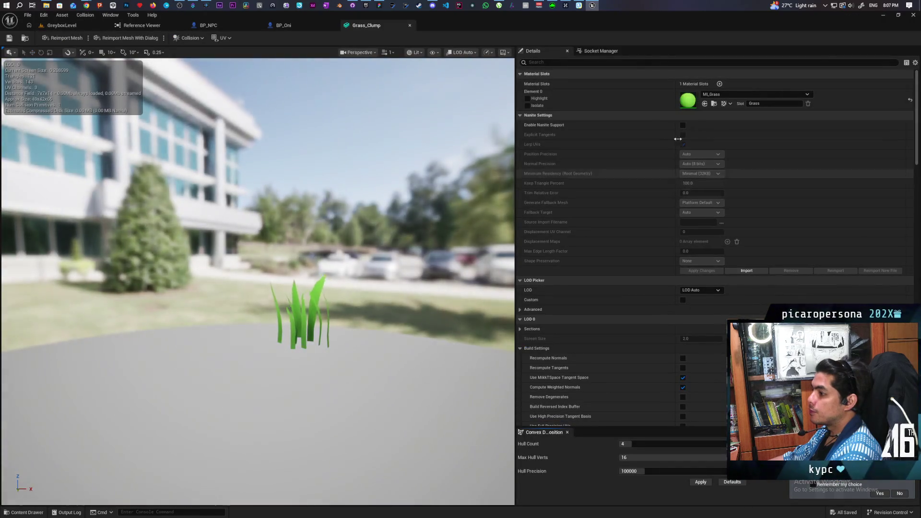
left_click(433, 52)
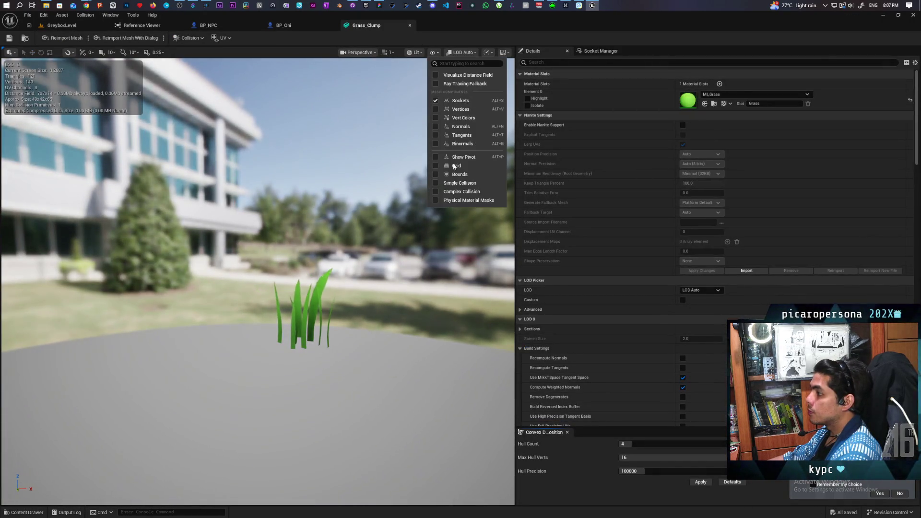
left_click(447, 184)
- Set the collision box to Z Extent 50.37 and Center Z 25.05, then save
left_click(558, 62)
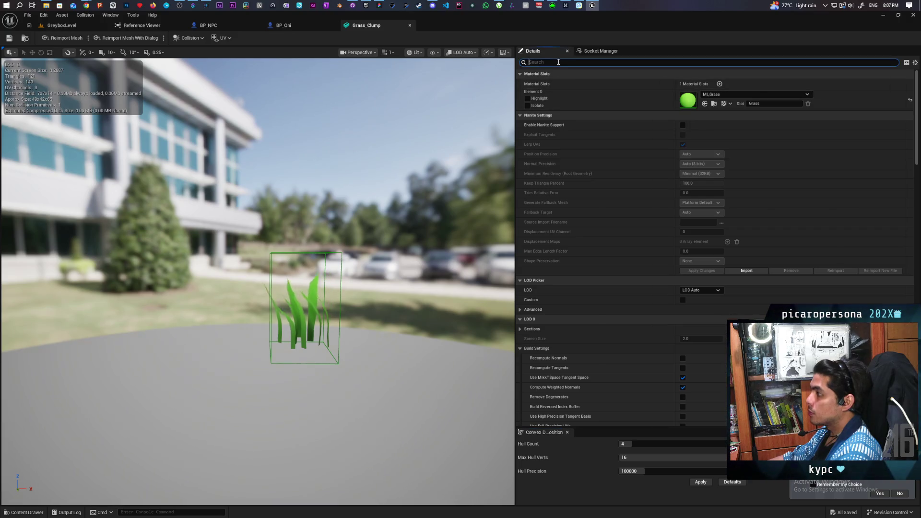
type("colli")
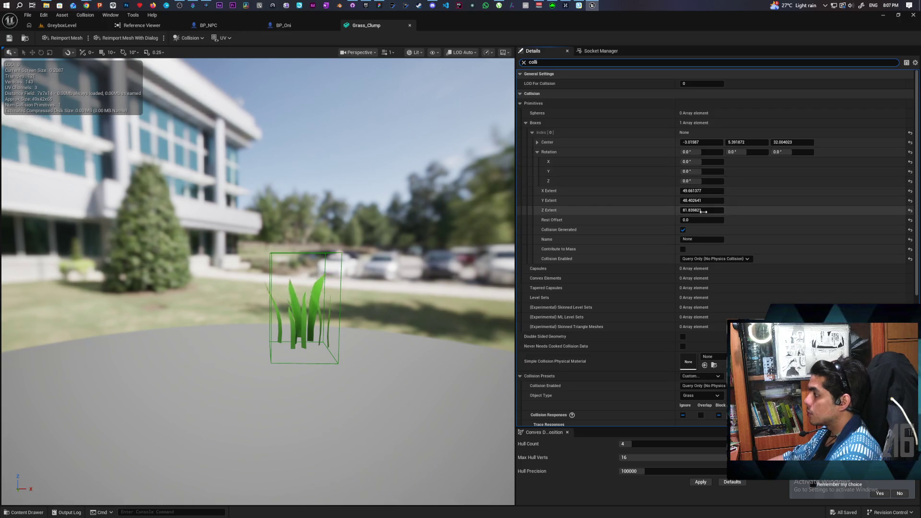
left_click_drag(702, 210, 655, 210)
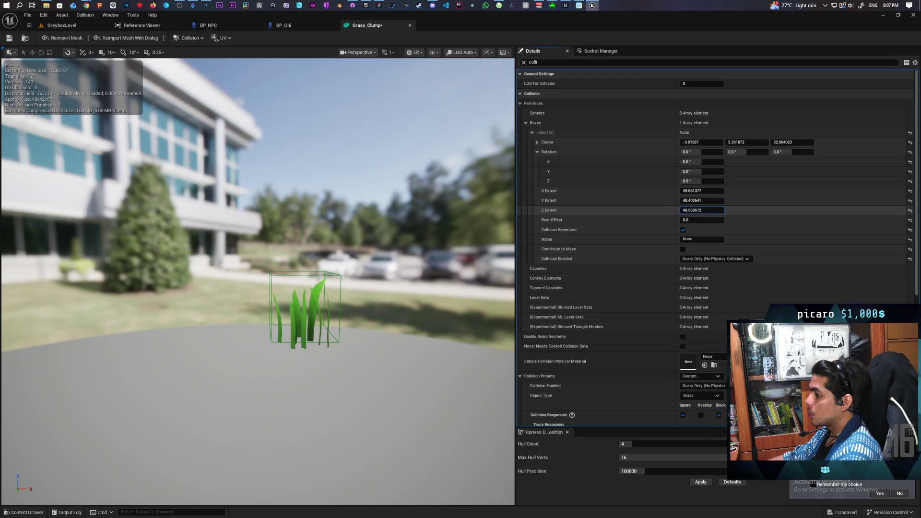
left_click_drag(792, 142, 780, 142)
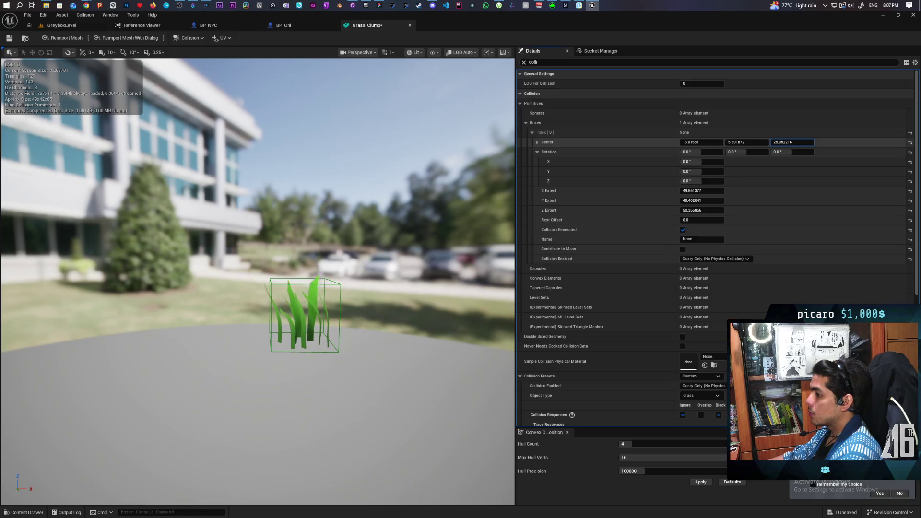
left_click_drag(307, 239, 287, 220)
mouse_move(259, 278)
left_mouse_down()
mouse_move(298, 297)
mouse_move(42, 56)
left_mouse_up()
key("ctrl+s")
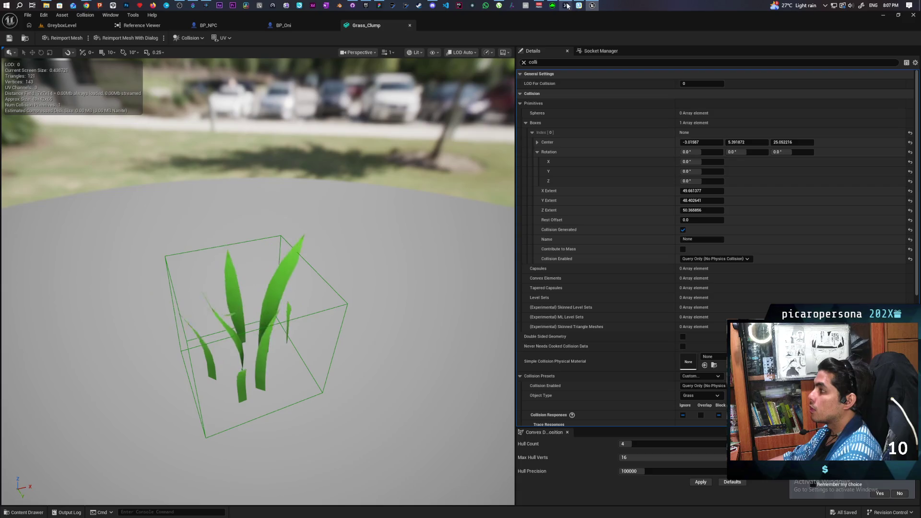
- Bring the Chrome window forward and start a new Google AI Mode chat
mouse_move(567, 6)
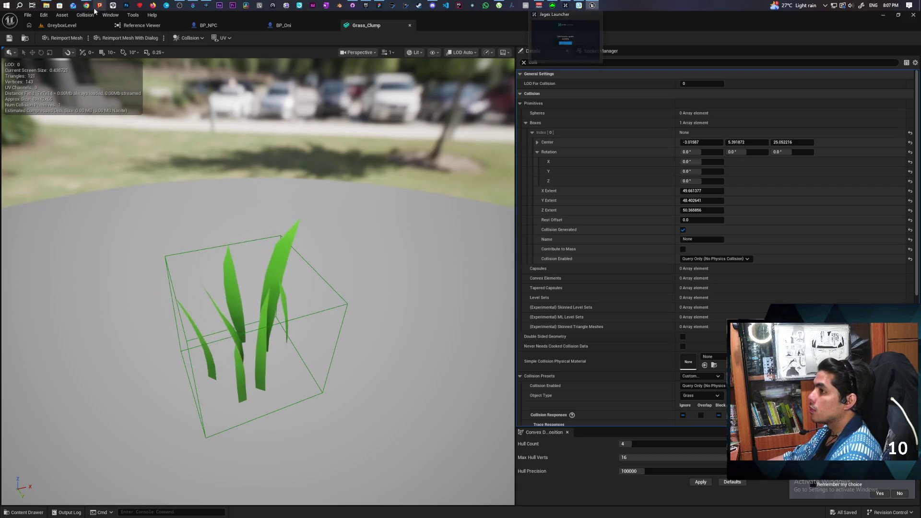
mouse_move(86, 6)
left_click(647, 51)
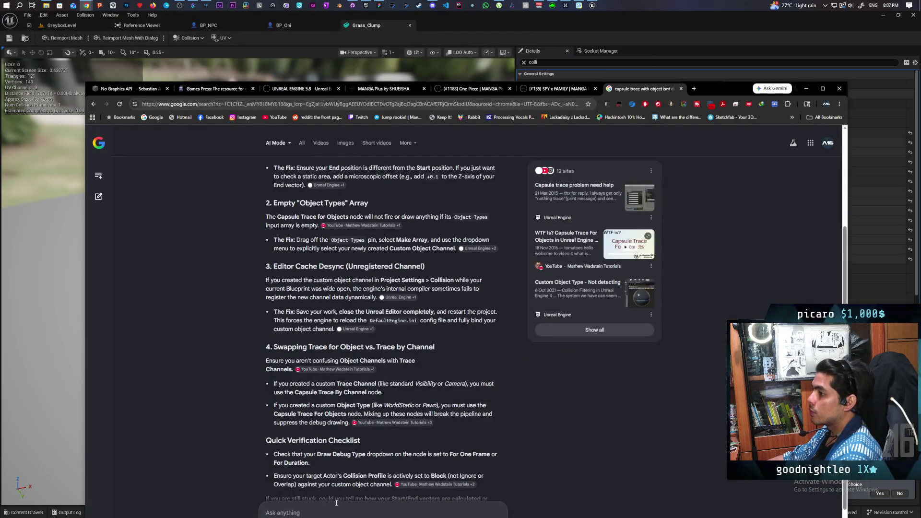
left_click_drag(727, 96, 738, 64)
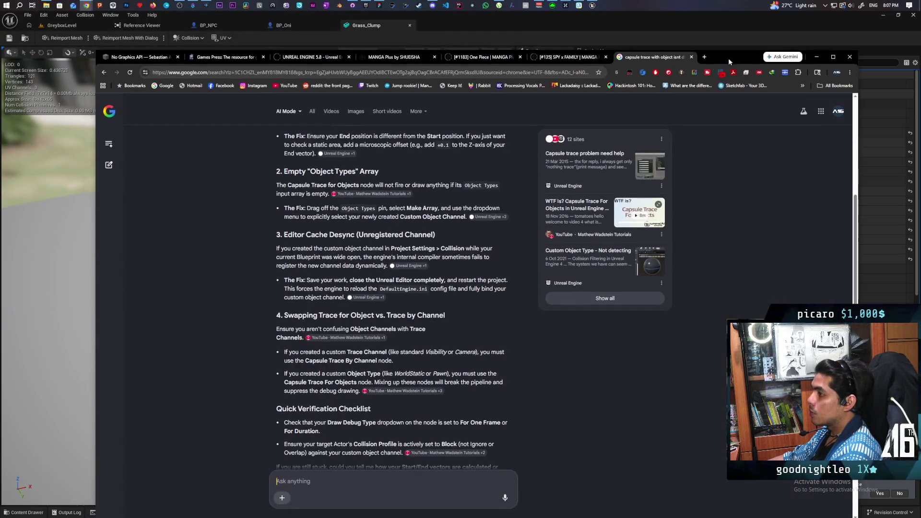
left_click(109, 164)
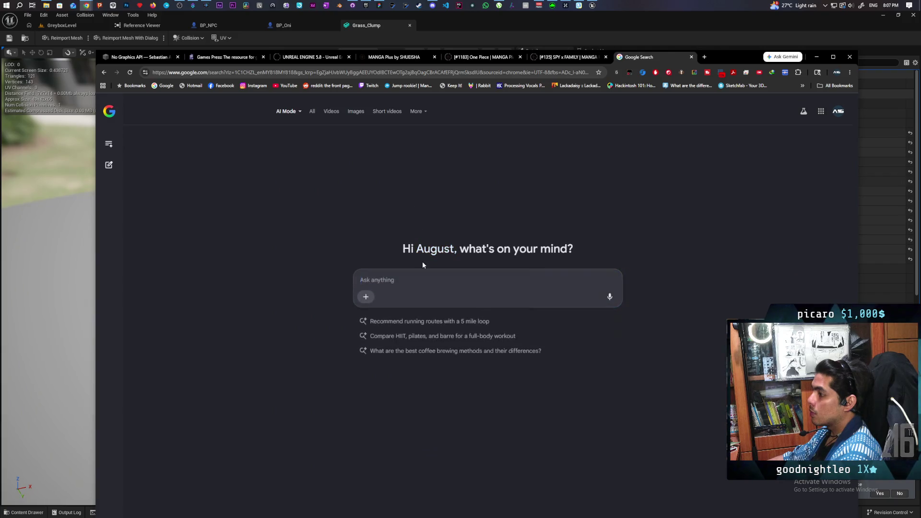
- Ask why 'show collision' doesn't display the added grass collision, then return to Unreal
type("i added a collision to my grass but")
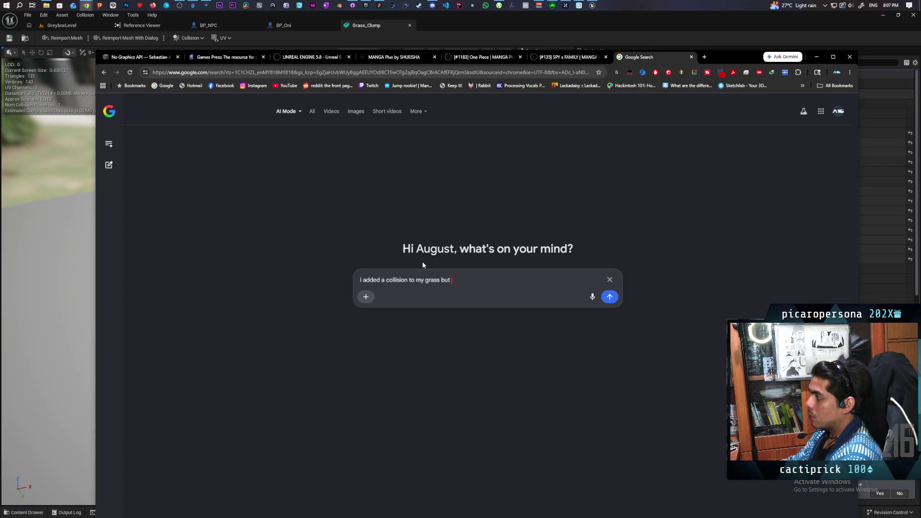
type("on show")
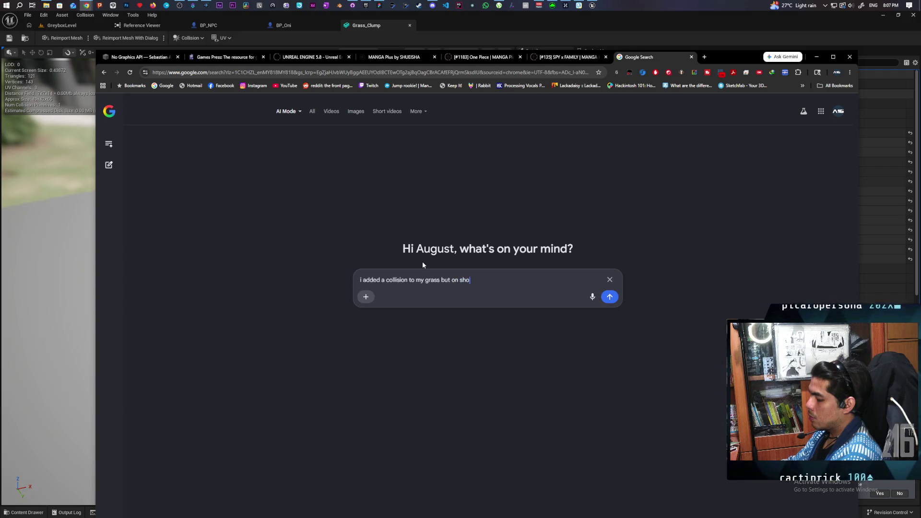
key("BackSpace")
key("BackSpace")
key("BackSpace")
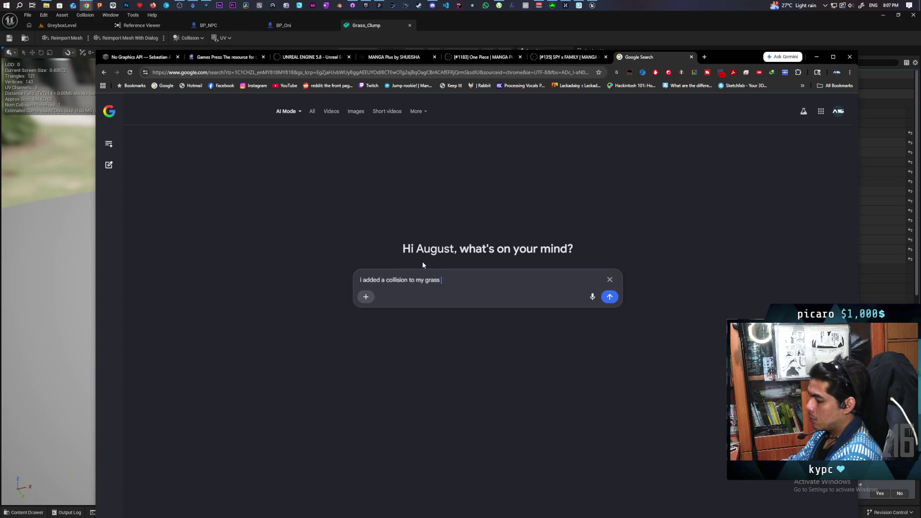
type("and it se")
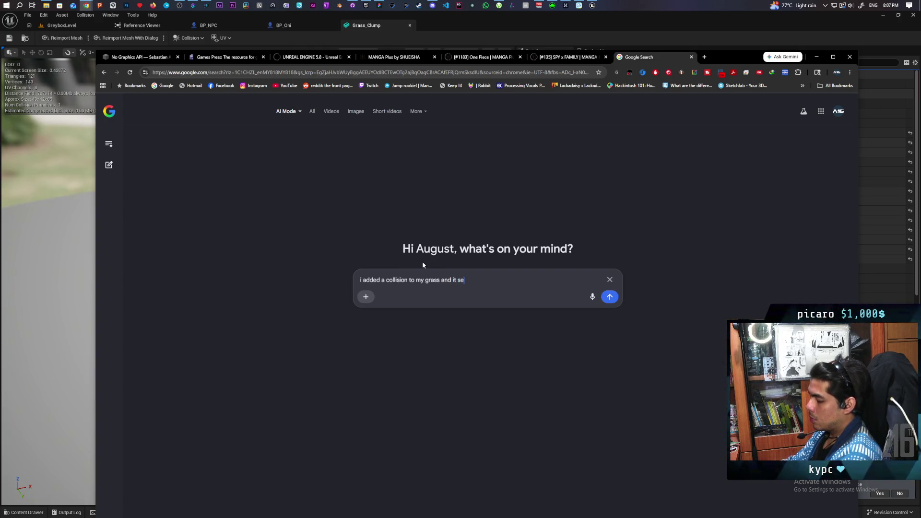
type("ems to work ")
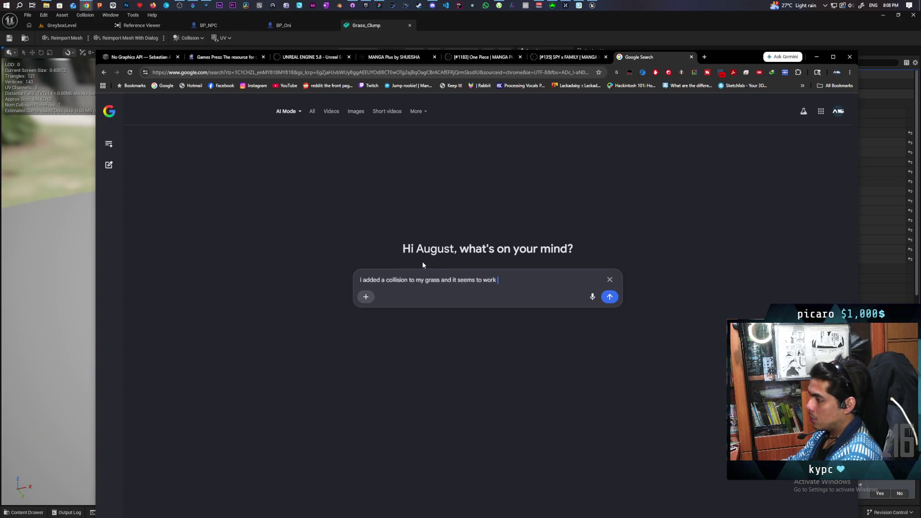
type("but when i use")
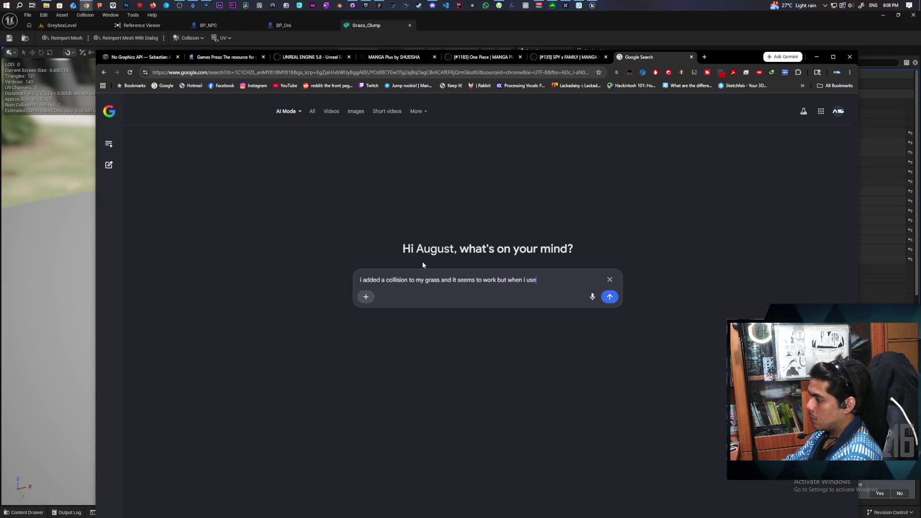
type(" show collisi")
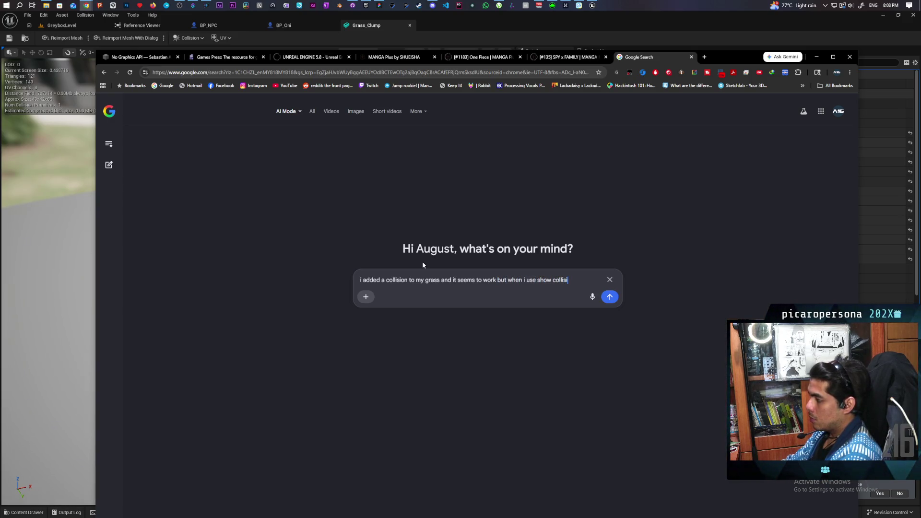
type("on it doesnt show anything")
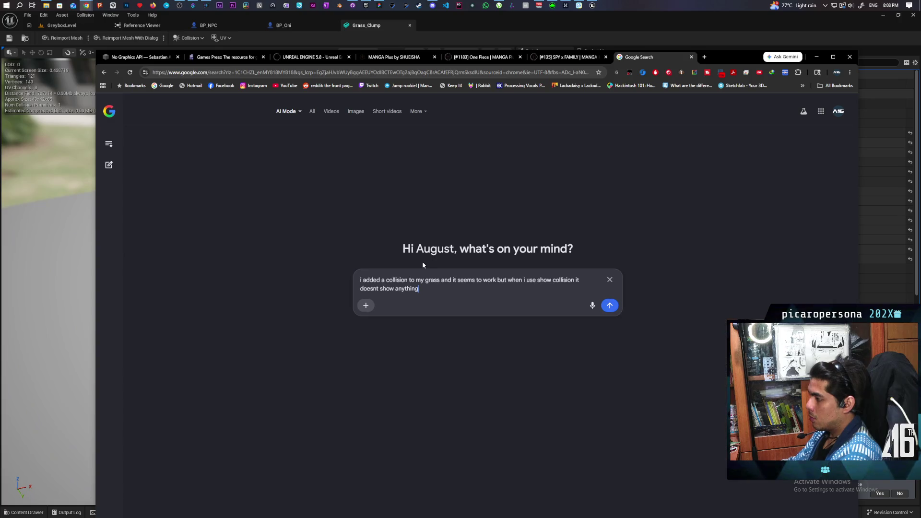
key("Return")
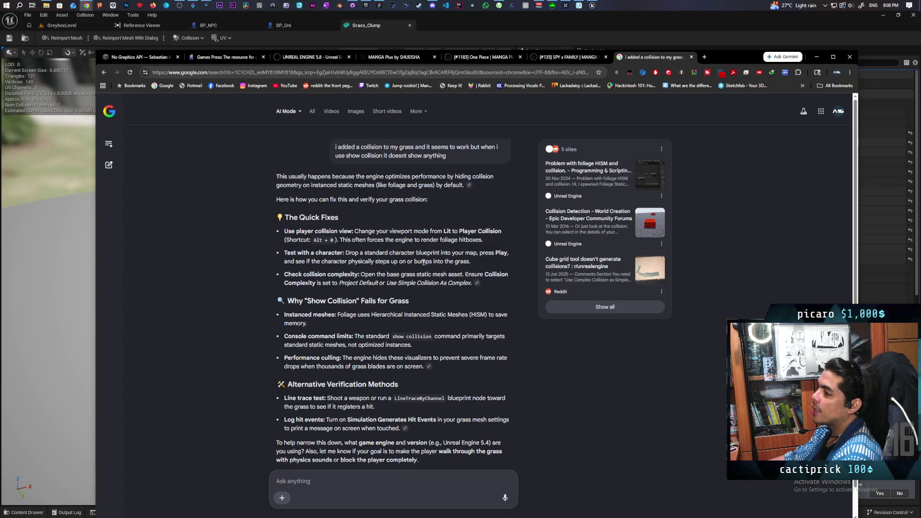
left_click(74, 30)
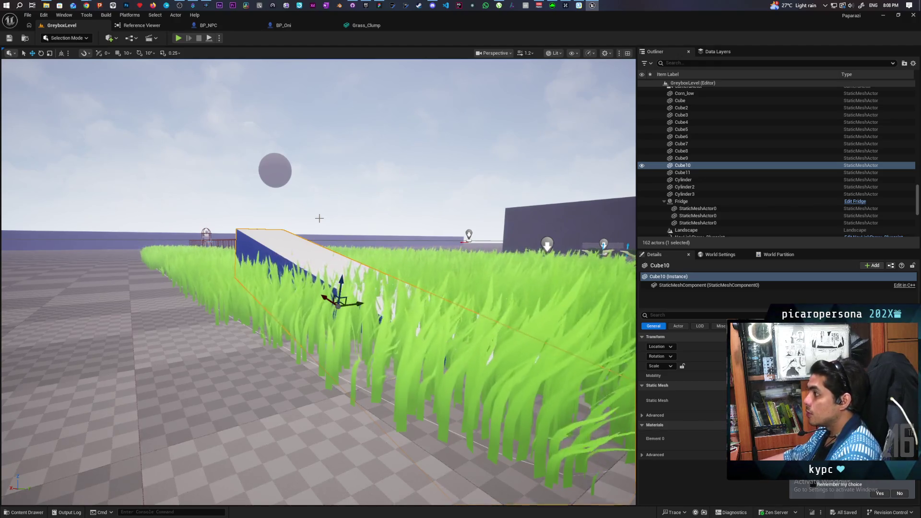
left_click(571, 54)
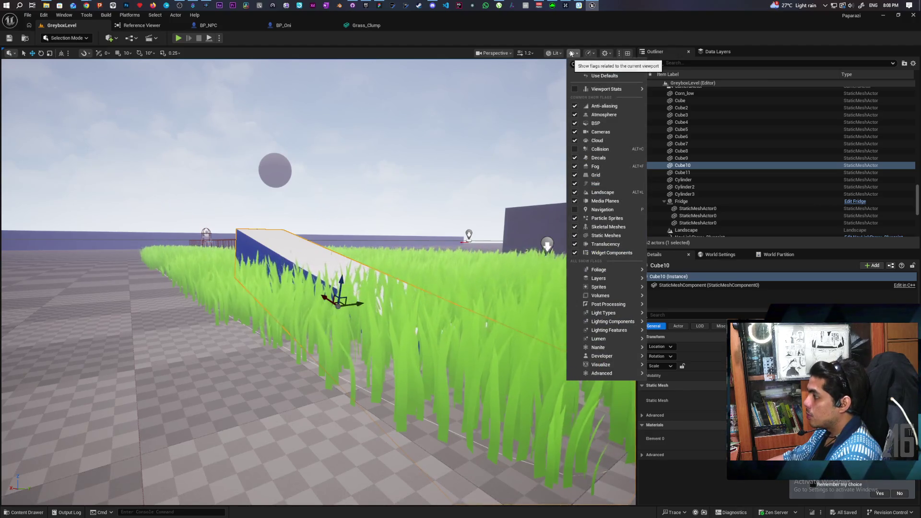
left_click(572, 53)
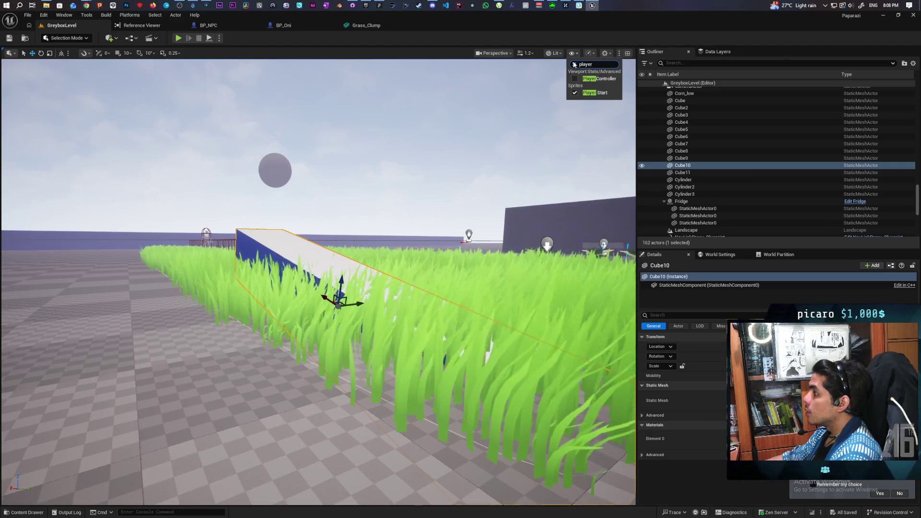
key("BackSpace")
key("BackSpace")
key("BackSpace")
mouse_move(88, 5)
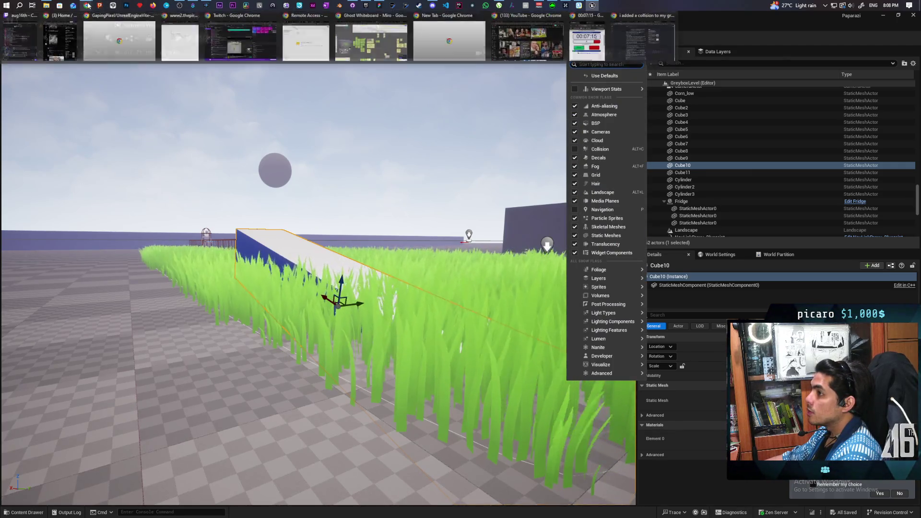
mouse_move(627, 48)
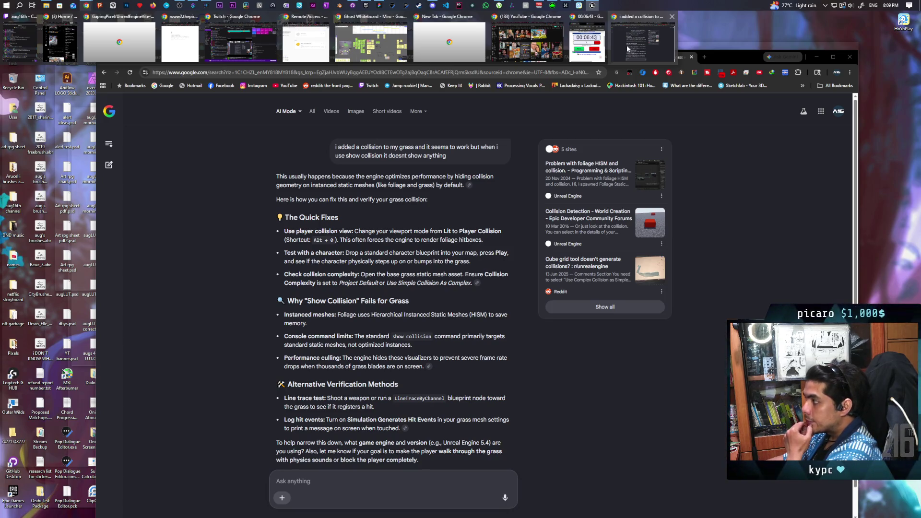
- Tell Google AI Mode 'im using ue5.7' to get version-specific grass collision fixes
left_click(627, 48)
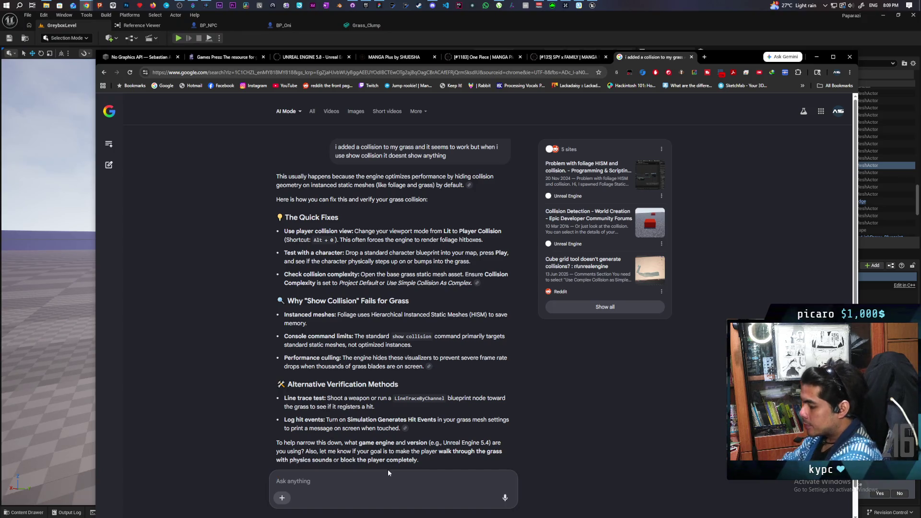
type("im using ue5.7")
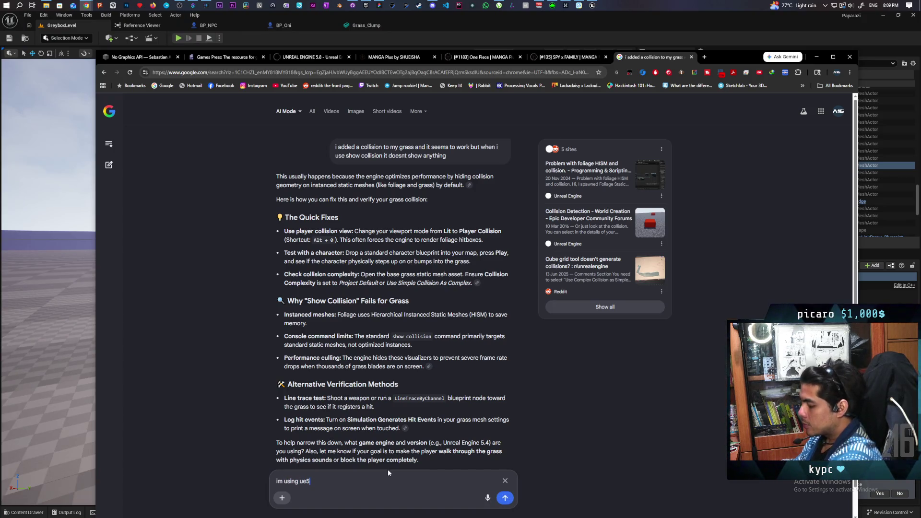
key("Return")
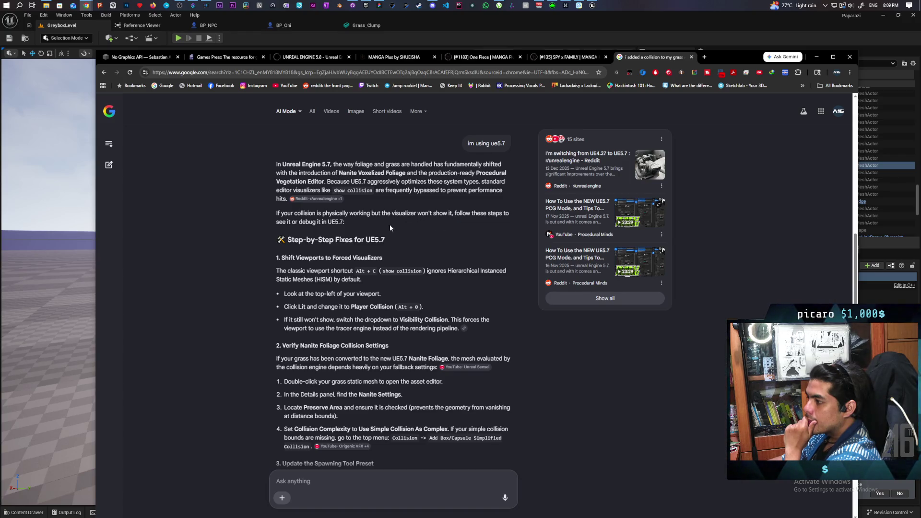
- Read through the UE5.7 step-by-step fixes, then return to the Unreal editor
scroll(374, 226, "down", 1)
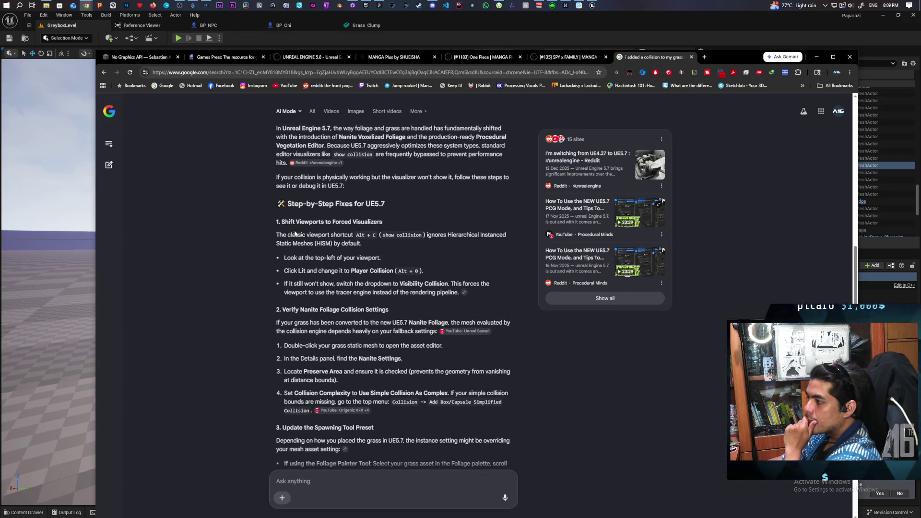
scroll(298, 233, "down", 1)
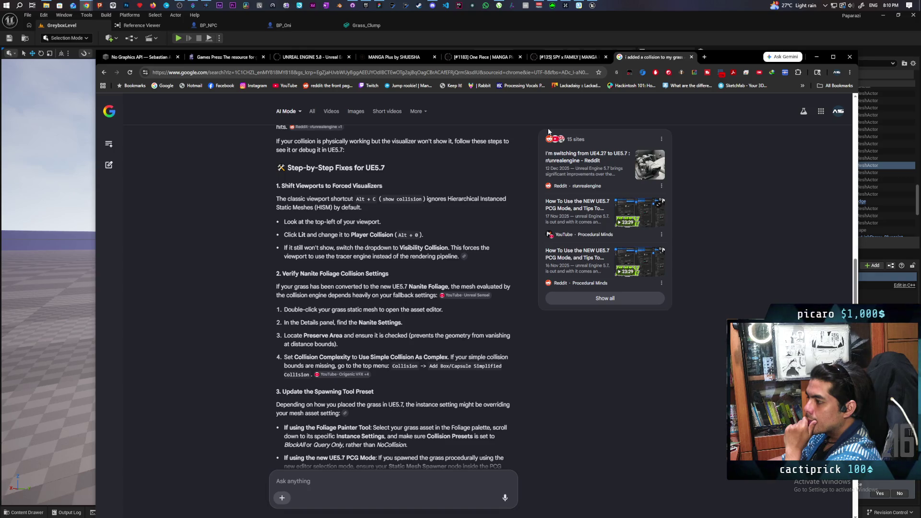
mouse_move(592, 5)
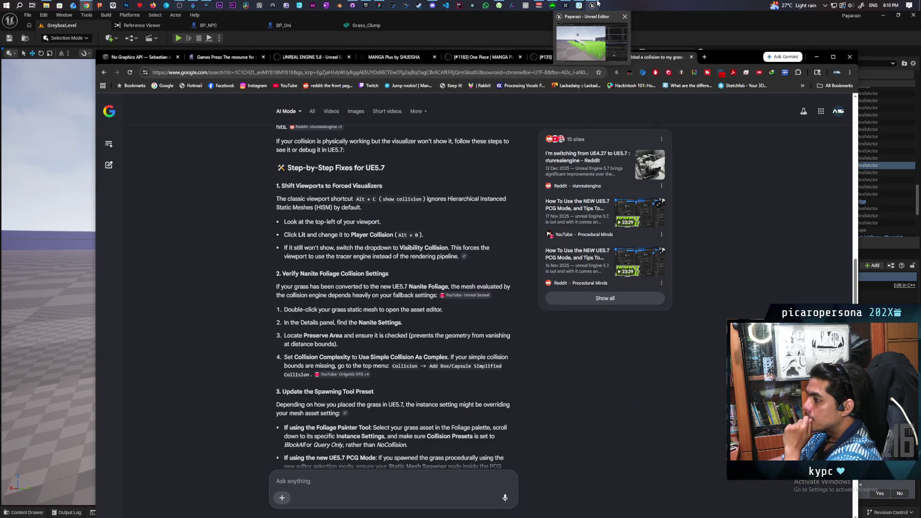
left_click(590, 35)
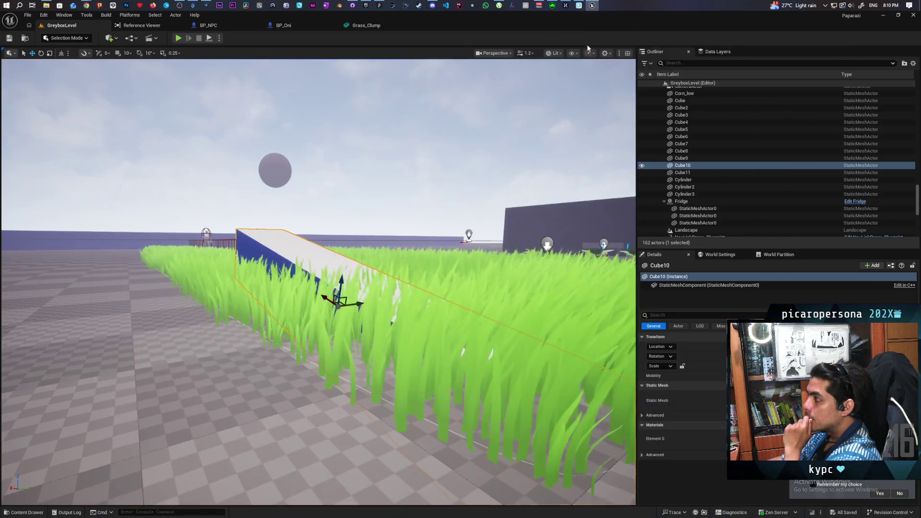
- Switch the viewport to Player Collision view mode and angle the view over the grass field
left_click(557, 53)
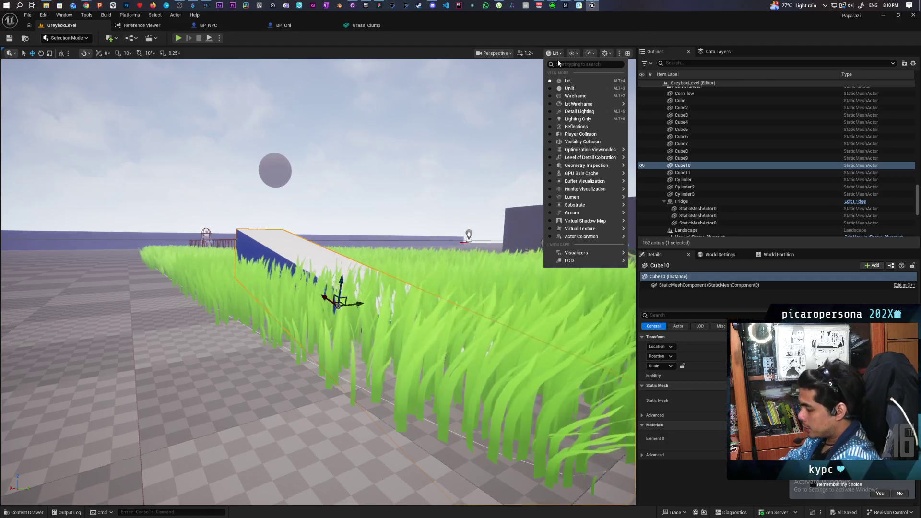
type("player")
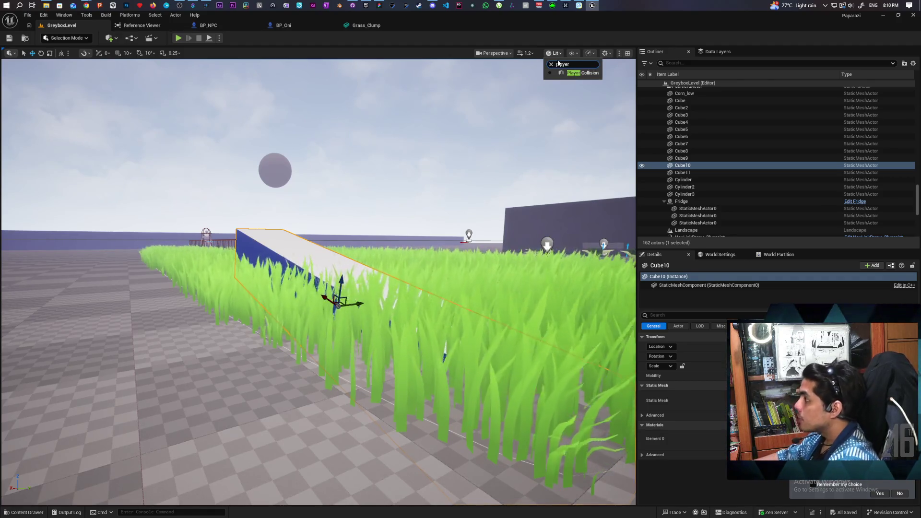
left_click(567, 72)
mouse_move(452, 248)
left_mouse_down()
mouse_move(432, 254)
mouse_move(432, 288)
mouse_move(432, 268)
mouse_move(461, 269)
mouse_move(466, 288)
mouse_move(466, 269)
mouse_move(449, 290)
mouse_move(334, 308)
left_mouse_up()
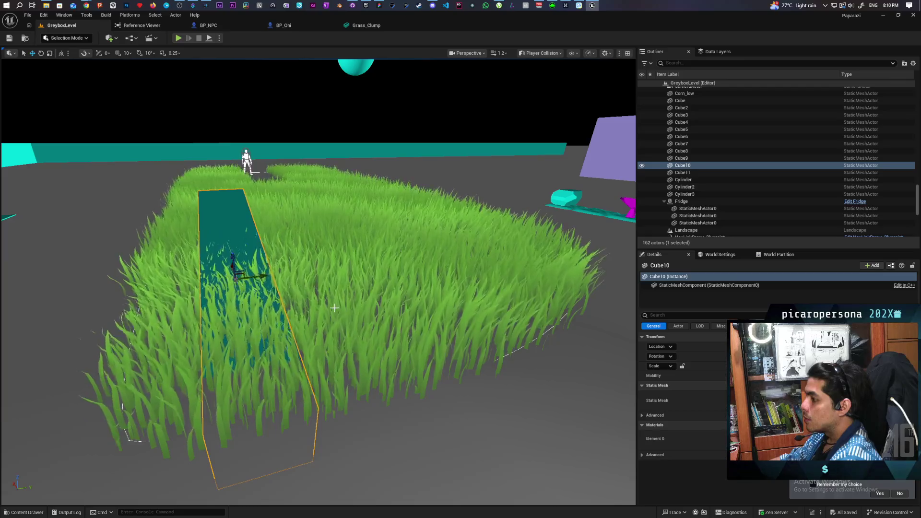
- Select the tall grass, pick Grass_Clump_3, and filter its Details by 'colli'
left_click(335, 308)
left_click(703, 293)
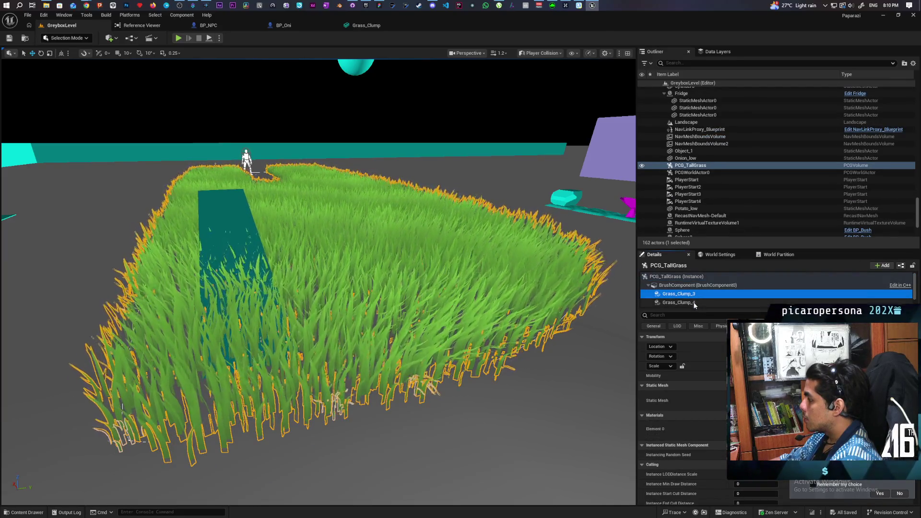
left_click(702, 315)
type("coll")
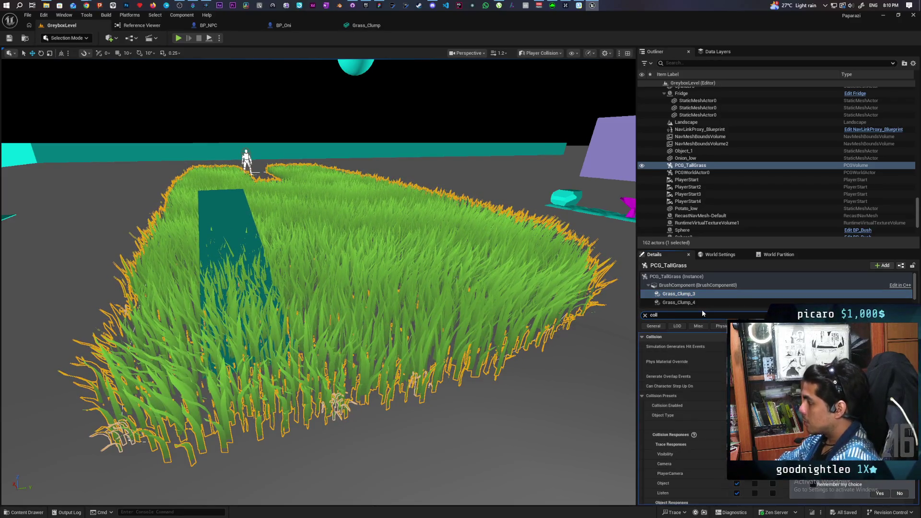
type("i")
scroll(716, 418, "down", 3)
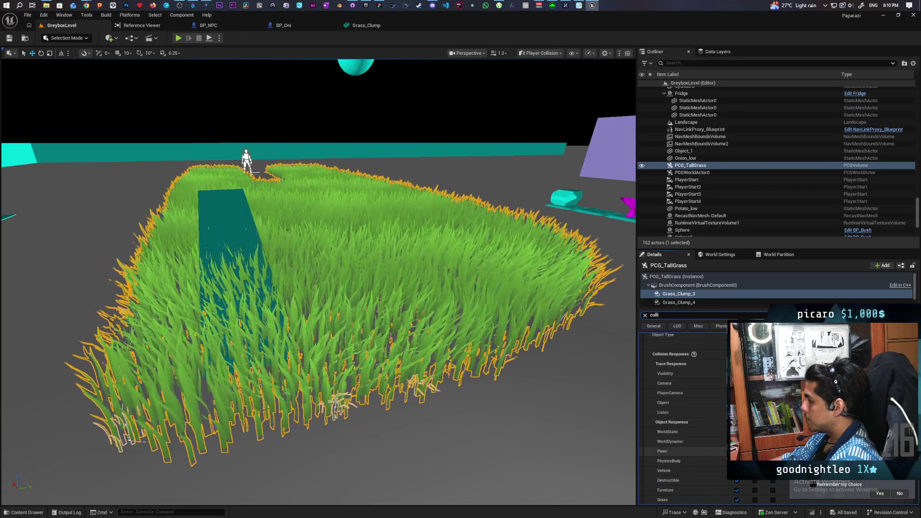
scroll(732, 447, "up", 2)
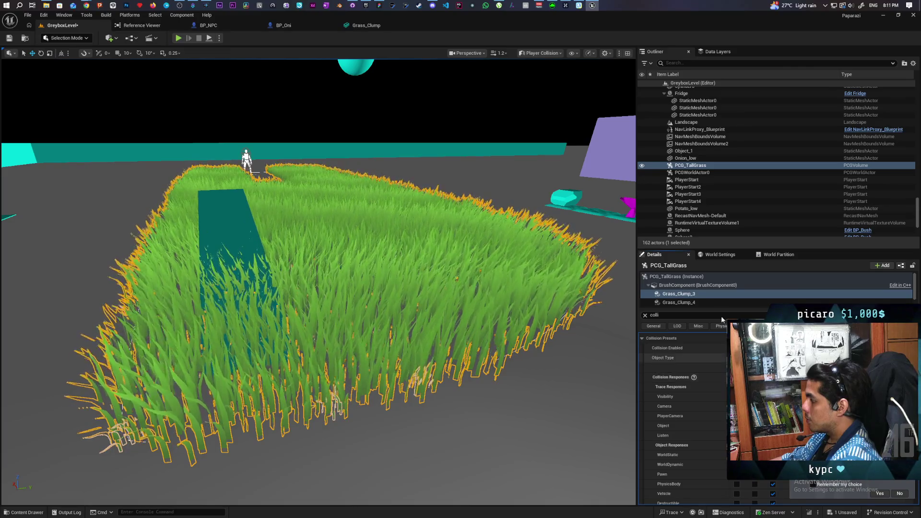
- Inspect Grass_Clump_4's collision setting and fly the camera down into the grass
left_click(695, 302)
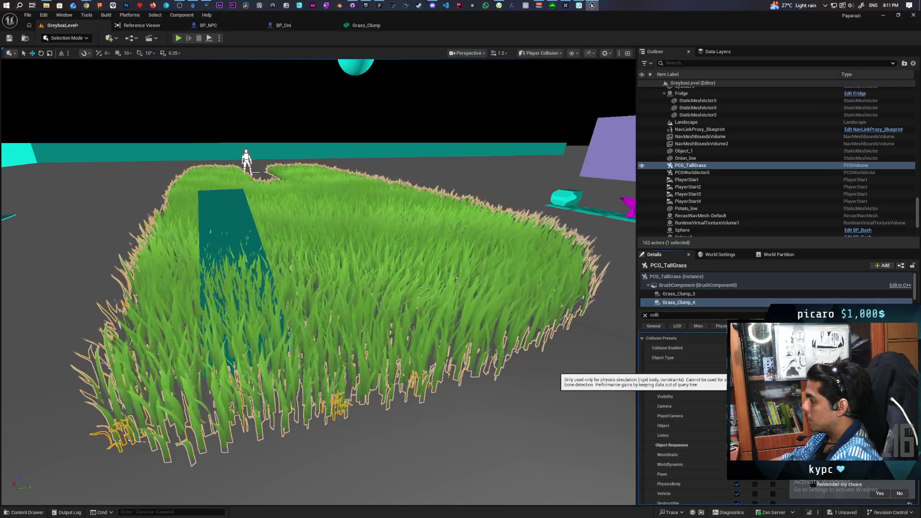
key("Return")
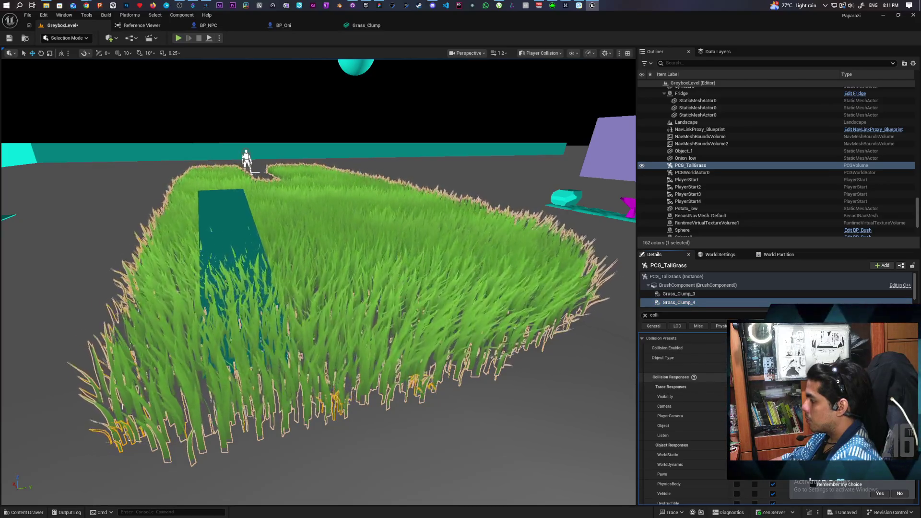
scroll(683, 408, "up", 2)
mouse_move(514, 391)
left_mouse_down()
mouse_move(514, 350)
mouse_move(514, 384)
left_mouse_up()
left_click(542, 53)
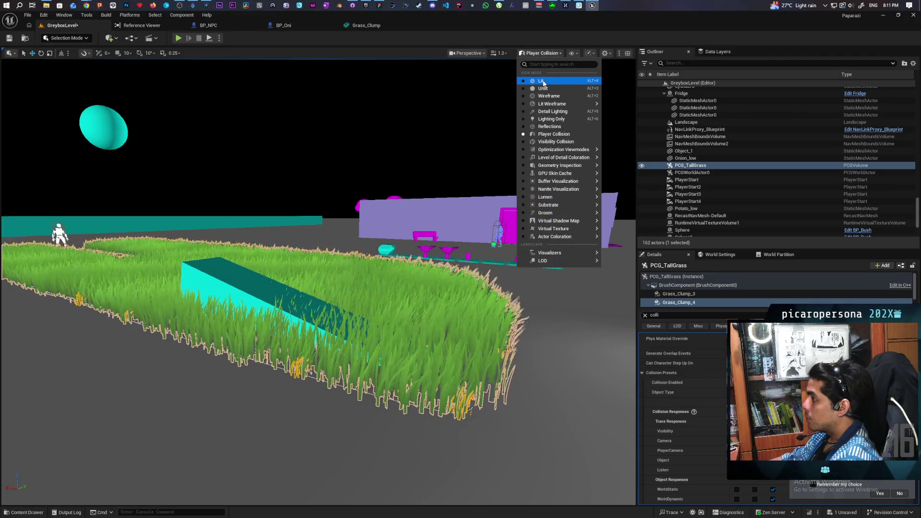
left_click(540, 80)
left_click(554, 53)
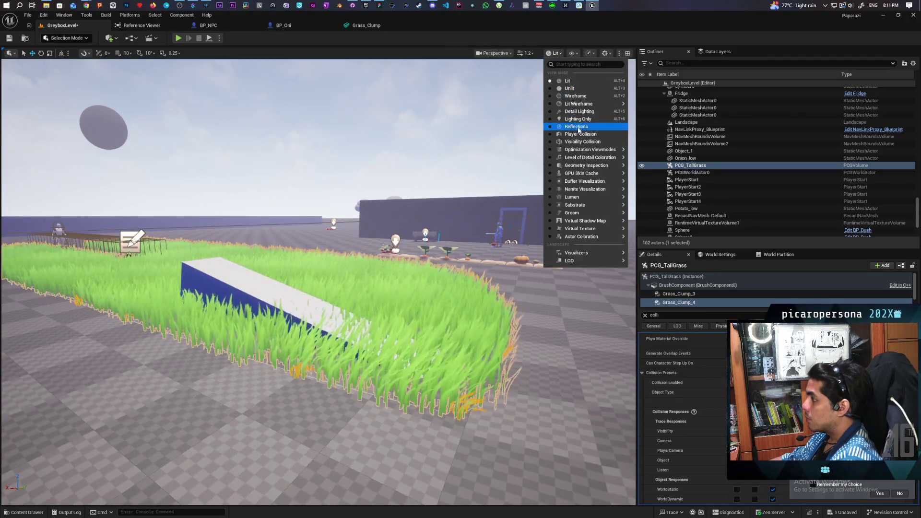
left_click(580, 134)
mouse_move(578, 133)
left_mouse_down()
mouse_move(577, 115)
mouse_move(577, 144)
mouse_move(604, 144)
mouse_move(580, 144)
mouse_move(580, 173)
mouse_move(528, 172)
mouse_move(523, 135)
mouse_move(533, 137)
mouse_move(480, 140)
mouse_move(497, 140)
left_mouse_up()
mouse_move(490, 261)
left_mouse_down()
mouse_move(461, 261)
mouse_move(489, 261)
left_mouse_up()
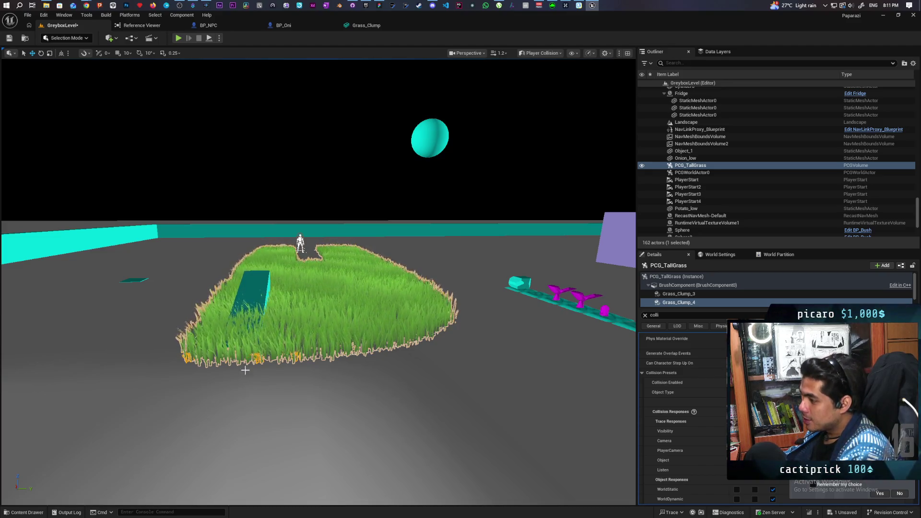
mouse_move(319, 282)
left_mouse_down()
mouse_move(318, 226)
mouse_move(318, 352)
left_mouse_up()
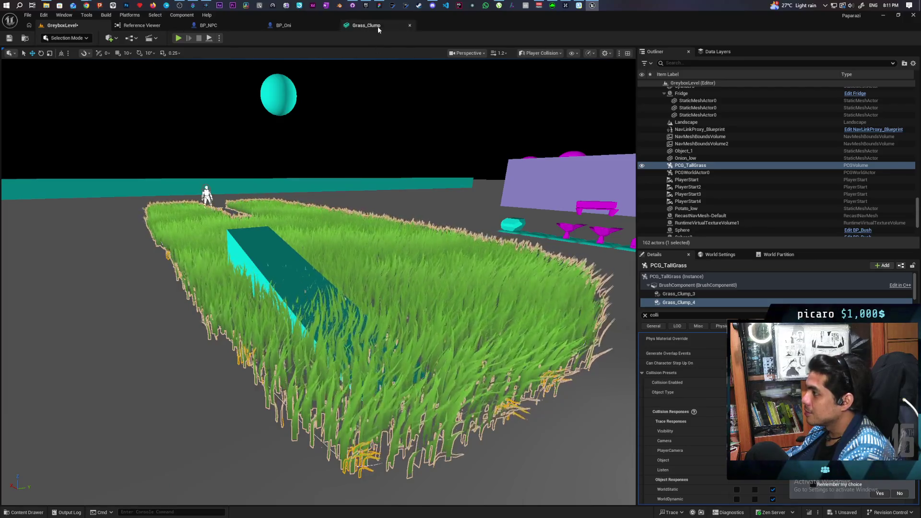
mouse_move(86, 4)
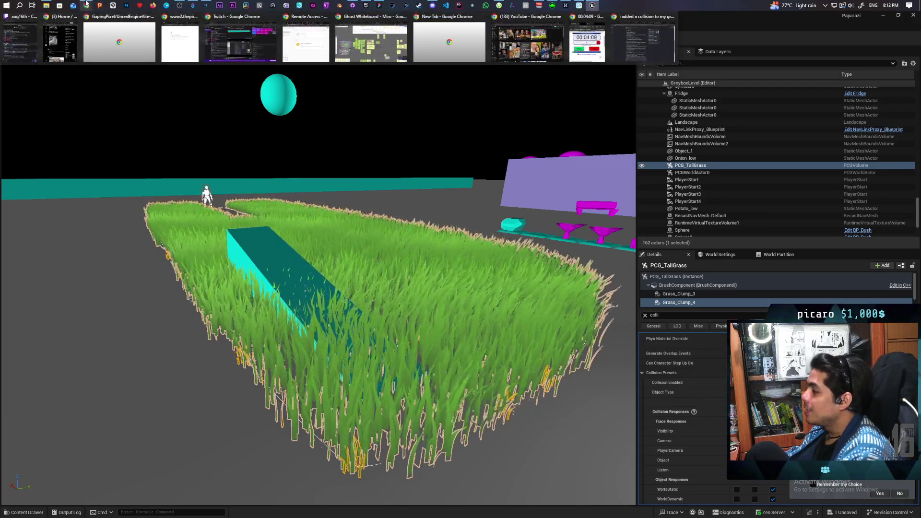
- Bring up the grass-collision AI Mode chat and scroll through its answer
left_click(645, 31)
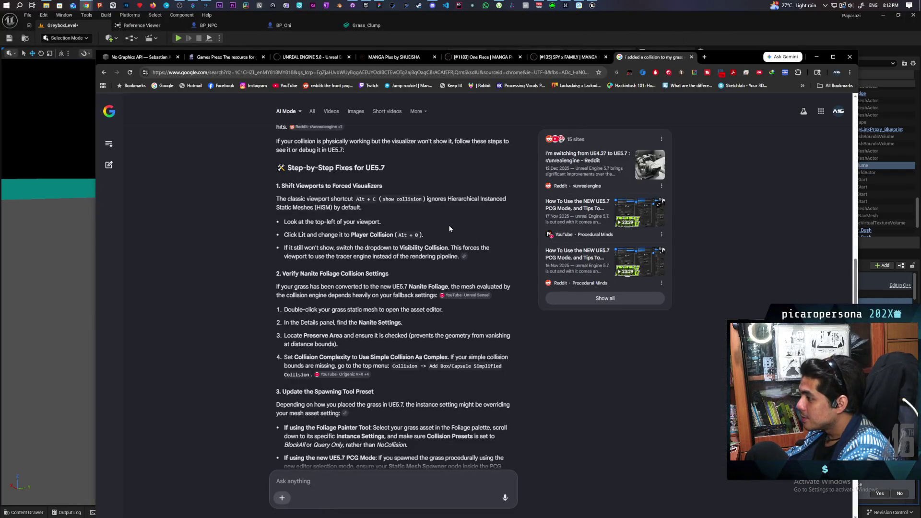
scroll(450, 229, "down", 1)
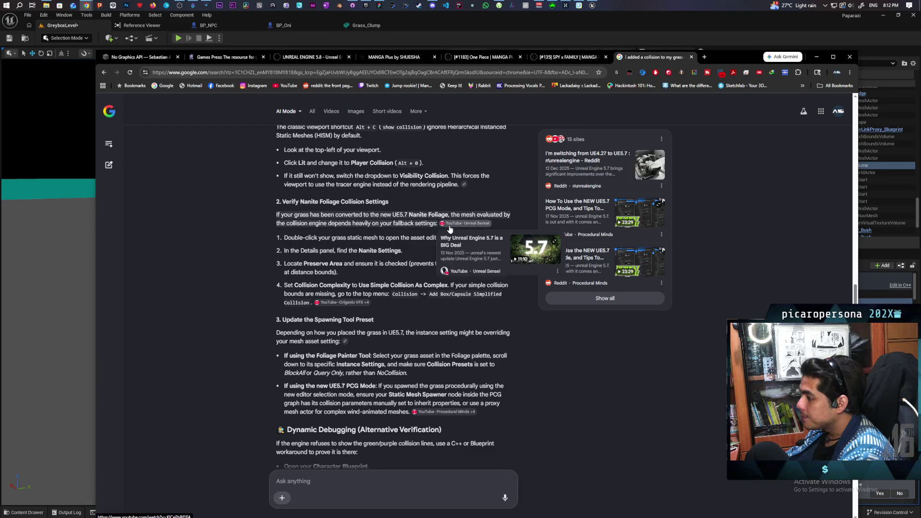
scroll(450, 229, "down", 2)
scroll(450, 229, "down", 1)
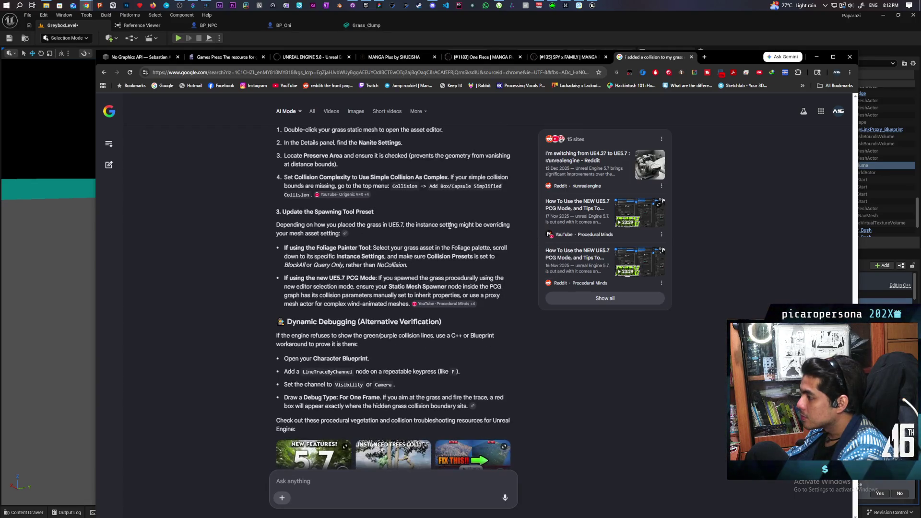
scroll(452, 228, "down", 1)
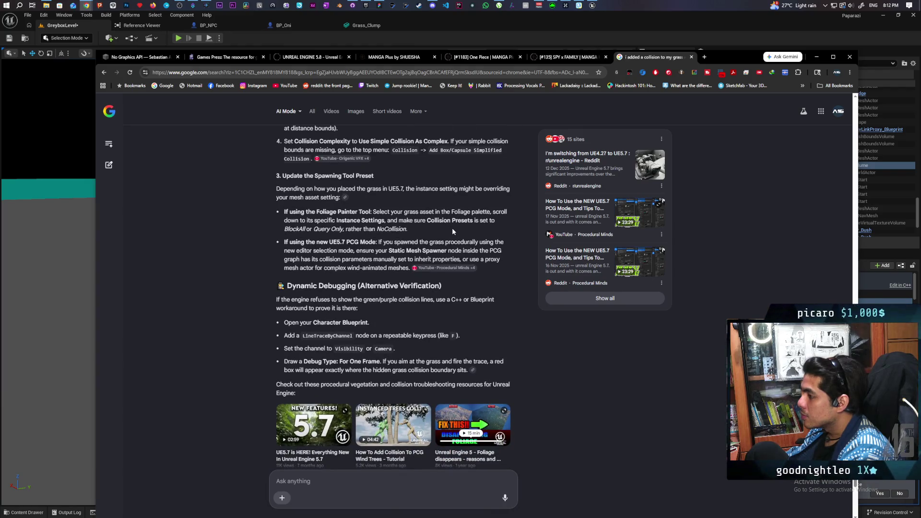
- Ask AI Mode about showing collision for PCG-spawned grass, then minimize Chrome
scroll(452, 231, "down", 2)
type("im spawning the grass with pcg")
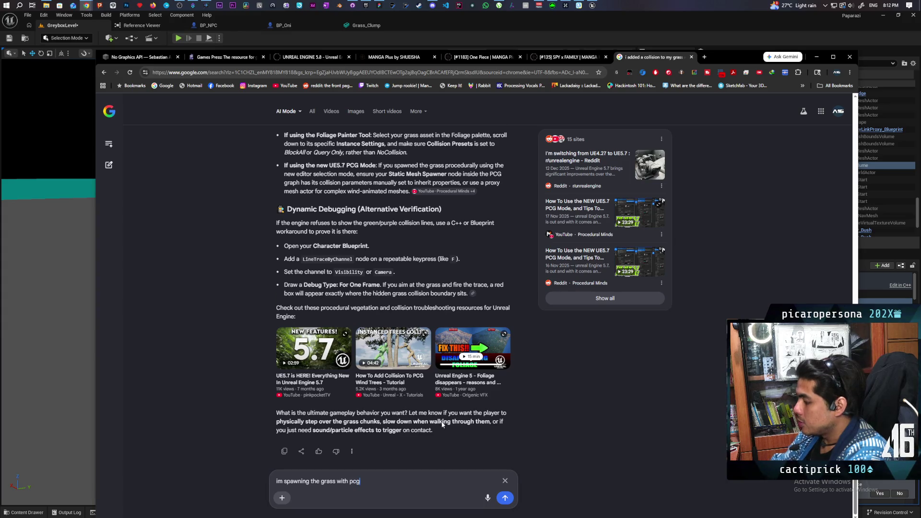
key("Return")
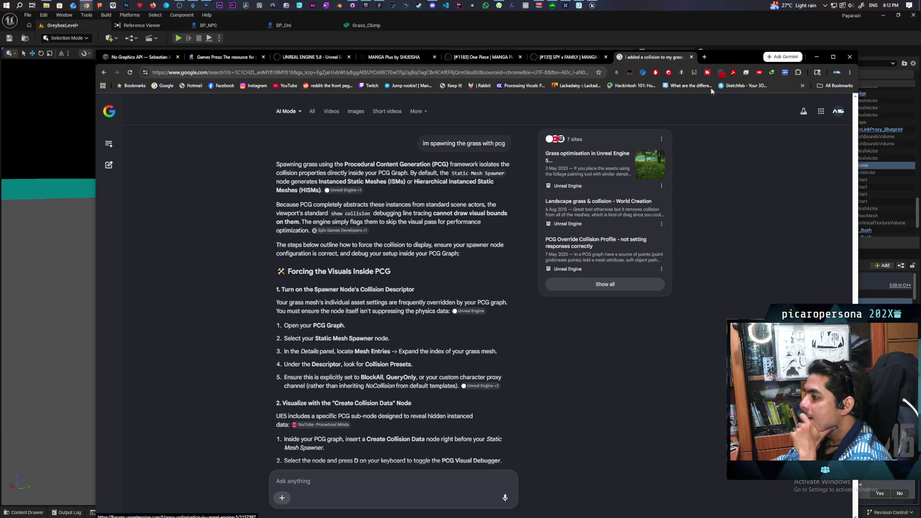
left_click(816, 56)
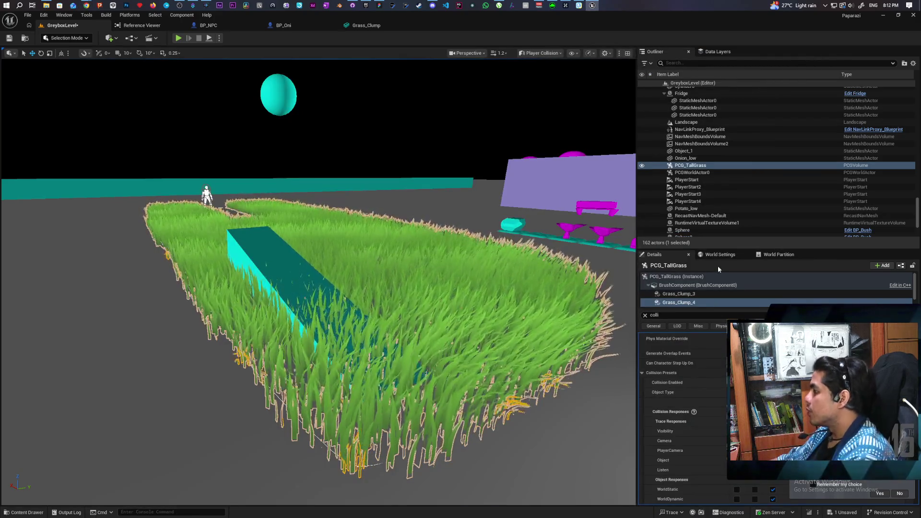
- Reselect the PCG_TallGrass actor in the Outliner and clear the Details filter
left_click(697, 171)
left_click(696, 166)
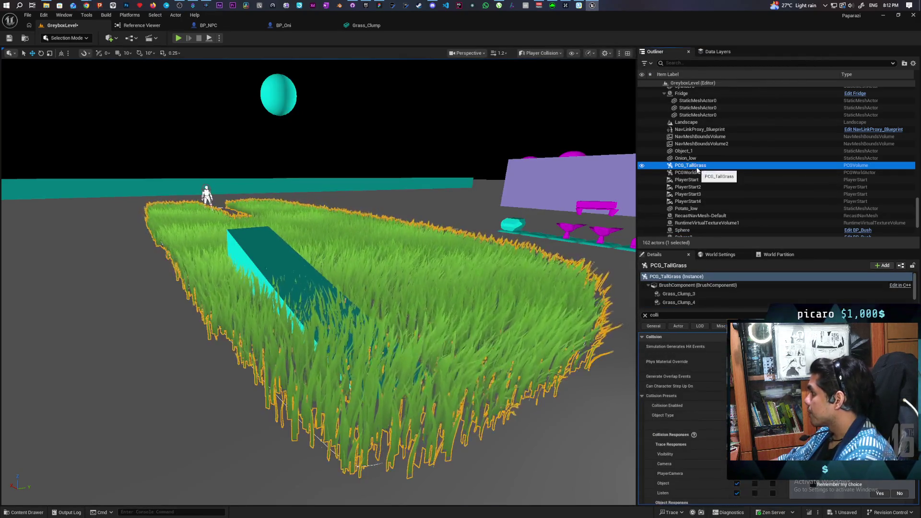
left_click(645, 315)
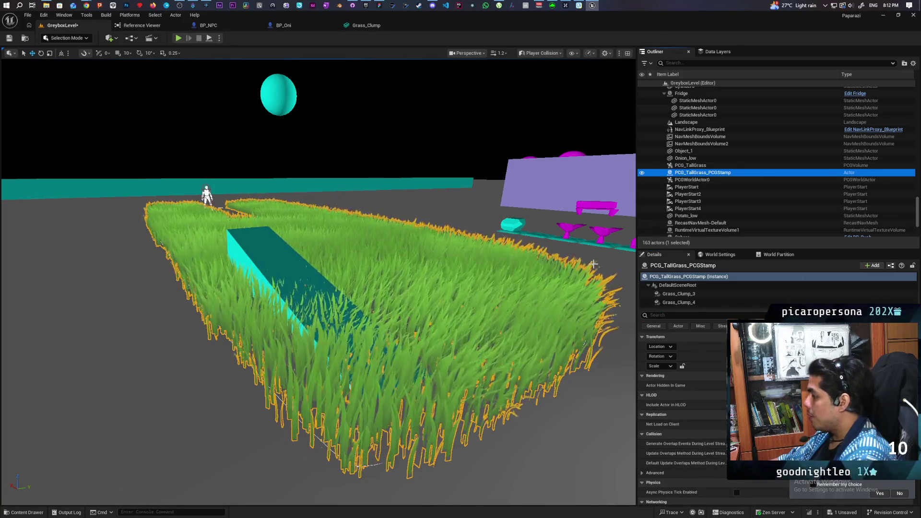
- Select Grass_Clump_3 and filter its Details by 'colli' to review collision settings
left_click(696, 296)
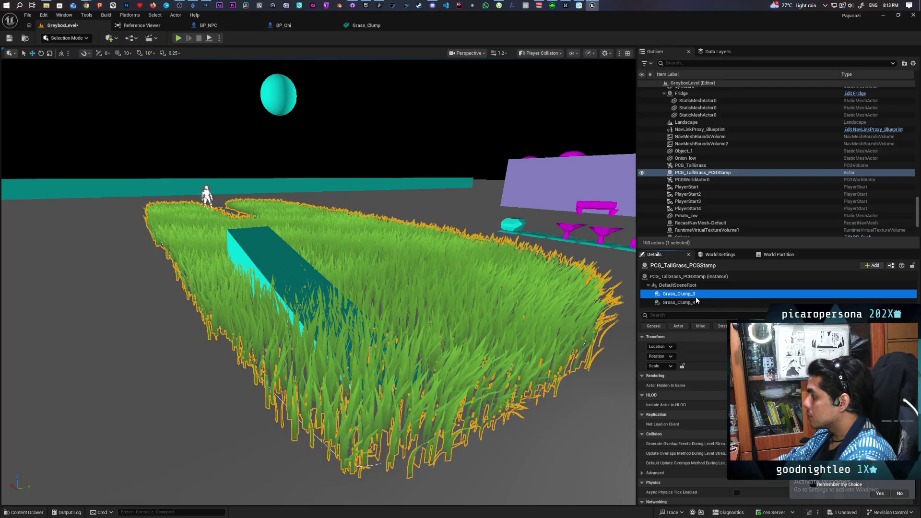
left_click(703, 316)
type("colli")
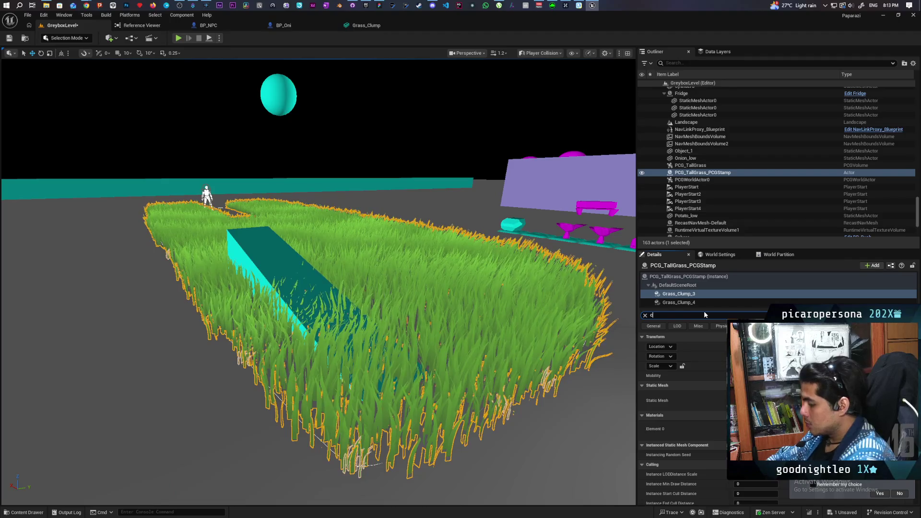
scroll(694, 375, "down", 2)
scroll(693, 375, "down", 3)
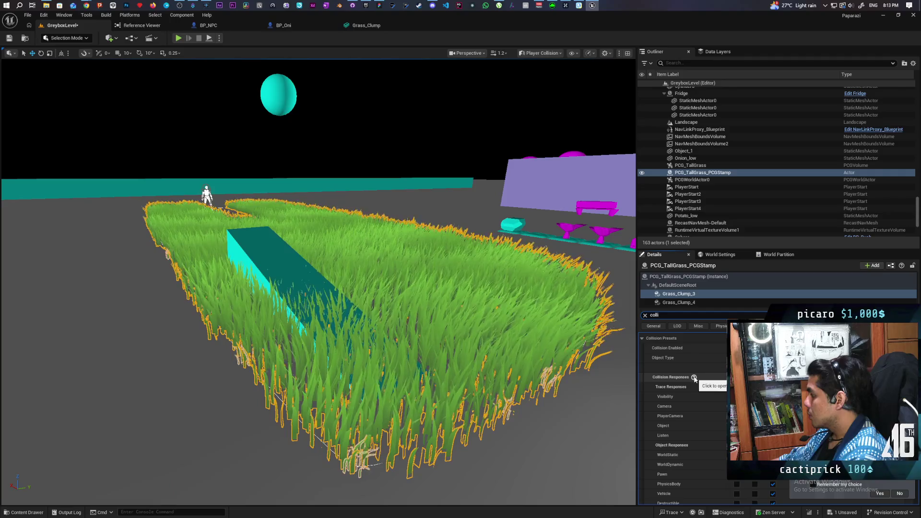